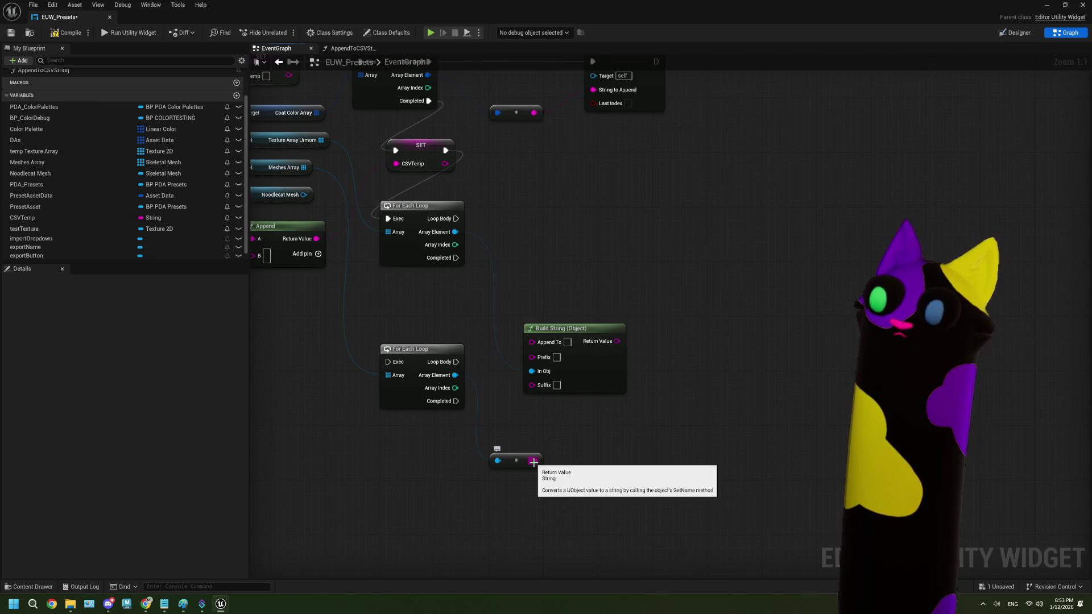
- Delete the Build String (Object) node and list string actions from the texture loop's Array Element
{"action": "scroll", "coordinate": [527, 453], "scroll_direction": "down", "scroll_amount": 1}
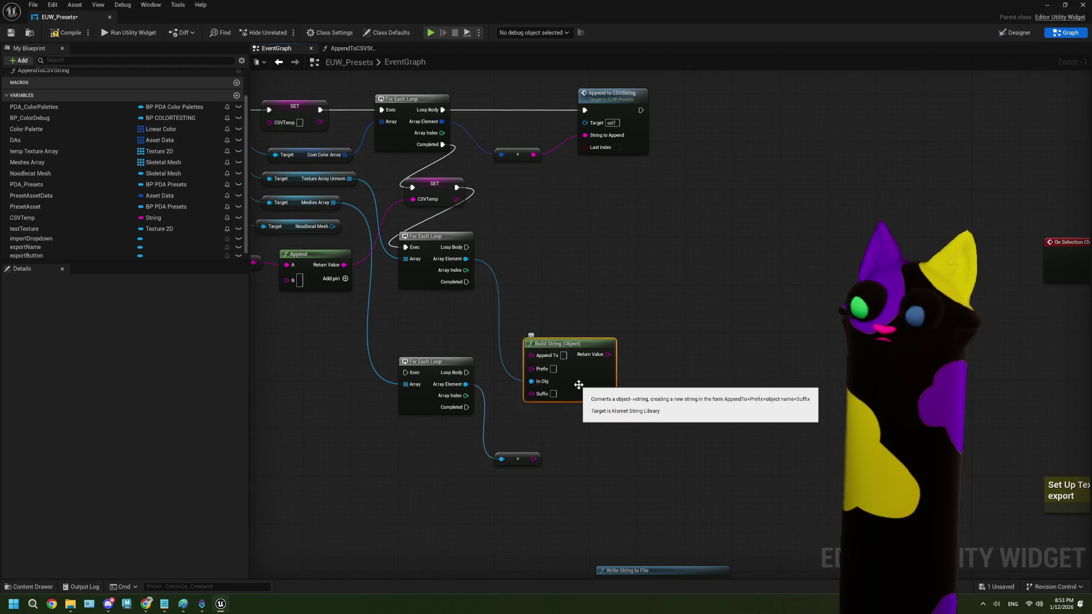
{"action": "scroll", "coordinate": [583, 388], "scroll_direction": "up", "scroll_amount": 1}
{"action": "left_click", "coordinate": [550, 343]}
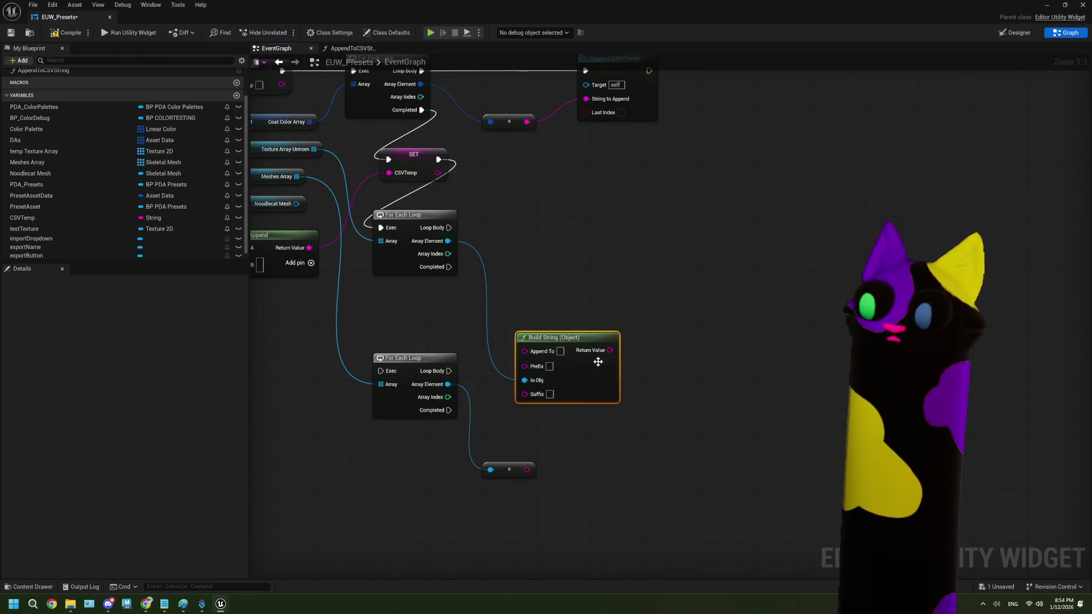
{"action": "key", "text": "Delete"}
{"action": "left_click_drag", "start_coordinate": [448, 240], "coordinate": [527, 304]}
{"action": "type", "text": "string"}
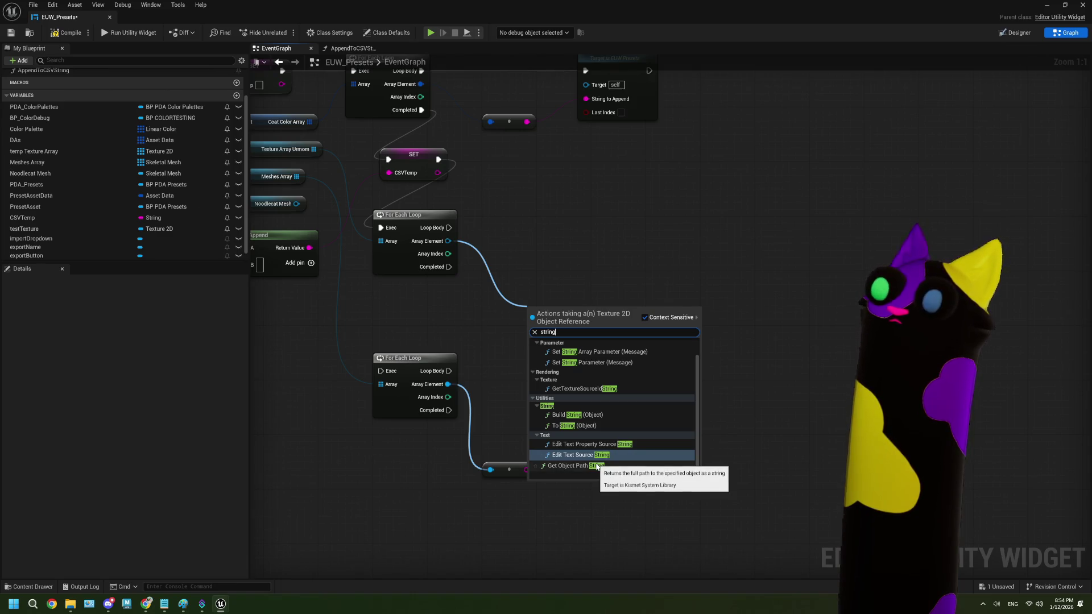
- Convert each texture with Get Object Path String and add a Print String run from Loop Body
{"action": "left_click", "coordinate": [597, 467]}
{"action": "mouse_move", "coordinate": [598, 322]}
{"action": "left_mouse_down"}
{"action": "mouse_move", "coordinate": [522, 334]}
{"action": "mouse_move", "coordinate": [588, 322]}
{"action": "mouse_move", "coordinate": [585, 274]}
{"action": "left_mouse_up"}
{"action": "type", "text": "print"}
{"action": "key", "text": "Return"}
{"action": "left_click_drag", "start_coordinate": [373, 239], "coordinate": [590, 287]}
- Save the blueprint, run the presets widget, export a palette named test, and close it
{"action": "left_click", "coordinate": [10, 32]}
{"action": "left_click", "coordinate": [129, 32]}
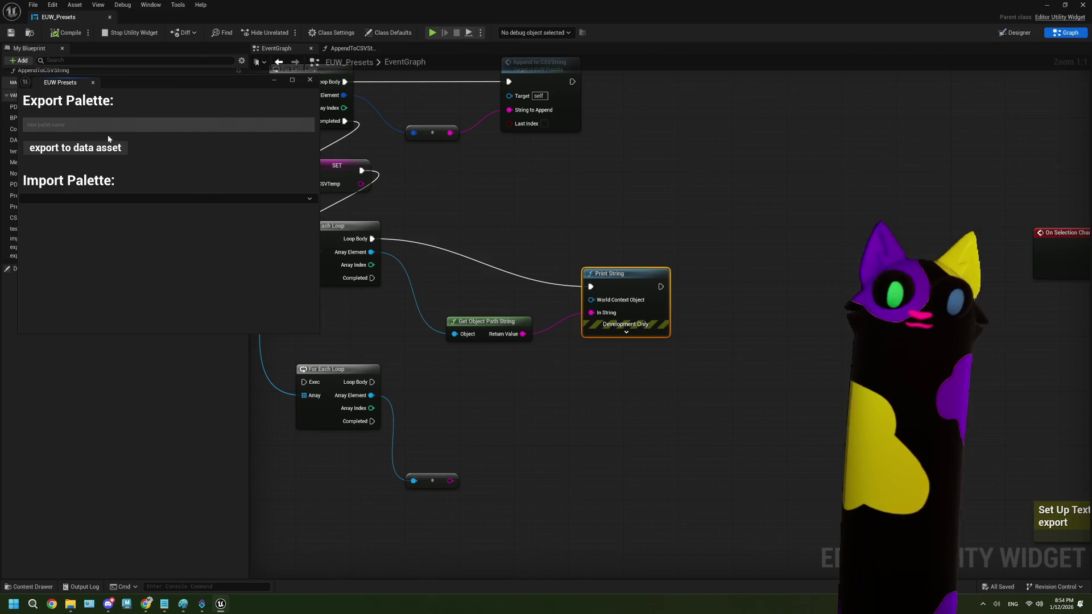
{"action": "left_click", "coordinate": [98, 126]}
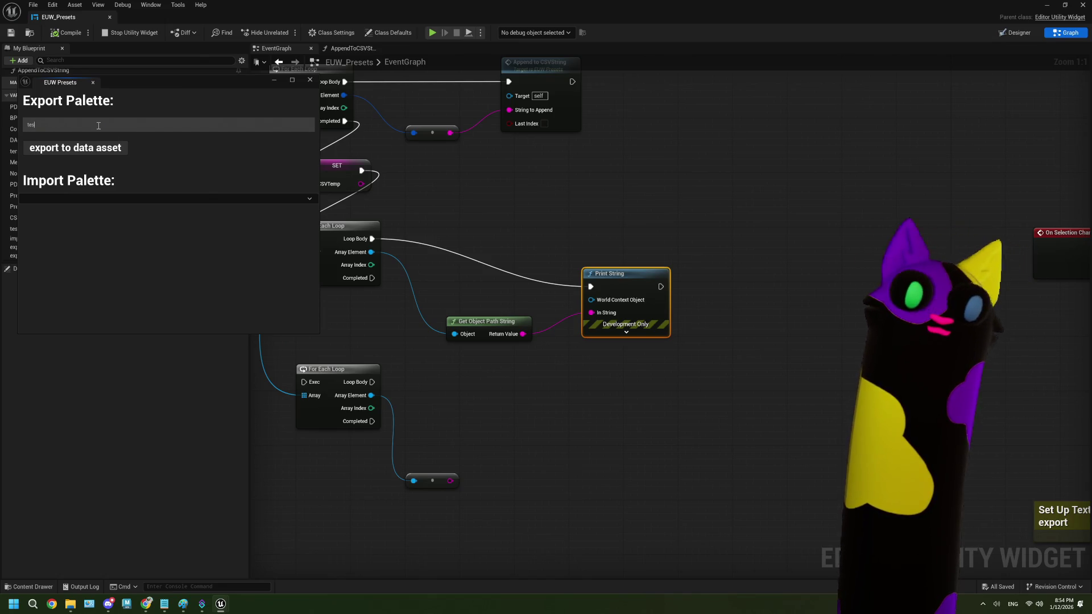
{"action": "type", "text": "t"}
{"action": "left_click", "coordinate": [125, 149]}
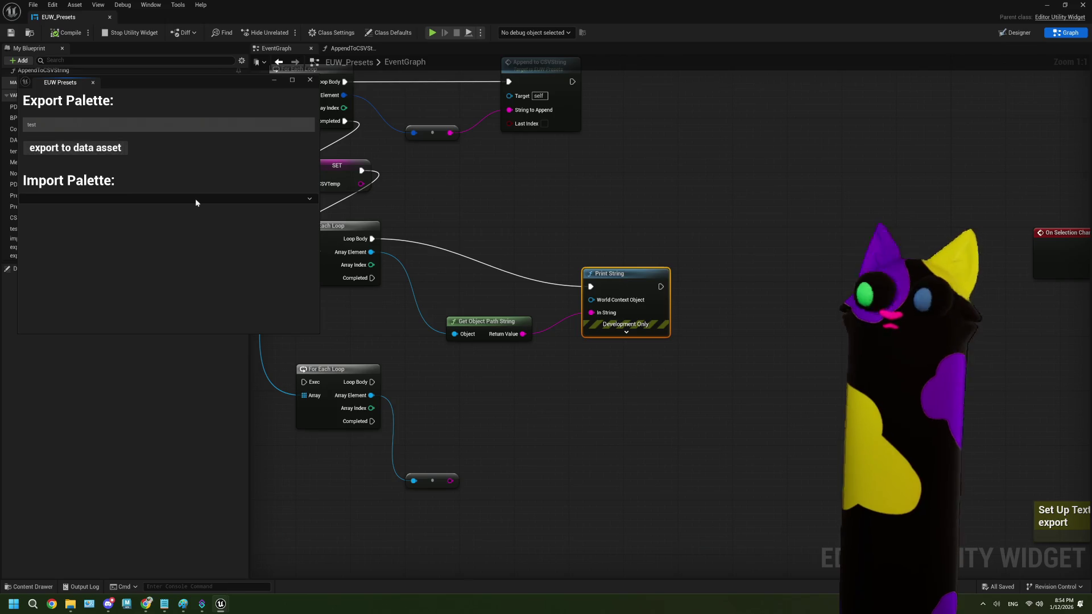
{"action": "left_click", "coordinate": [309, 81]}
{"action": "type", "text": "path"}
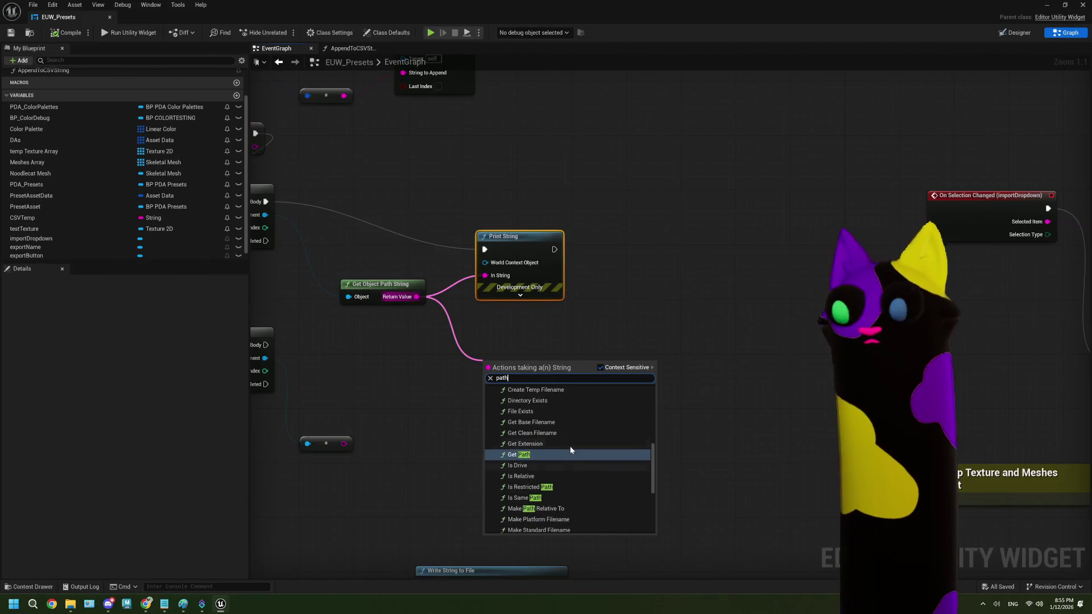
- Browse the 'path' string actions, then dismiss the list without adding a node
{"action": "scroll", "coordinate": [570, 450], "scroll_direction": "up", "scroll_amount": 2}
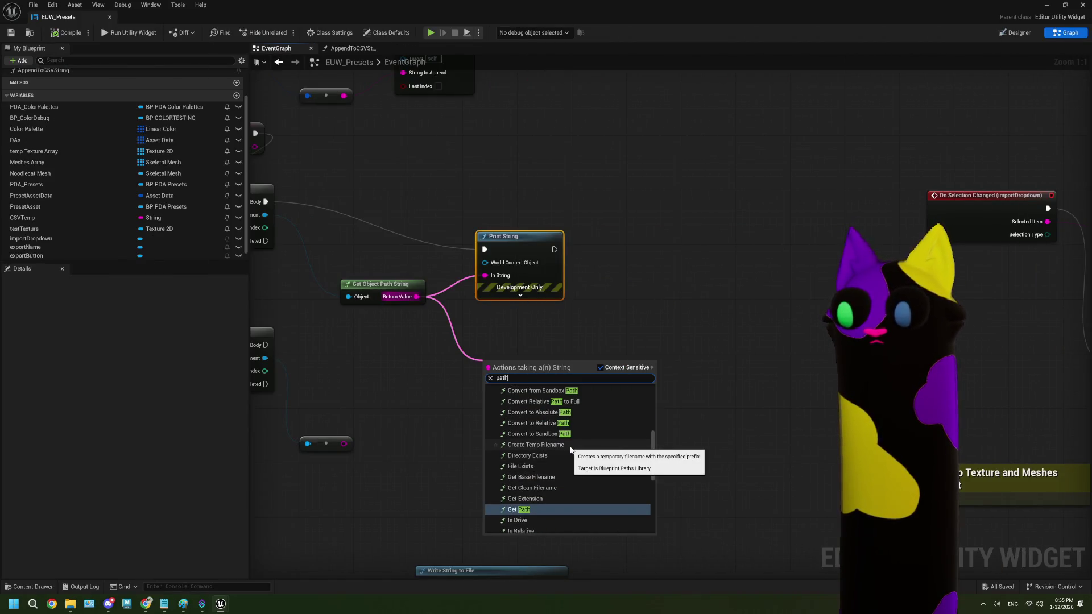
{"action": "scroll", "coordinate": [570, 449], "scroll_direction": "up", "scroll_amount": 3}
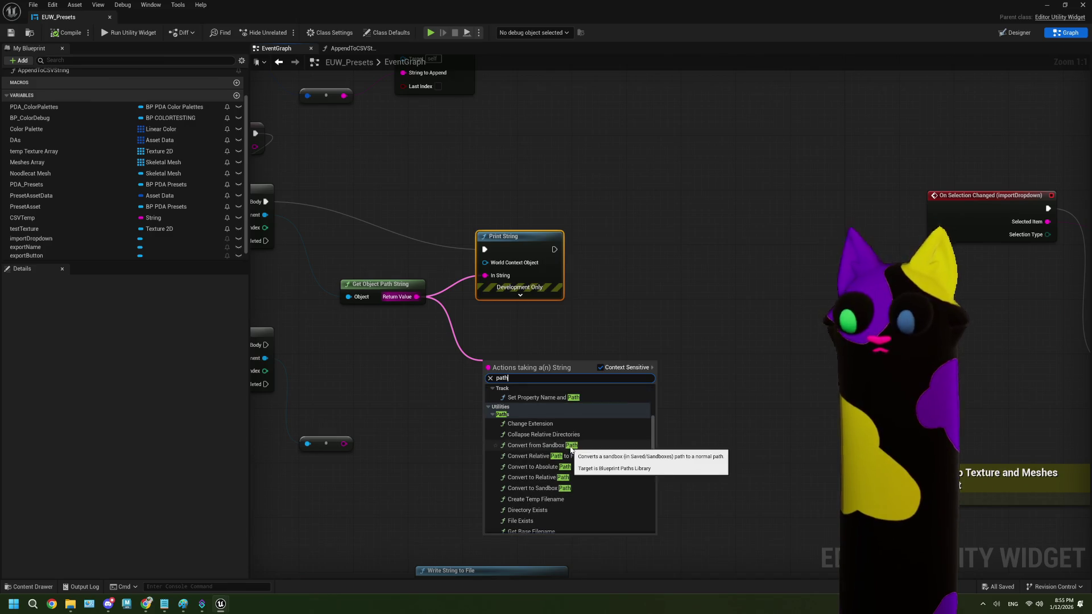
{"action": "scroll", "coordinate": [571, 449], "scroll_direction": "down", "scroll_amount": 1}
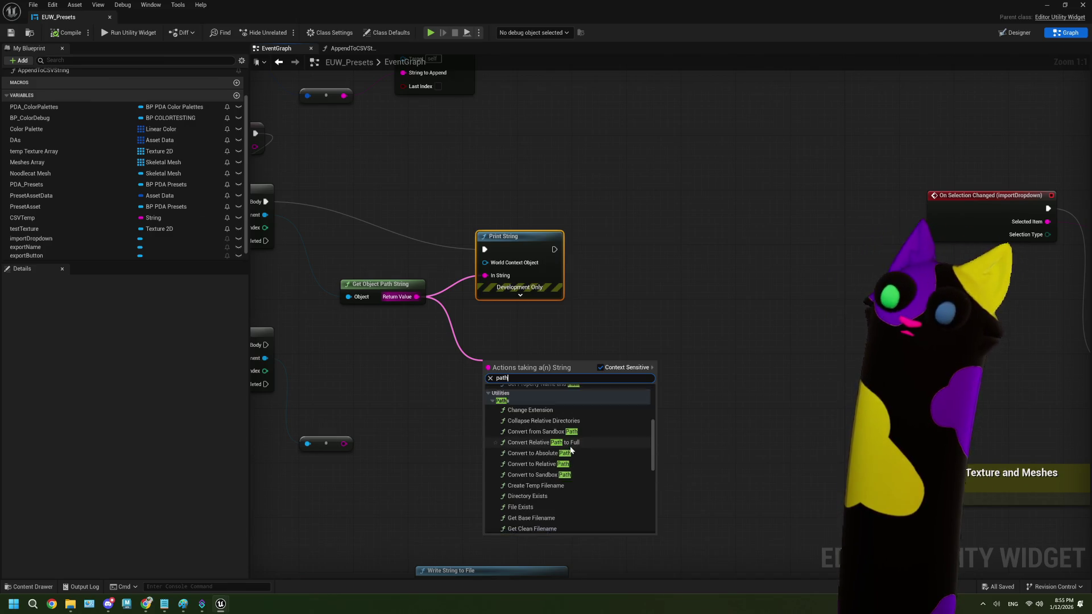
{"action": "scroll", "coordinate": [571, 449], "scroll_direction": "down", "scroll_amount": 3}
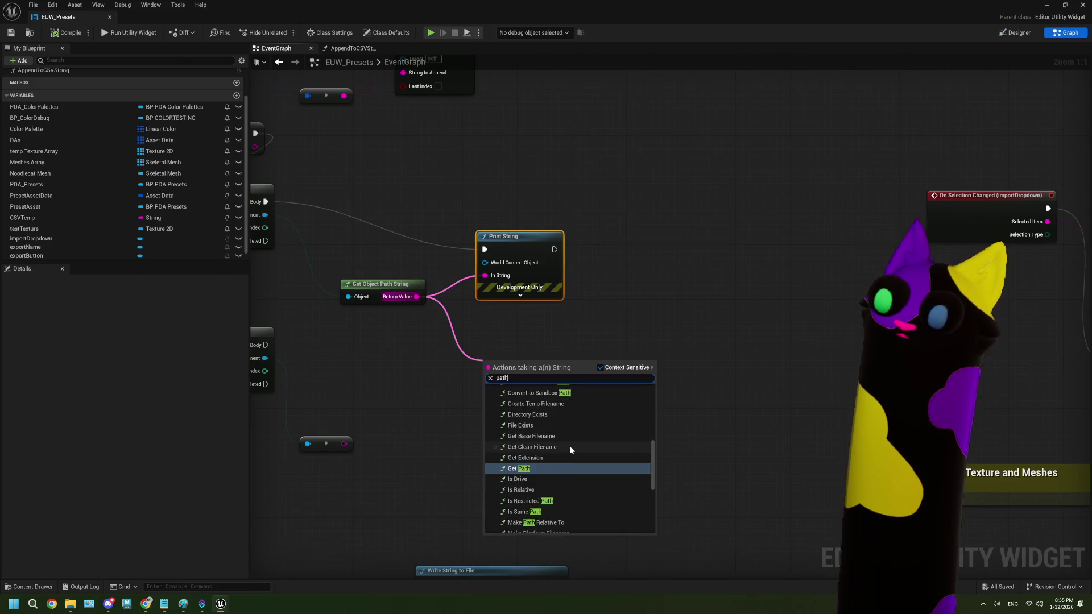
{"action": "scroll", "coordinate": [570, 450], "scroll_direction": "down", "scroll_amount": 3}
{"action": "scroll", "coordinate": [570, 450], "scroll_direction": "down", "scroll_amount": 2}
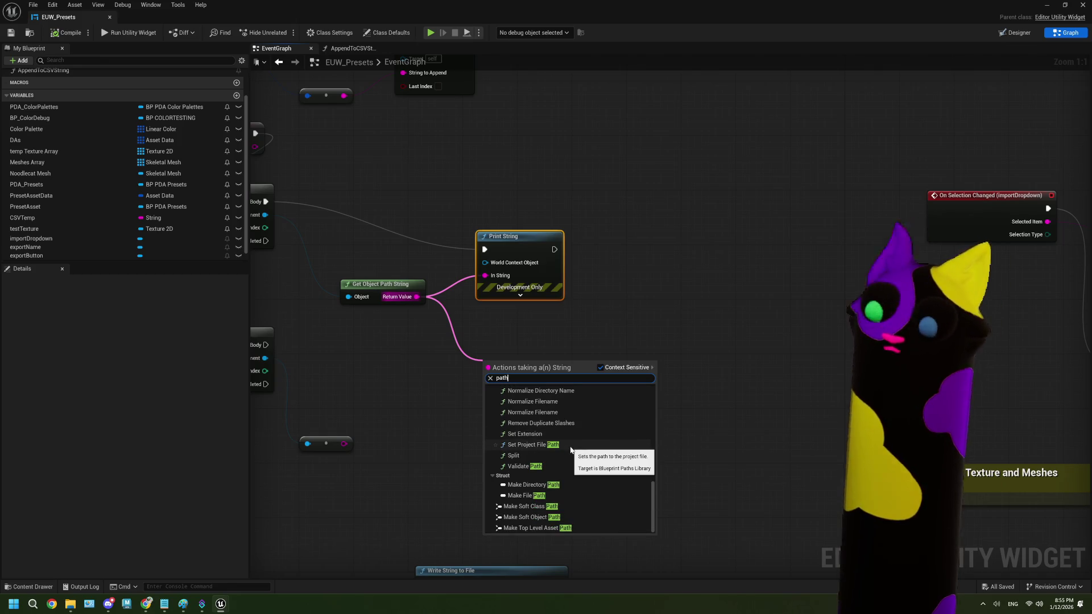
{"action": "scroll", "coordinate": [570, 450], "scroll_direction": "up", "scroll_amount": 5}
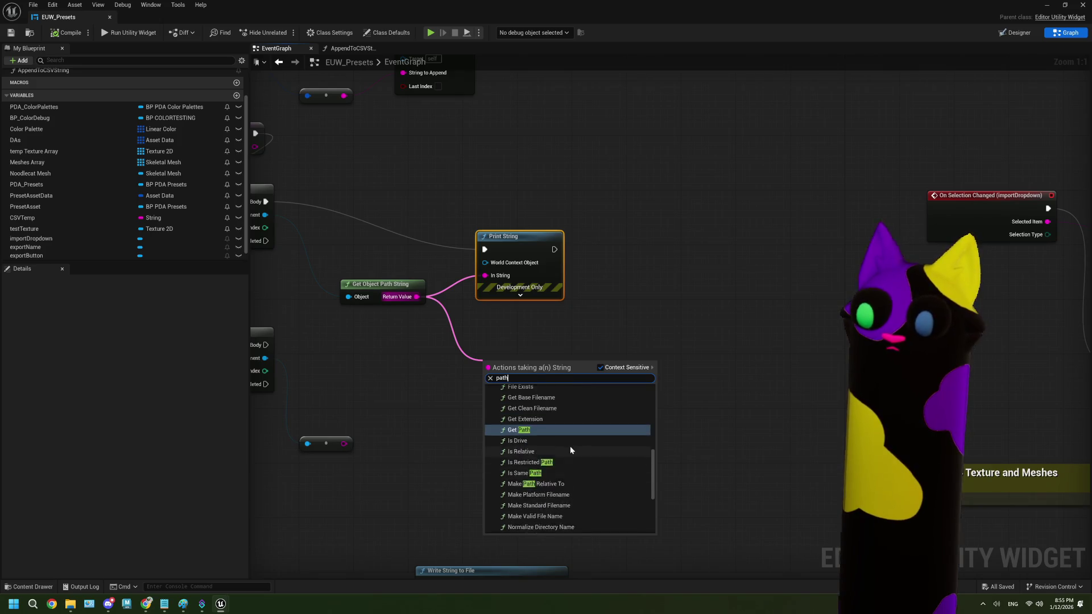
{"action": "scroll", "coordinate": [570, 449], "scroll_direction": "up", "scroll_amount": 3}
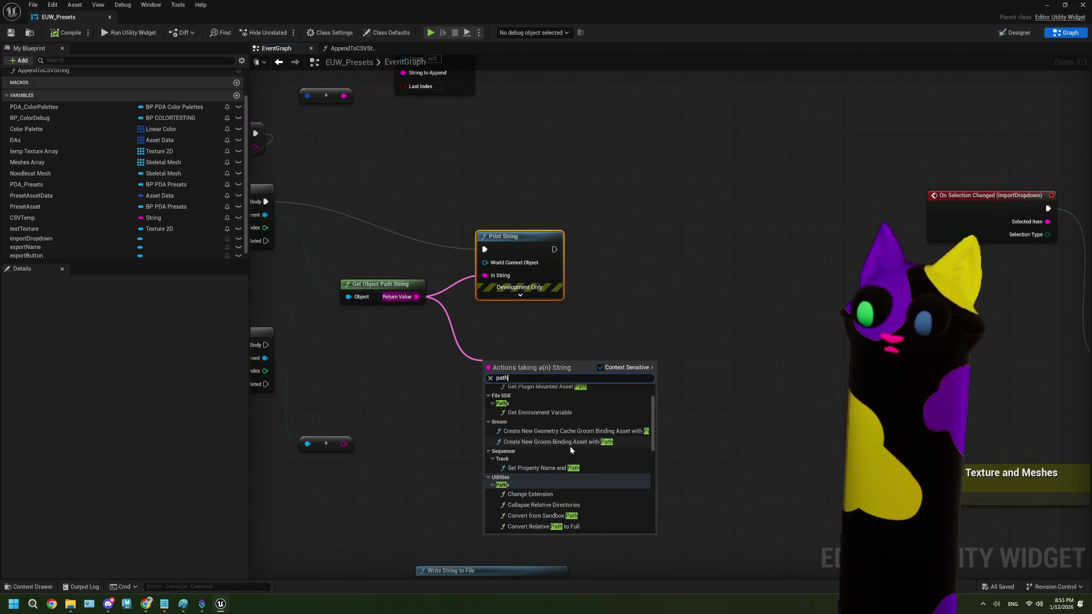
{"action": "scroll", "coordinate": [570, 474], "scroll_direction": "up", "scroll_amount": 1}
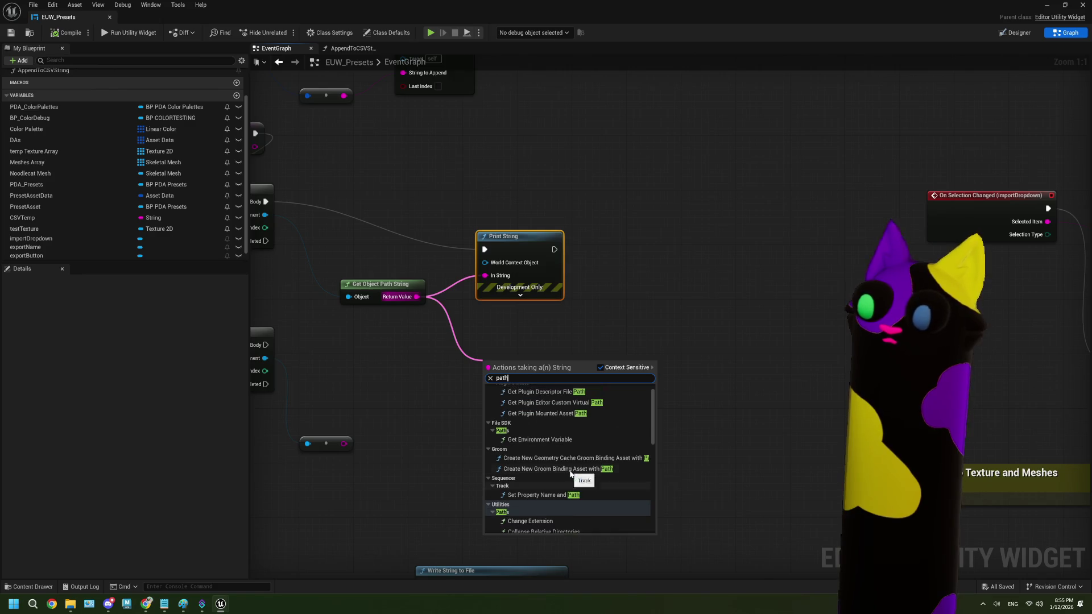
{"action": "scroll", "coordinate": [592, 483], "scroll_direction": "up", "scroll_amount": 1}
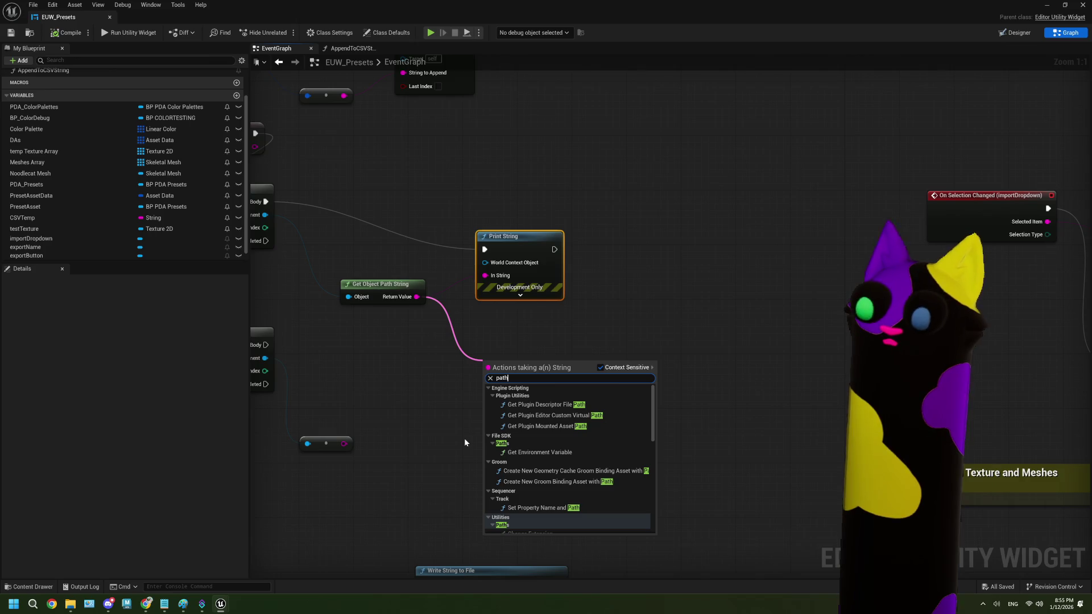
{"action": "scroll", "coordinate": [585, 455], "scroll_direction": "down", "scroll_amount": 5}
{"action": "scroll", "coordinate": [585, 453], "scroll_direction": "down", "scroll_amount": 3}
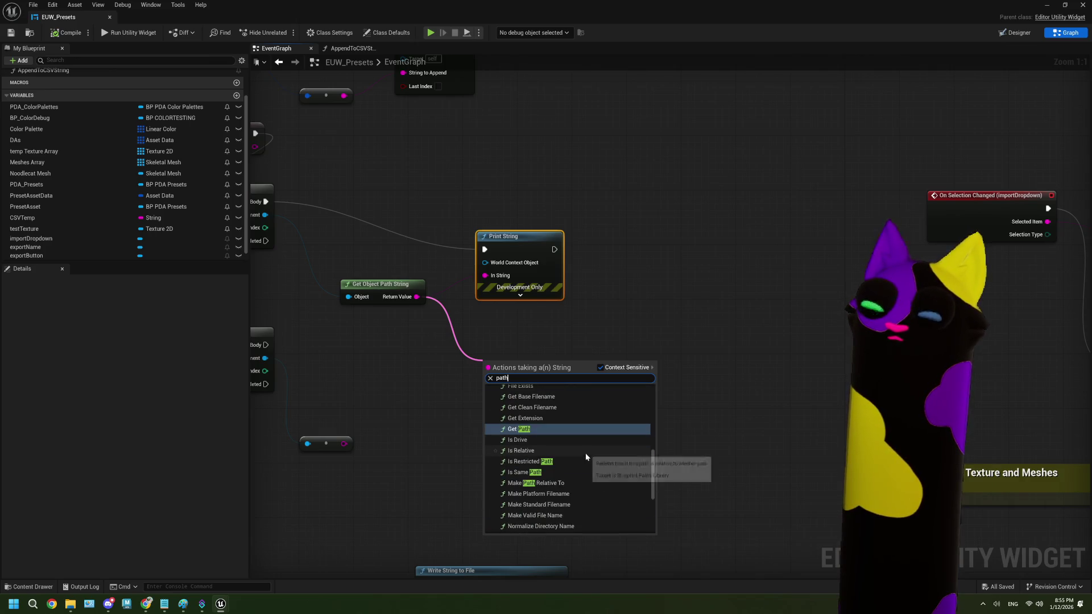
{"action": "scroll", "coordinate": [585, 455], "scroll_direction": "down", "scroll_amount": 3}
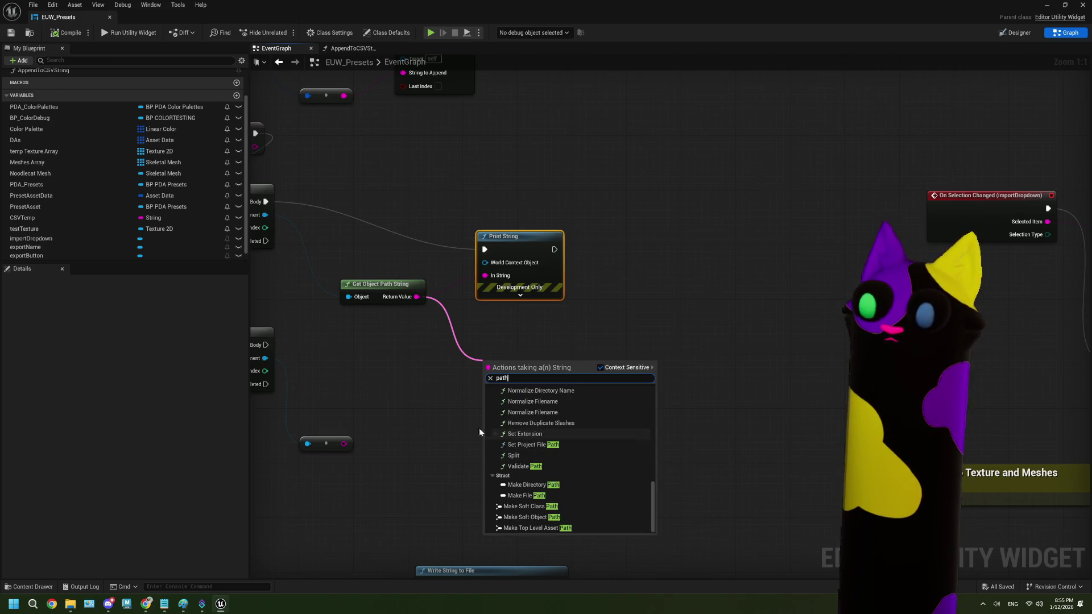
{"action": "left_click_drag", "start_coordinate": [439, 445], "coordinate": [555, 447]}
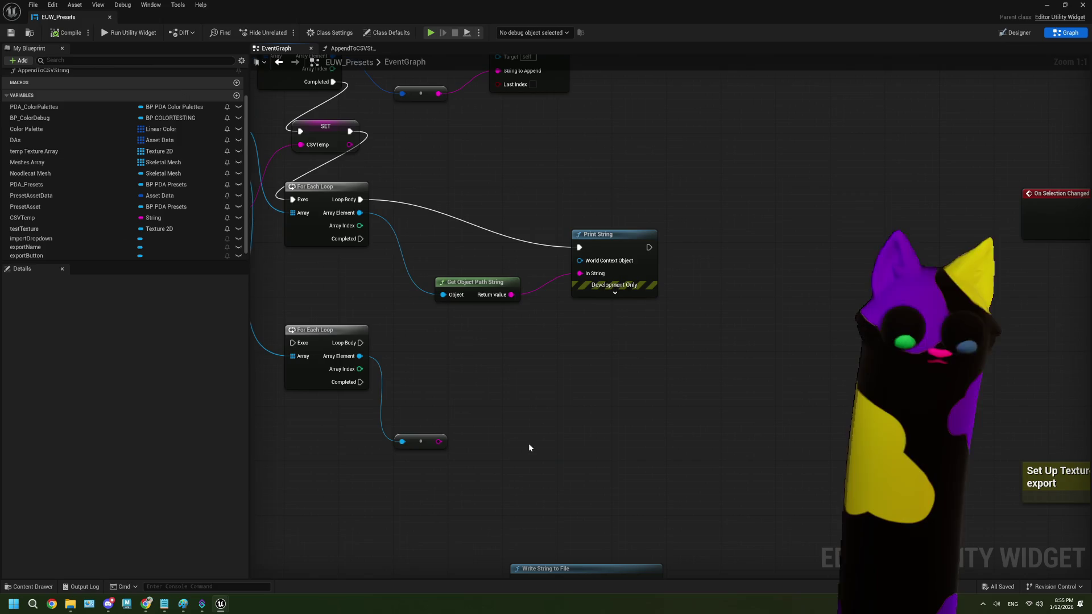
{"action": "right_click", "coordinate": [529, 447]}
{"action": "type", "text": "path t"}
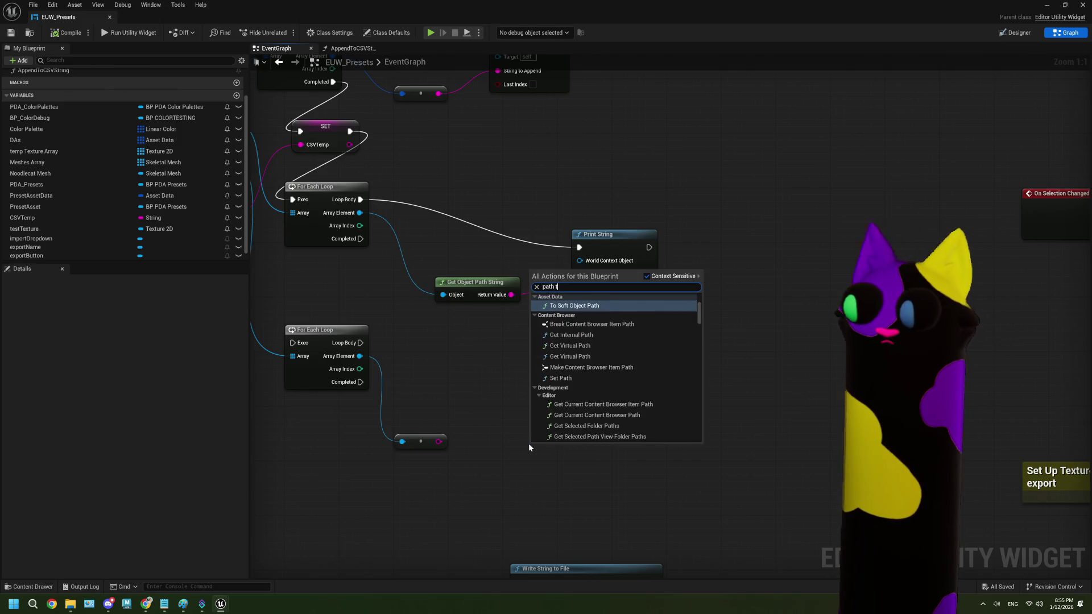
{"action": "type", "text": "o ob"}
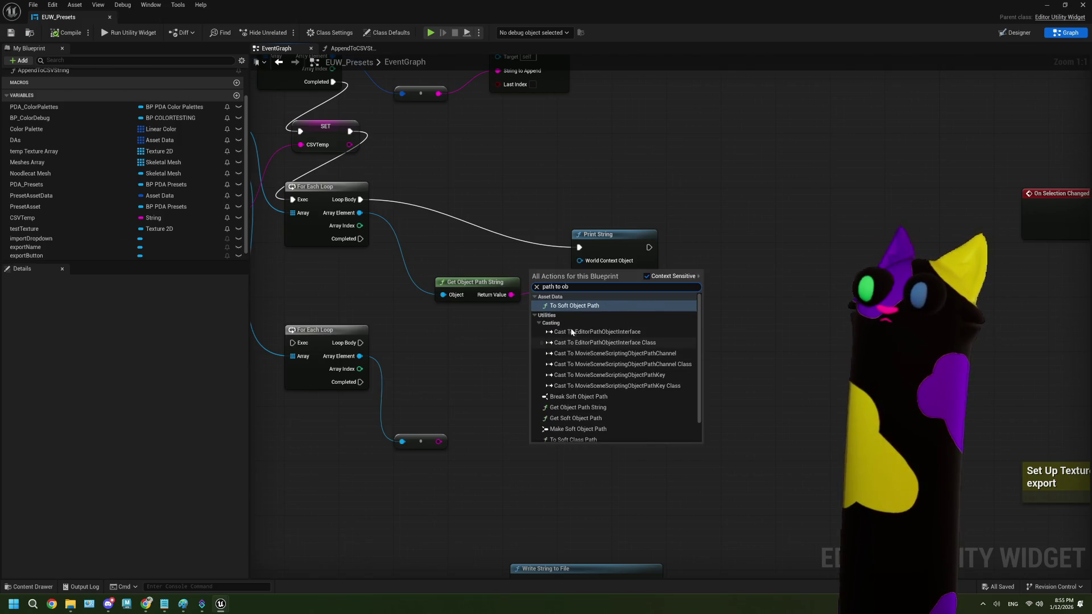
{"action": "left_click", "coordinate": [571, 307]}
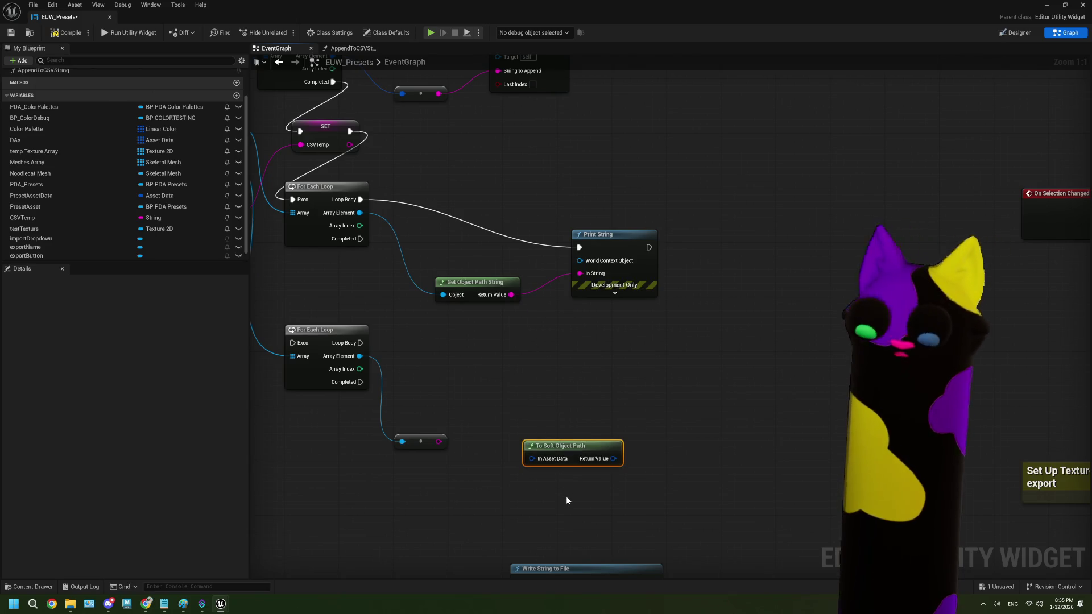
{"action": "key", "text": "Delete"}
{"action": "left_click_drag", "start_coordinate": [482, 415], "coordinate": [437, 405]}
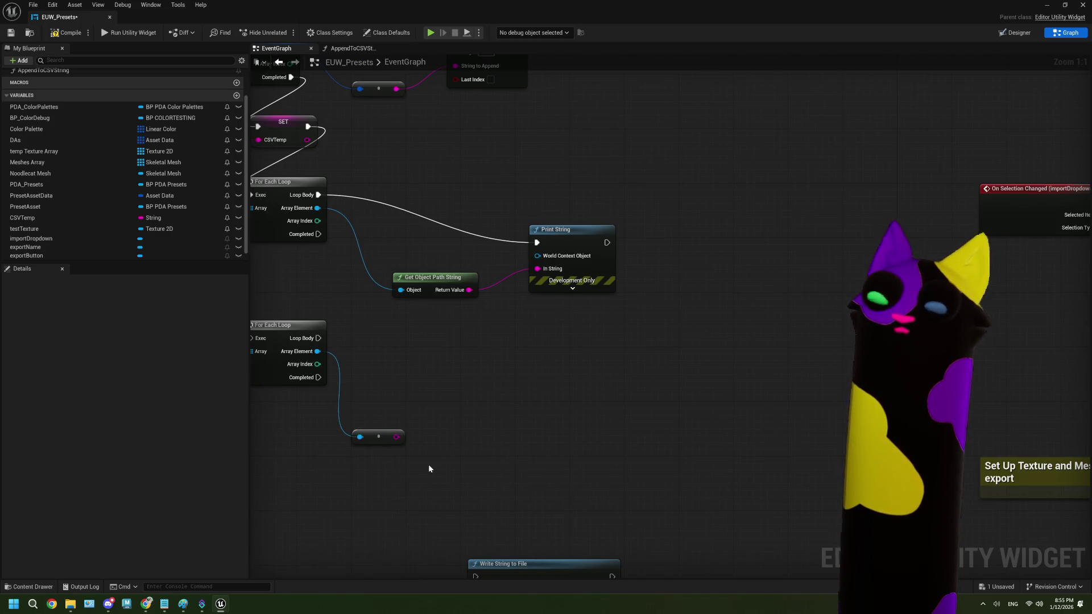
{"action": "scroll", "coordinate": [494, 441], "scroll_direction": "down", "scroll_amount": 2}
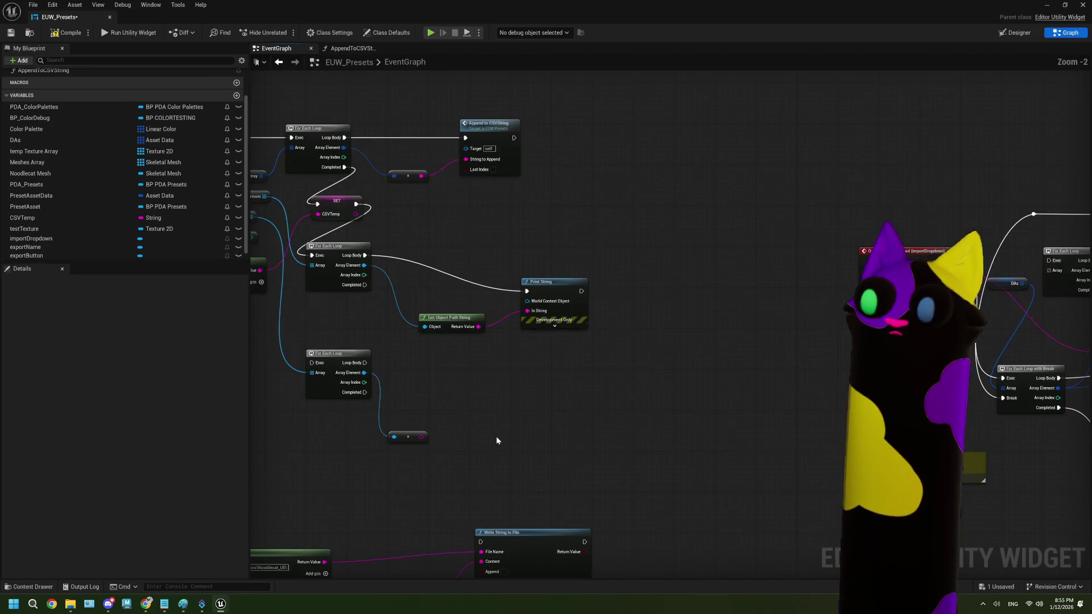
{"action": "scroll", "coordinate": [482, 406], "scroll_direction": "up", "scroll_amount": 2}
{"action": "left_click_drag", "start_coordinate": [482, 405], "coordinate": [534, 391]}
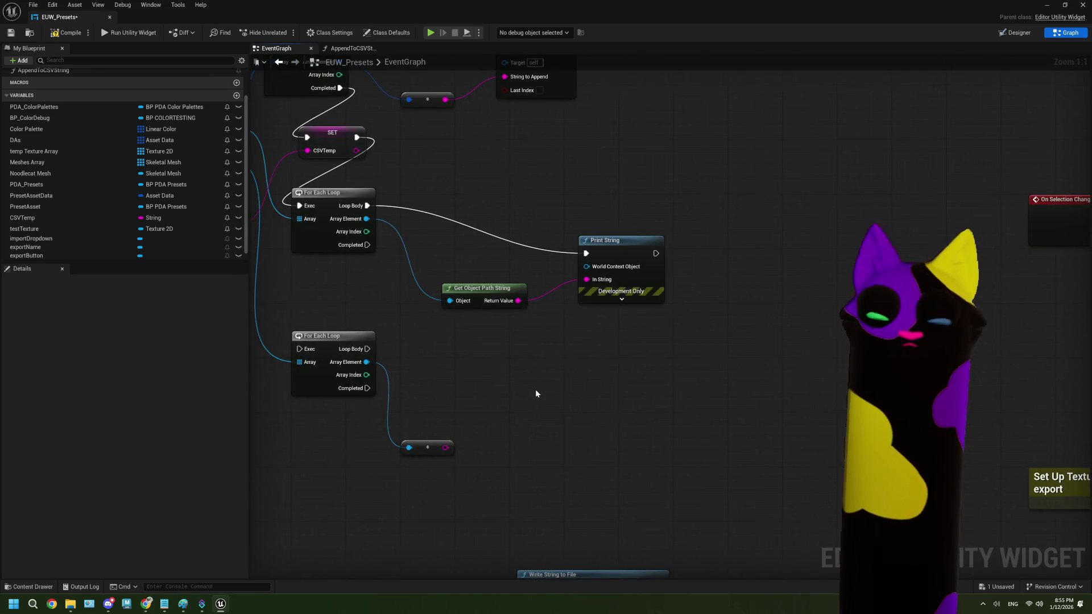
{"action": "right_click", "coordinate": [535, 393]}
{"action": "type", "text": "get obj"}
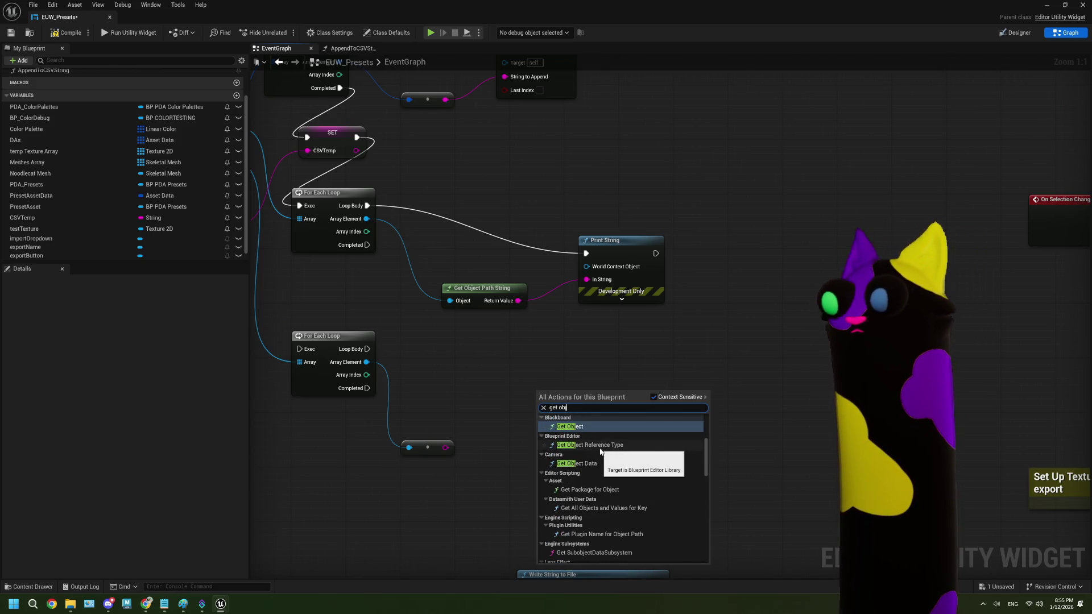
{"action": "scroll", "coordinate": [596, 451], "scroll_direction": "down", "scroll_amount": 3}
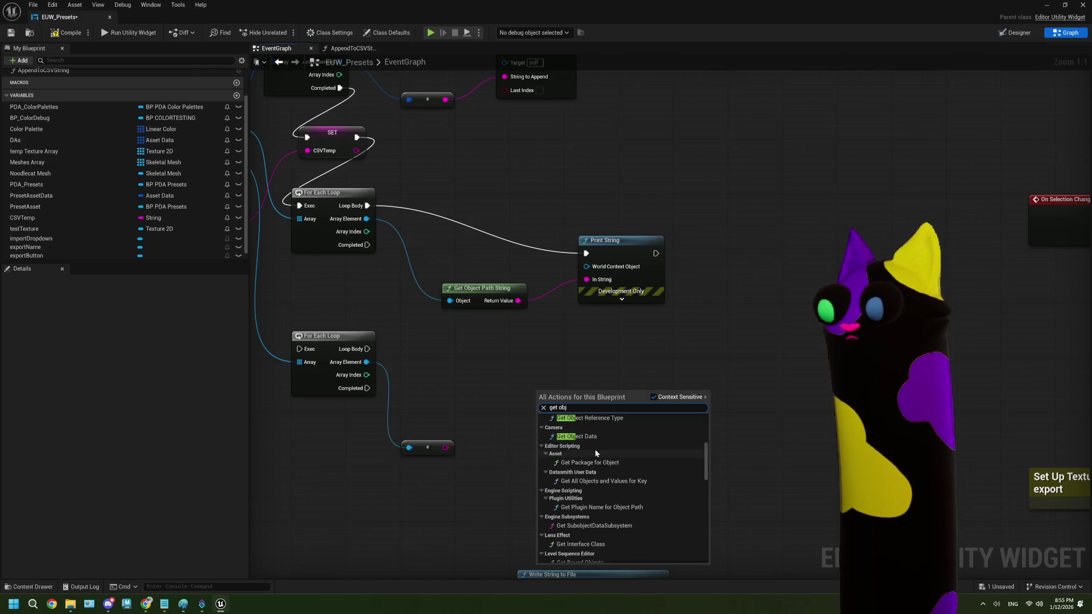
{"action": "scroll", "coordinate": [602, 462], "scroll_direction": "down", "scroll_amount": 4}
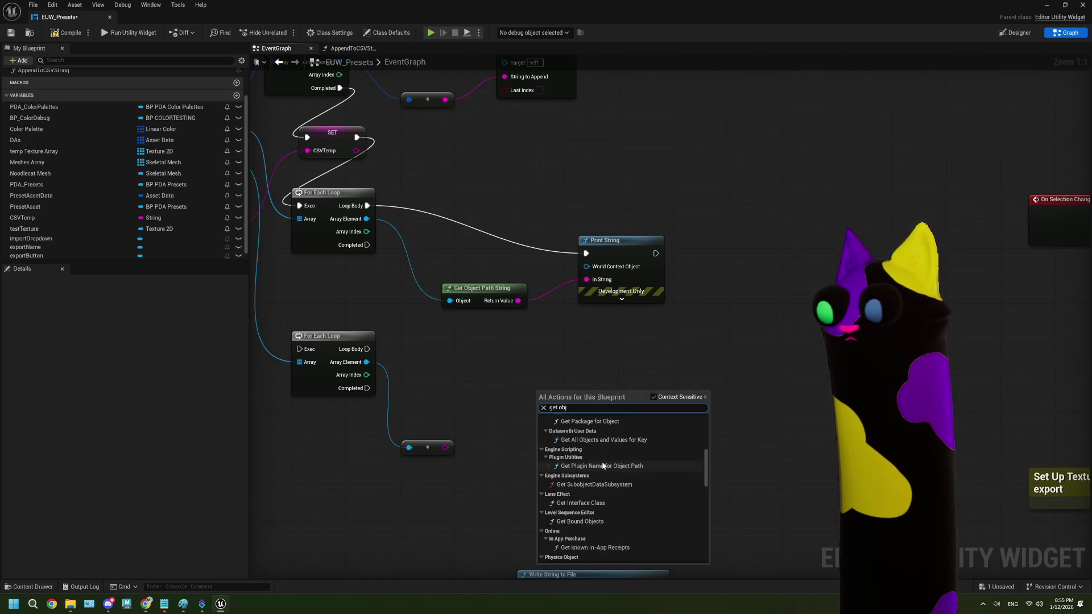
{"action": "scroll", "coordinate": [601, 461], "scroll_direction": "down", "scroll_amount": 4}
{"action": "scroll", "coordinate": [601, 461], "scroll_direction": "down", "scroll_amount": 4}
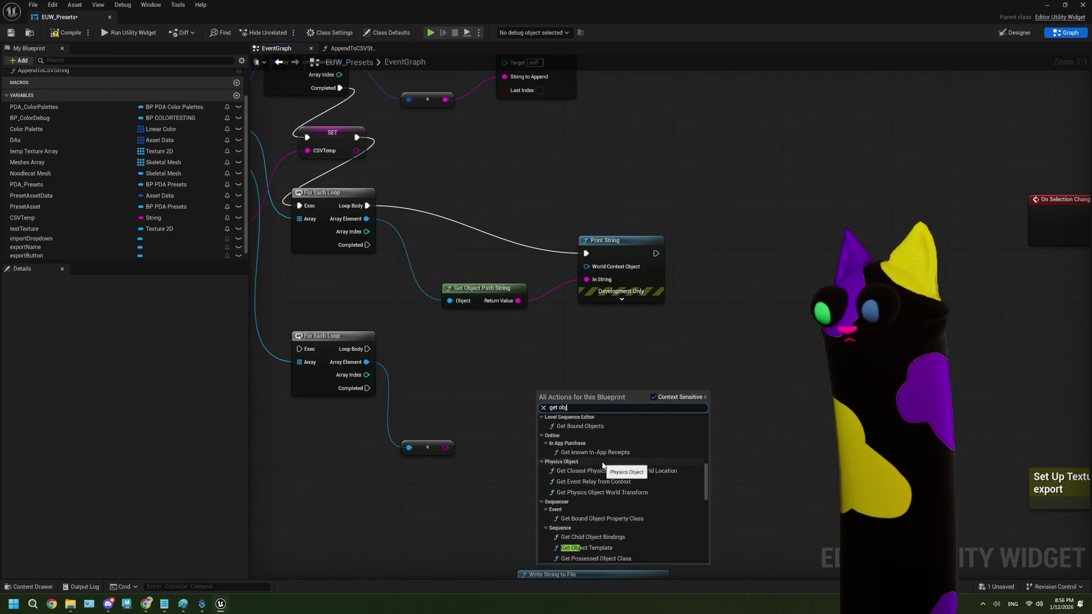
{"action": "scroll", "coordinate": [602, 465], "scroll_direction": "down", "scroll_amount": 4}
{"action": "scroll", "coordinate": [602, 465], "scroll_direction": "down", "scroll_amount": 6}
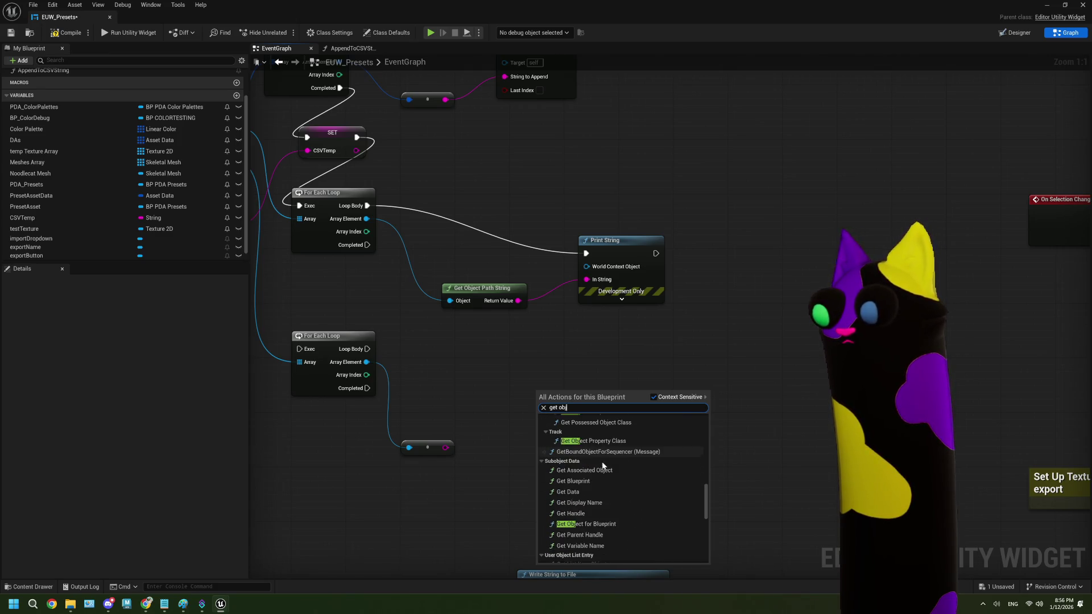
{"action": "scroll", "coordinate": [604, 465], "scroll_direction": "down", "scroll_amount": 6}
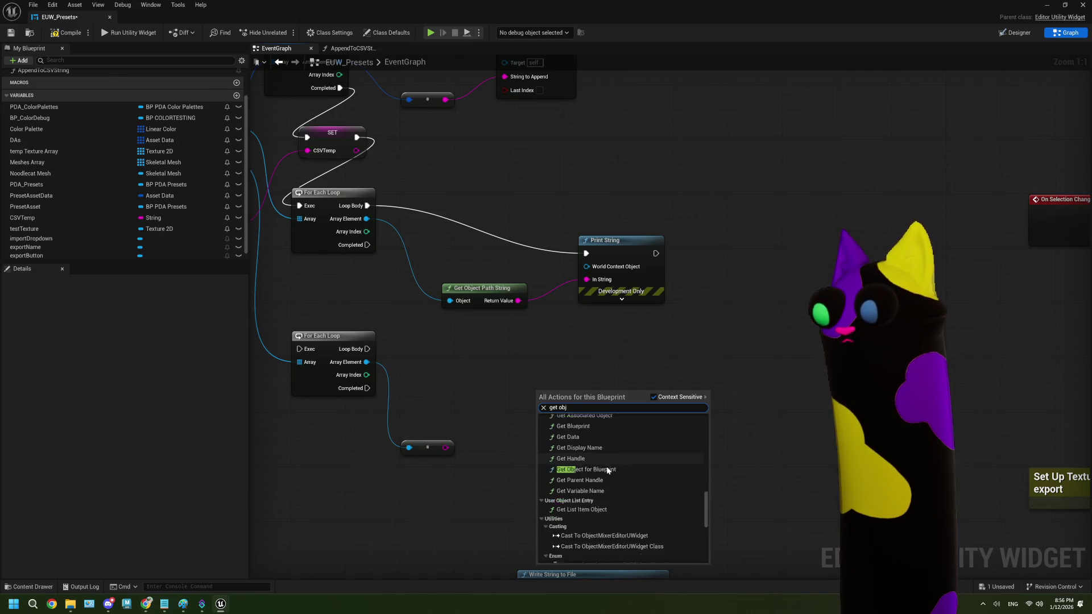
{"action": "scroll", "coordinate": [607, 470], "scroll_direction": "down", "scroll_amount": 6}
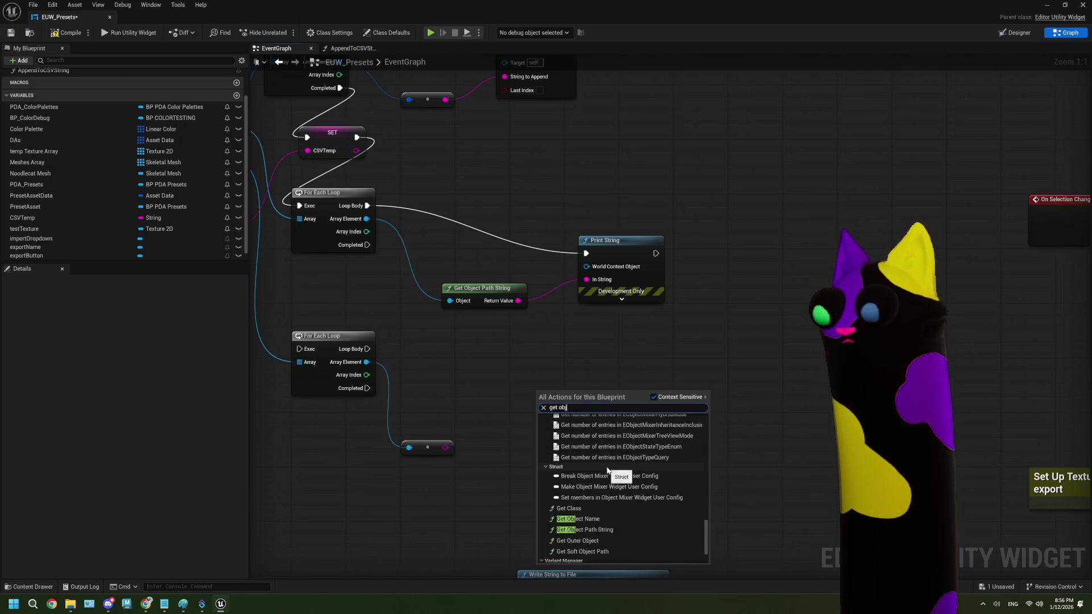
{"action": "scroll", "coordinate": [608, 470], "scroll_direction": "down", "scroll_amount": 1}
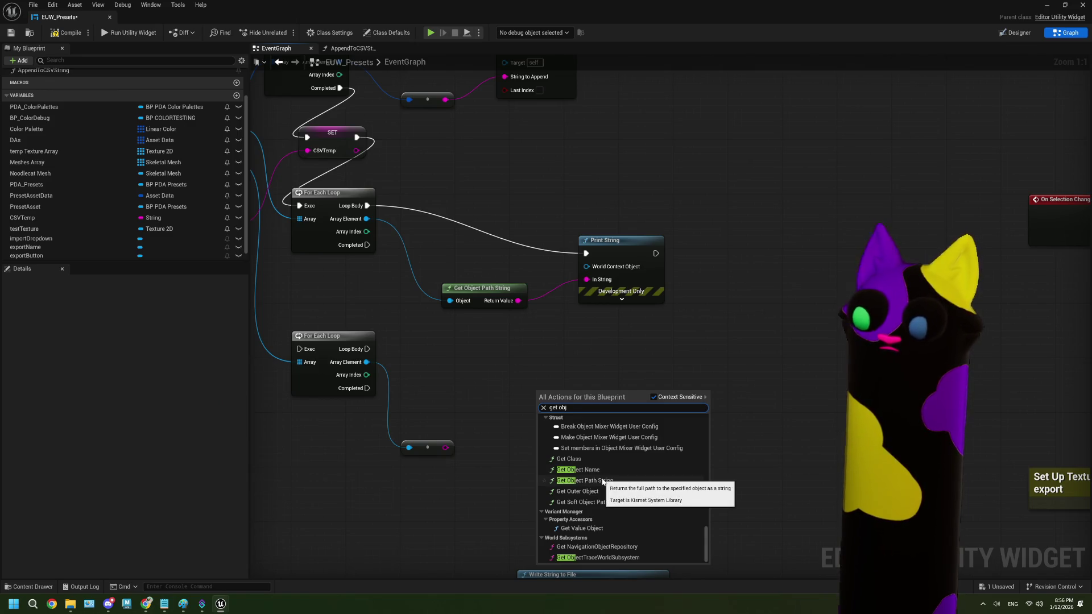
{"action": "left_click", "coordinate": [486, 488]}
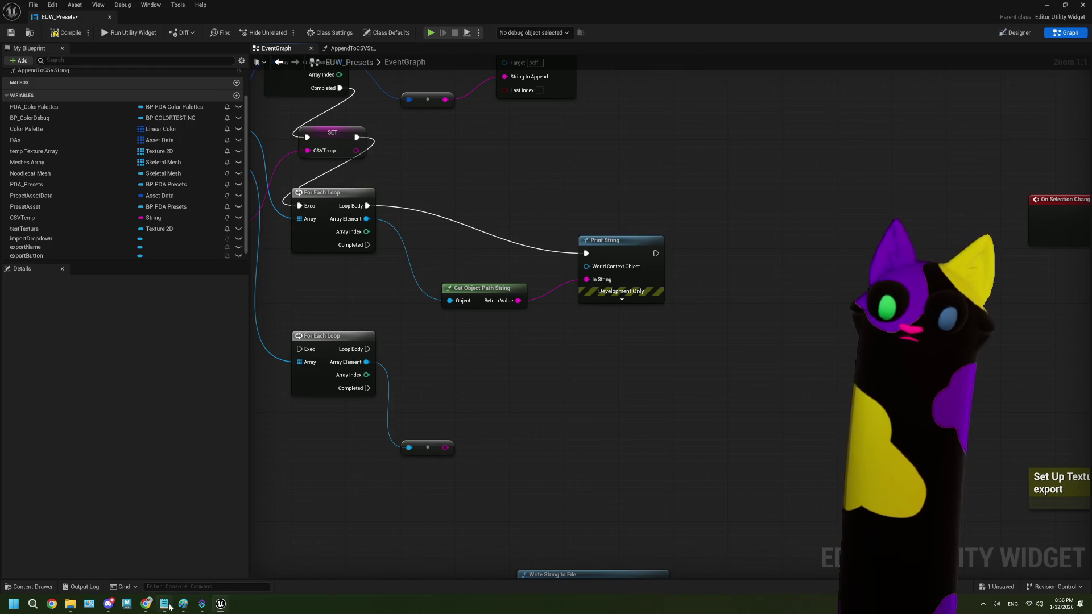
{"action": "mouse_move", "coordinate": [147, 610]}
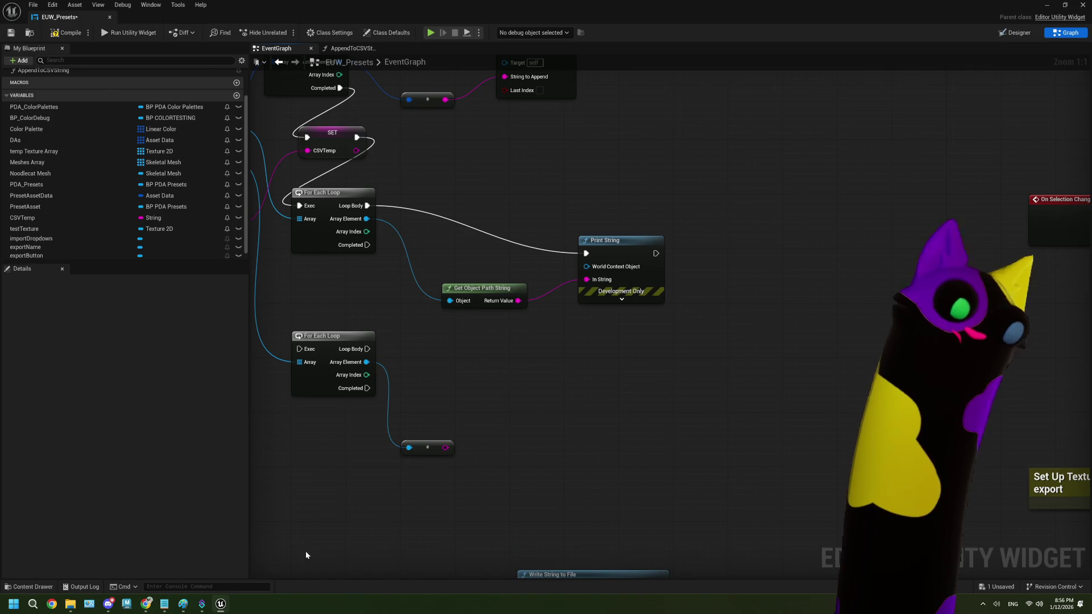
{"action": "left_click", "coordinate": [146, 604]}
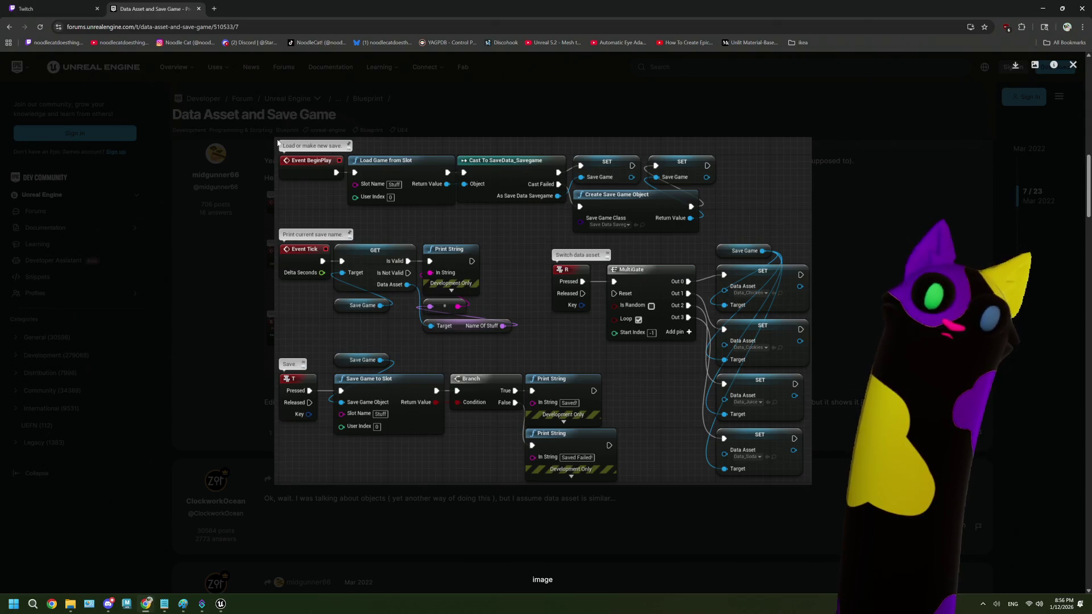
- Search 'ue5 get object from path' in a new Chrome tab and open the forum thread
{"action": "left_click", "coordinate": [214, 8]}
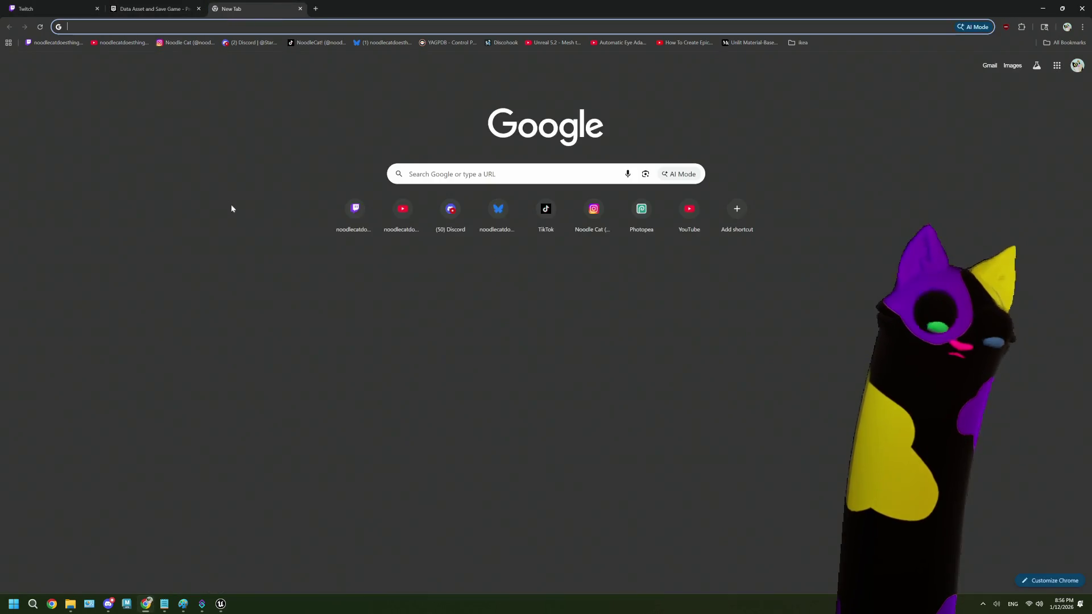
{"action": "mouse_move", "coordinate": [432, 10]}
{"action": "left_mouse_down"}
{"action": "mouse_move", "coordinate": [333, 58]}
{"action": "mouse_move", "coordinate": [325, 37]}
{"action": "left_mouse_up"}
{"action": "type", "text": "ue5 get "}
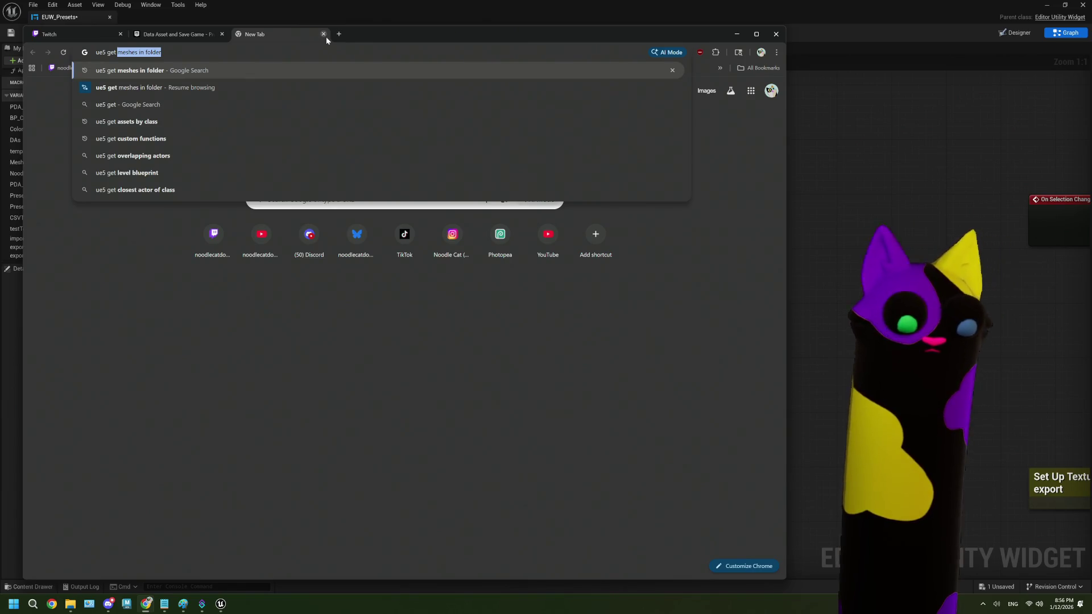
{"action": "type", "text": "object from "}
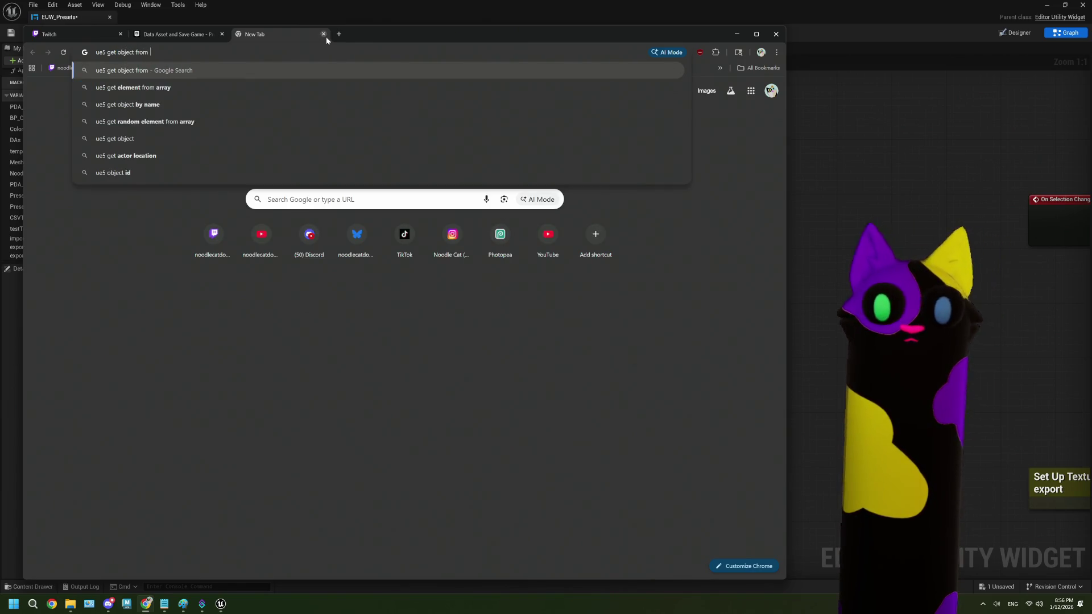
{"action": "type", "text": "path"}
{"action": "key", "text": "Return"}
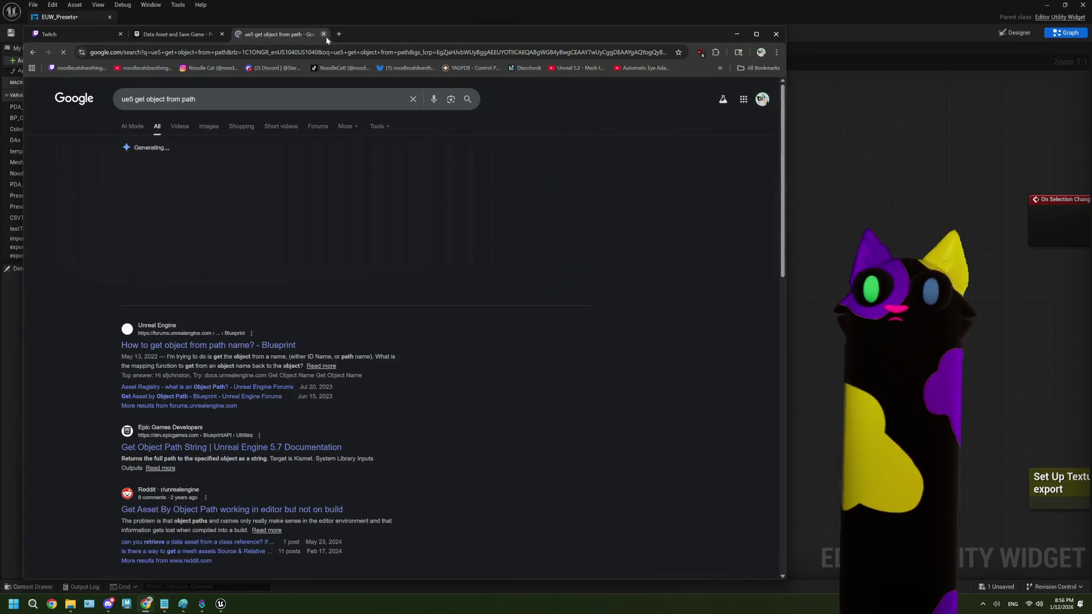
{"action": "left_click", "coordinate": [451, 337]}
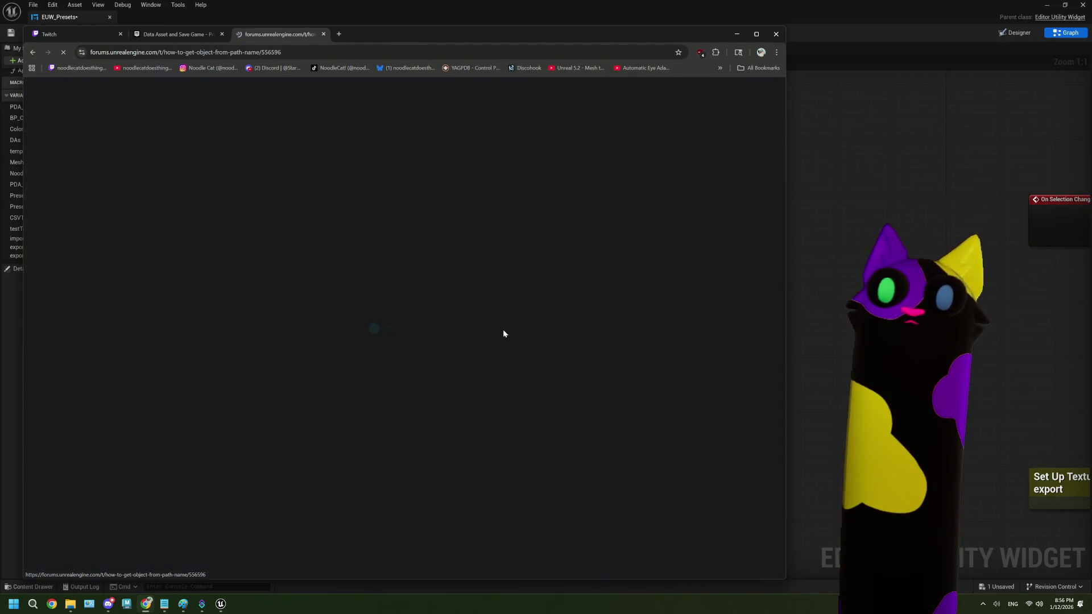
- Check the Get Object Name documentation, then return and enlarge the reply's blueprint screenshot
{"action": "scroll", "coordinate": [415, 330], "scroll_direction": "down", "scroll_amount": 3}
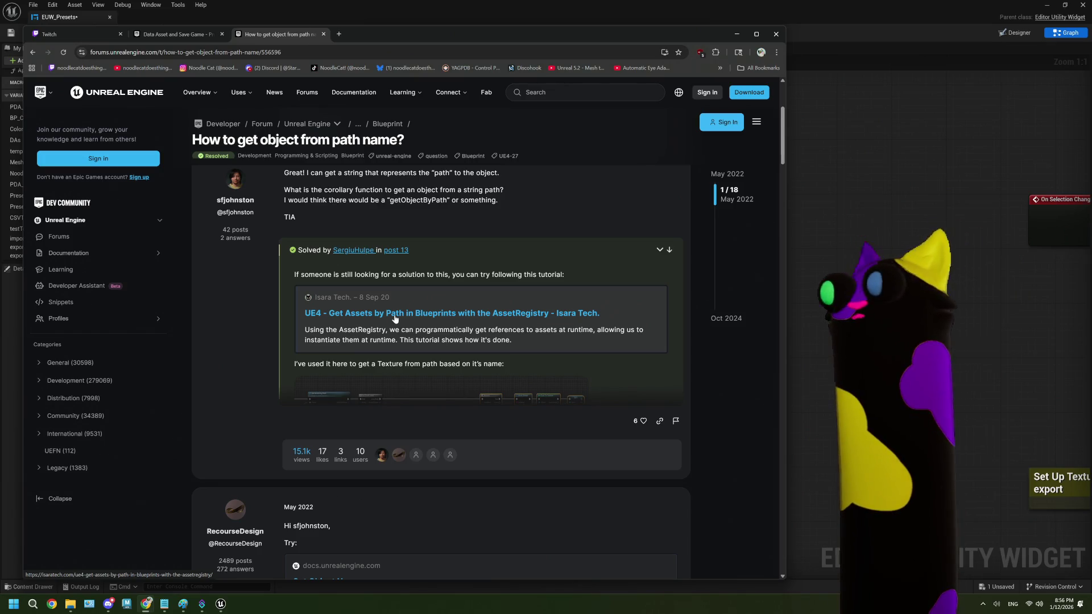
{"action": "scroll", "coordinate": [394, 316], "scroll_direction": "down", "scroll_amount": 3}
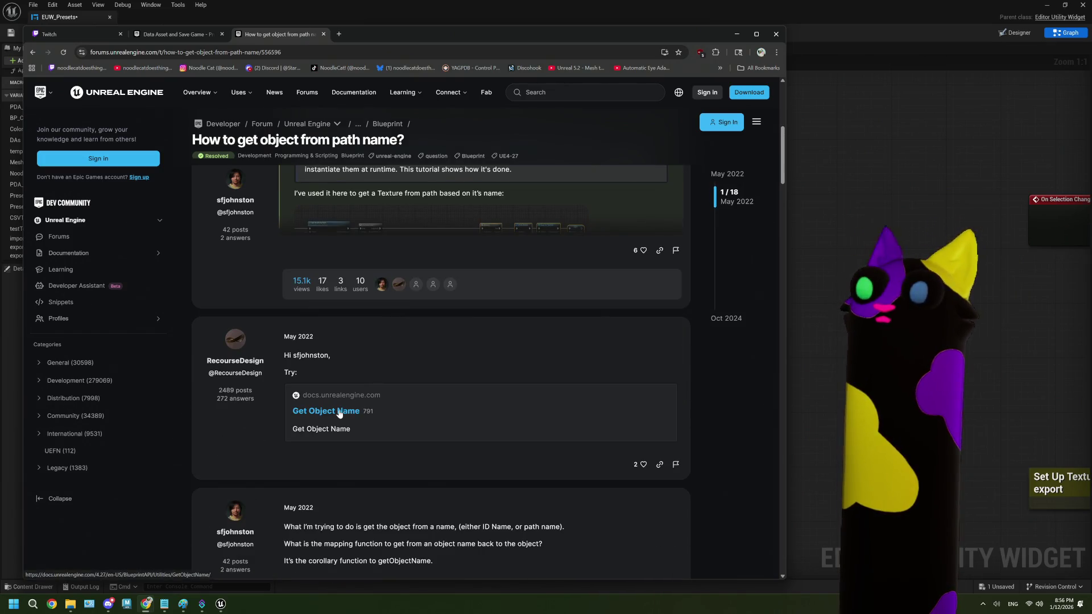
{"action": "left_click", "coordinate": [339, 411]}
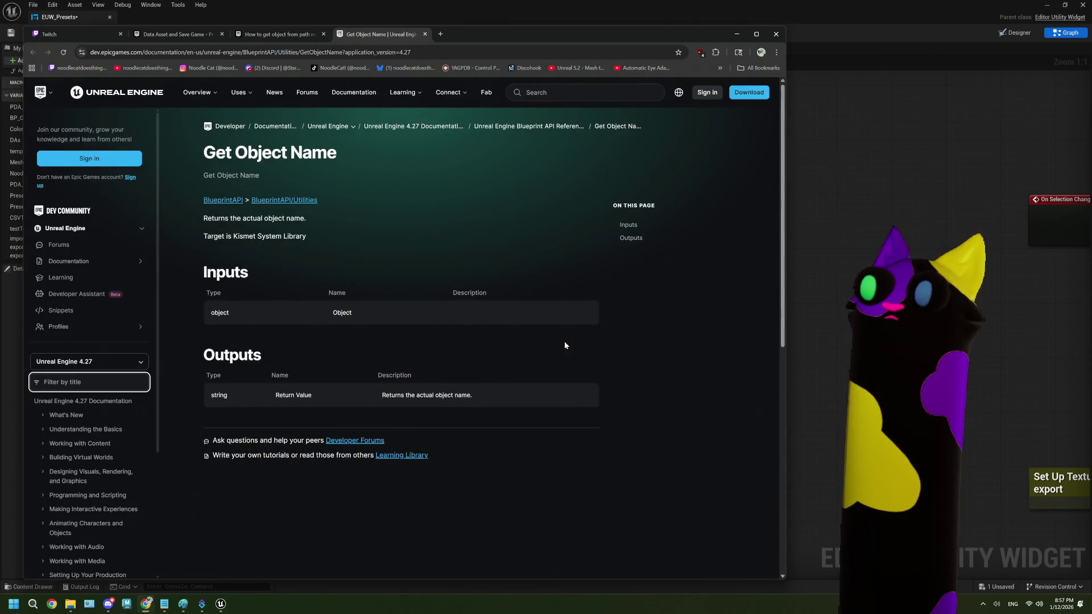
{"action": "scroll", "coordinate": [564, 345], "scroll_direction": "down", "scroll_amount": 2}
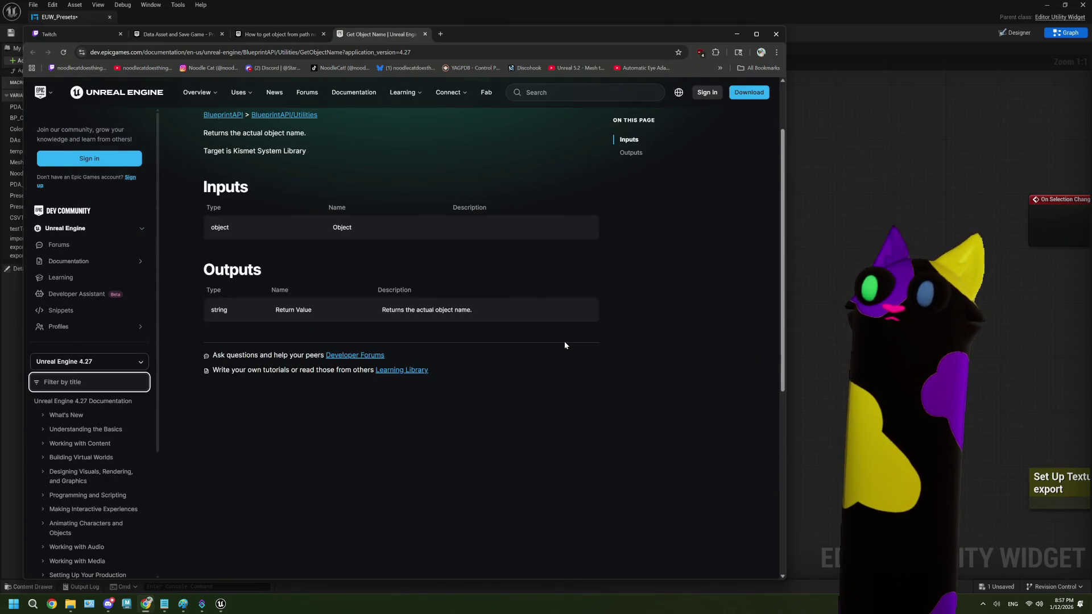
{"action": "left_click", "coordinate": [248, 32]}
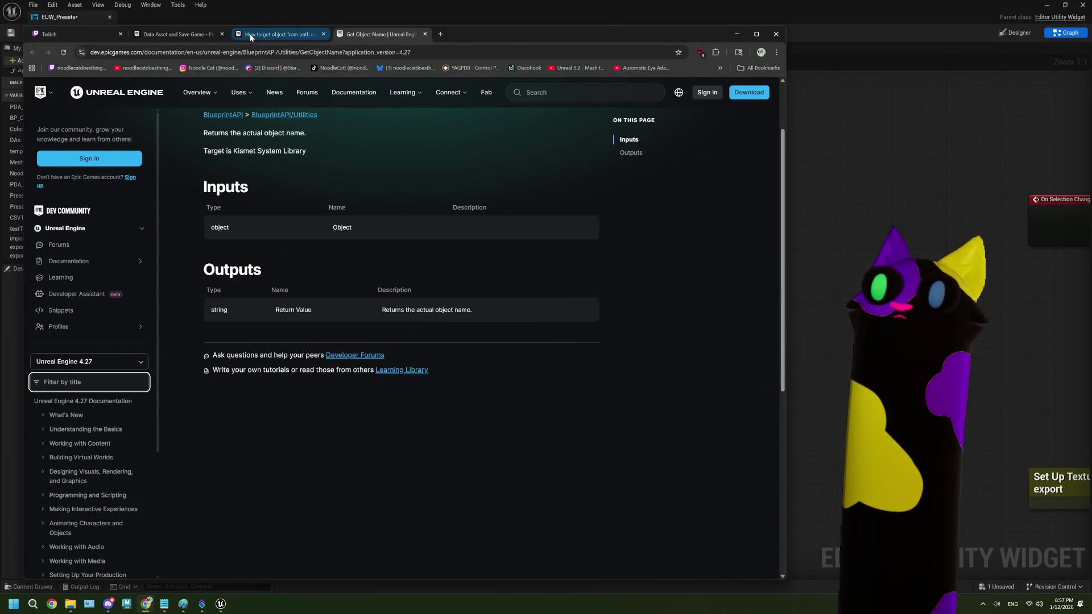
{"action": "scroll", "coordinate": [379, 342], "scroll_direction": "down", "scroll_amount": 5}
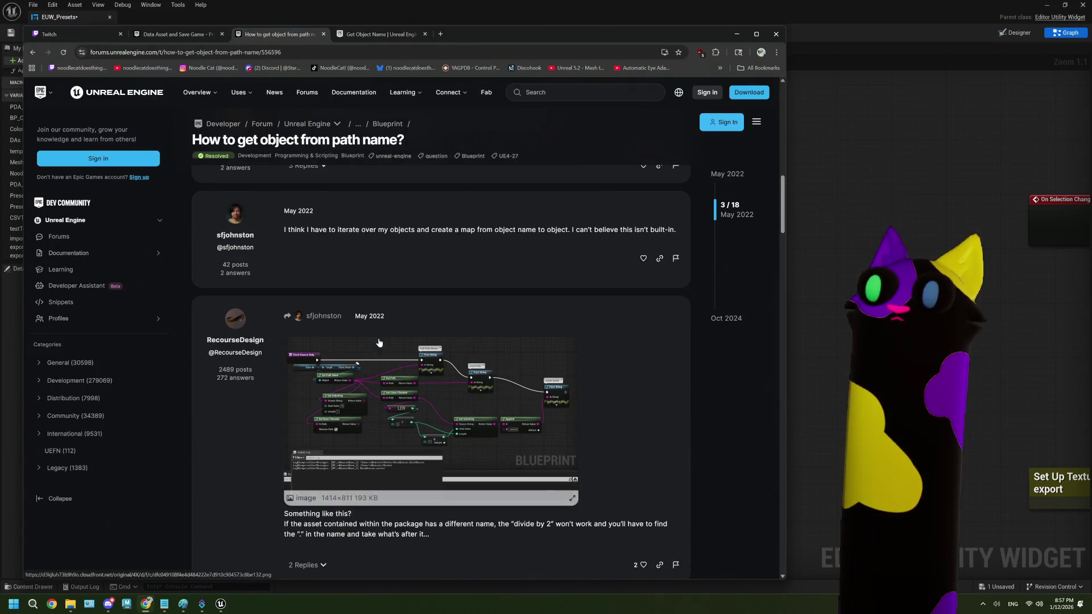
{"action": "left_click", "coordinate": [379, 341]}
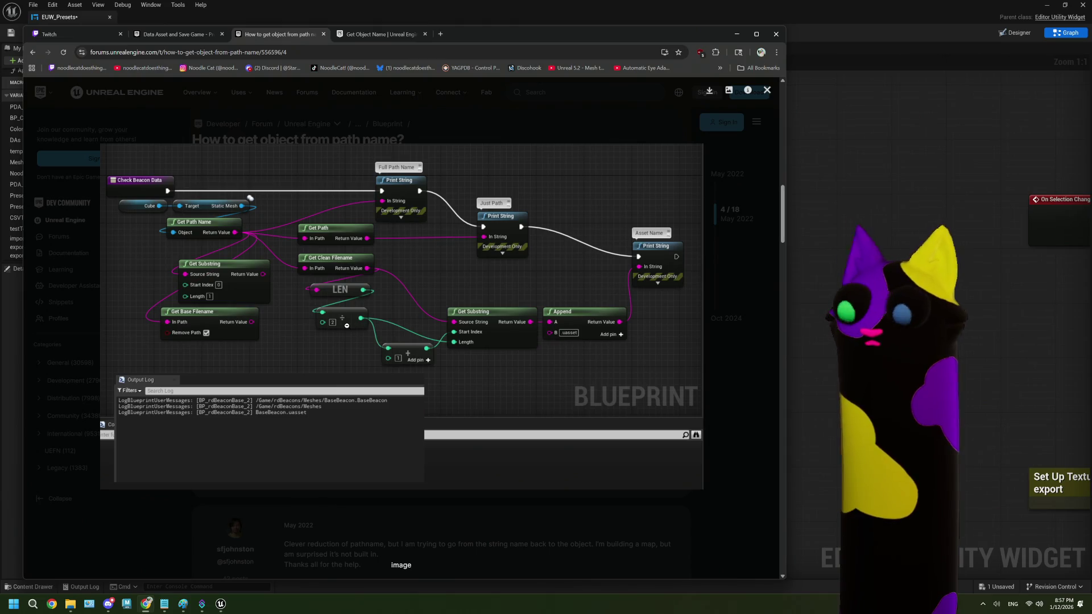
- Enlarge the accepted solution's Get Assets by Path blueprint, then return to Unreal Editor
{"action": "left_click", "coordinate": [705, 423]}
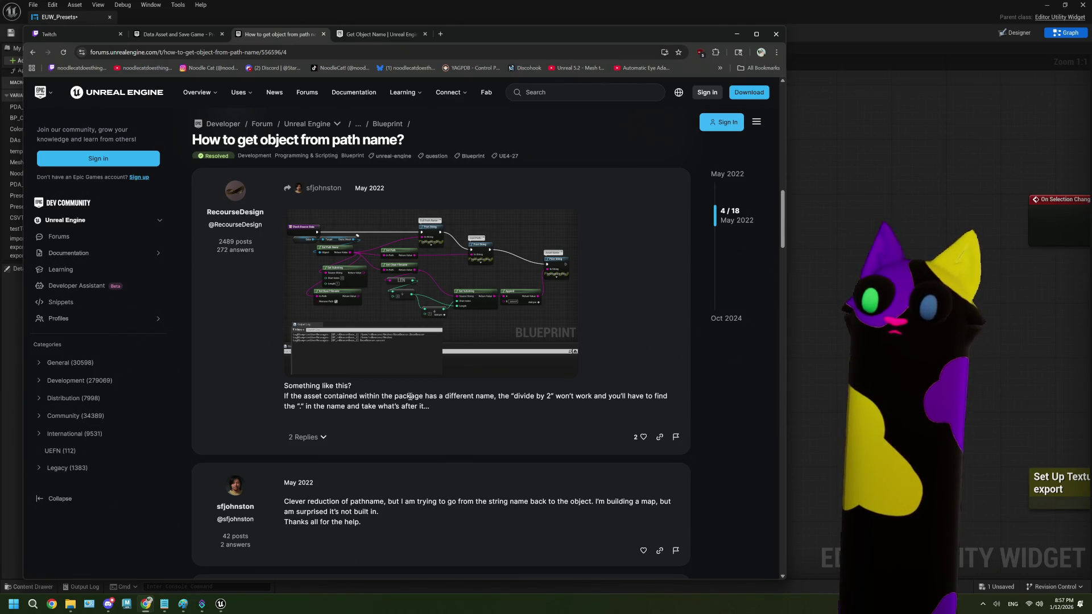
{"action": "scroll", "coordinate": [428, 398], "scroll_direction": "down", "scroll_amount": 2}
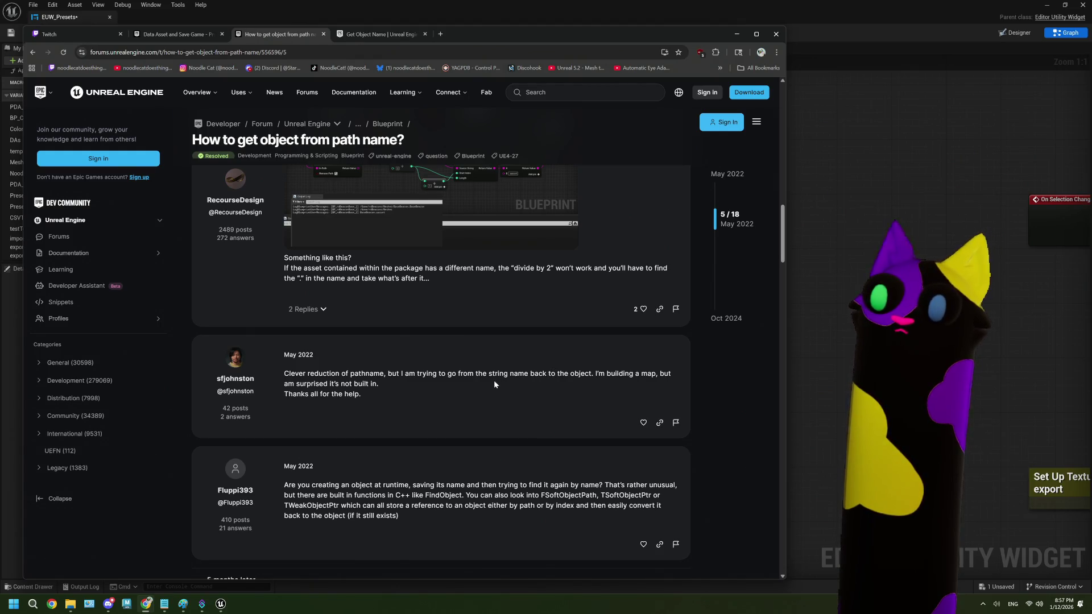
{"action": "scroll", "coordinate": [494, 383], "scroll_direction": "down", "scroll_amount": 6}
{"action": "scroll", "coordinate": [495, 384], "scroll_direction": "down", "scroll_amount": 6}
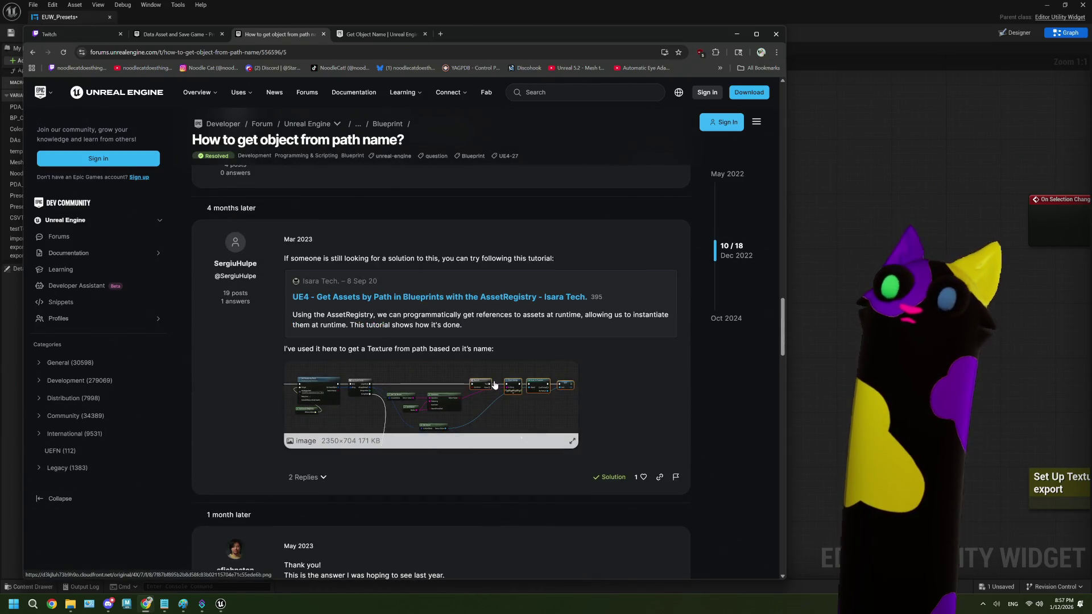
{"action": "left_click", "coordinate": [494, 385]}
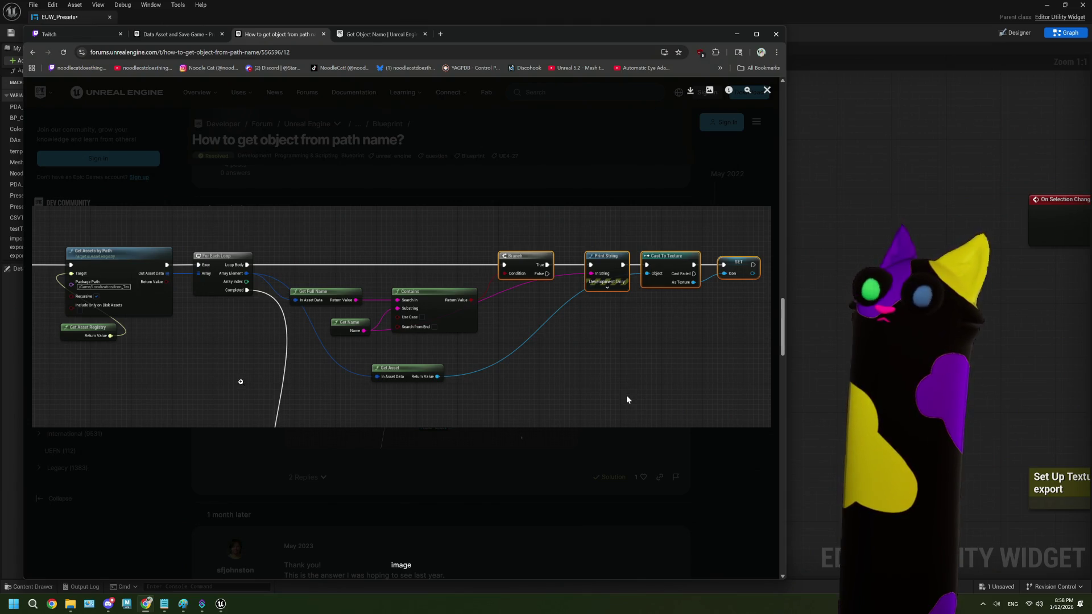
{"action": "key", "text": "alt+Tab"}
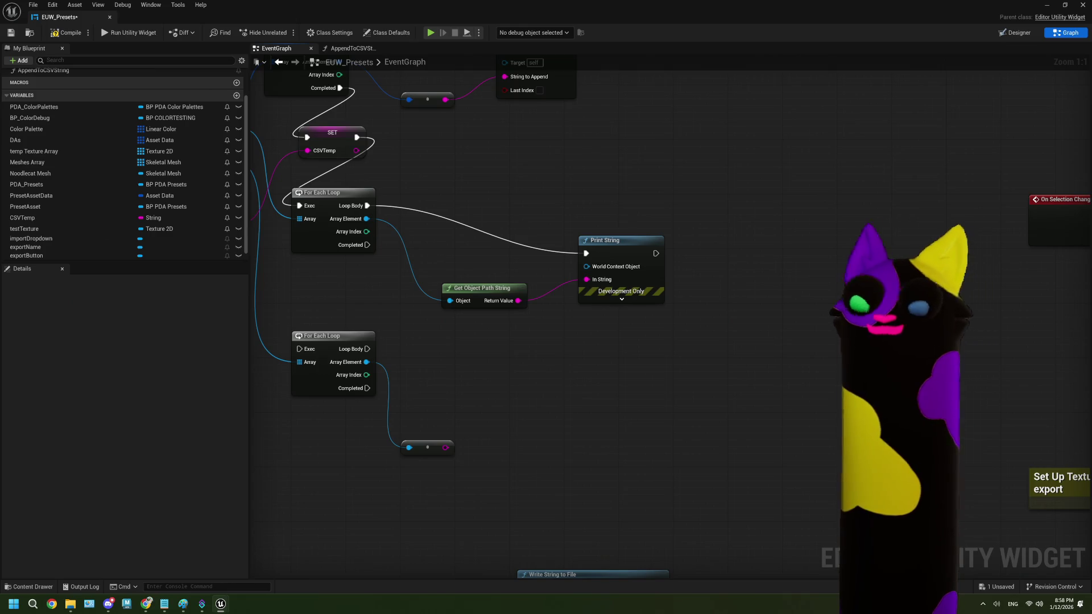
- Survey the export graph's loops and Write String to File node, then return to the forum solution
{"action": "left_click_drag", "start_coordinate": [538, 429], "coordinate": [549, 370]}
{"action": "scroll", "coordinate": [549, 375], "scroll_direction": "down", "scroll_amount": 1}
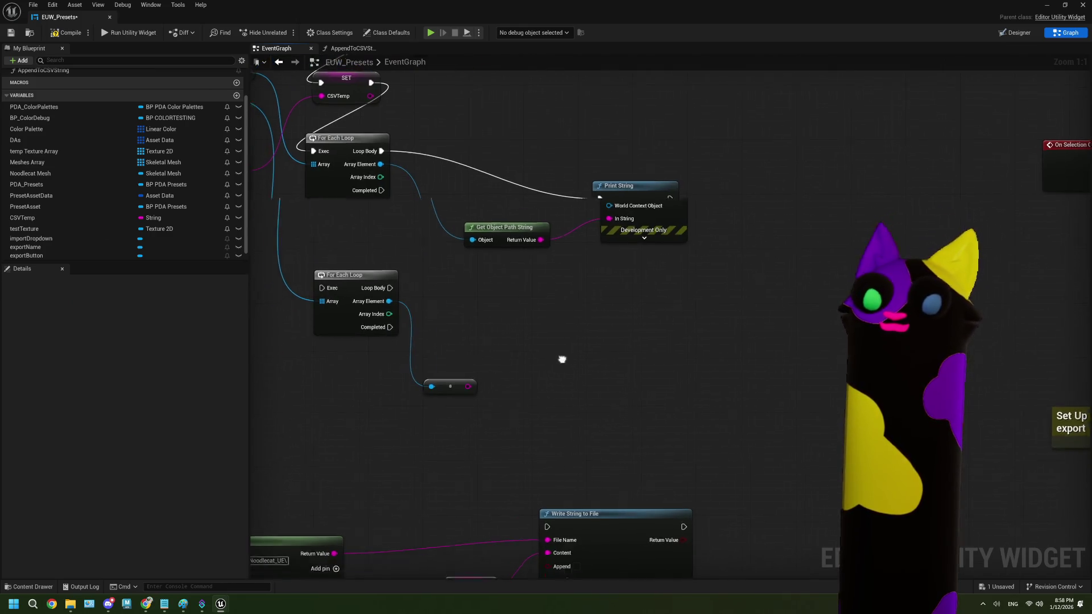
{"action": "scroll", "coordinate": [731, 279], "scroll_direction": "down", "scroll_amount": 1}
{"action": "left_click_drag", "start_coordinate": [731, 280], "coordinate": [654, 394]}
{"action": "scroll", "coordinate": [651, 390], "scroll_direction": "up", "scroll_amount": 1}
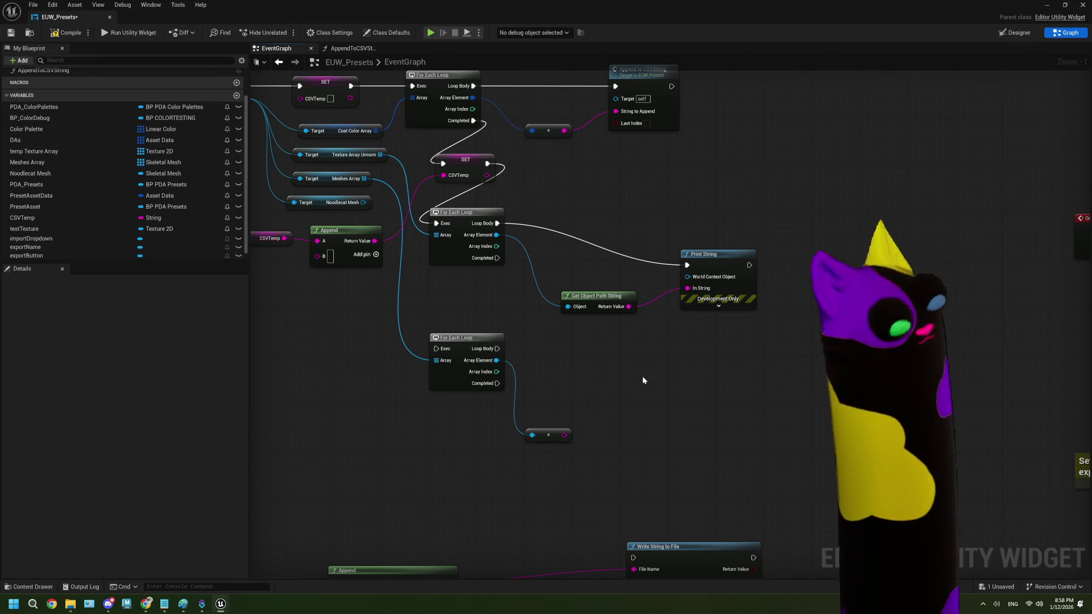
{"action": "left_click_drag", "start_coordinate": [636, 312], "coordinate": [590, 316]}
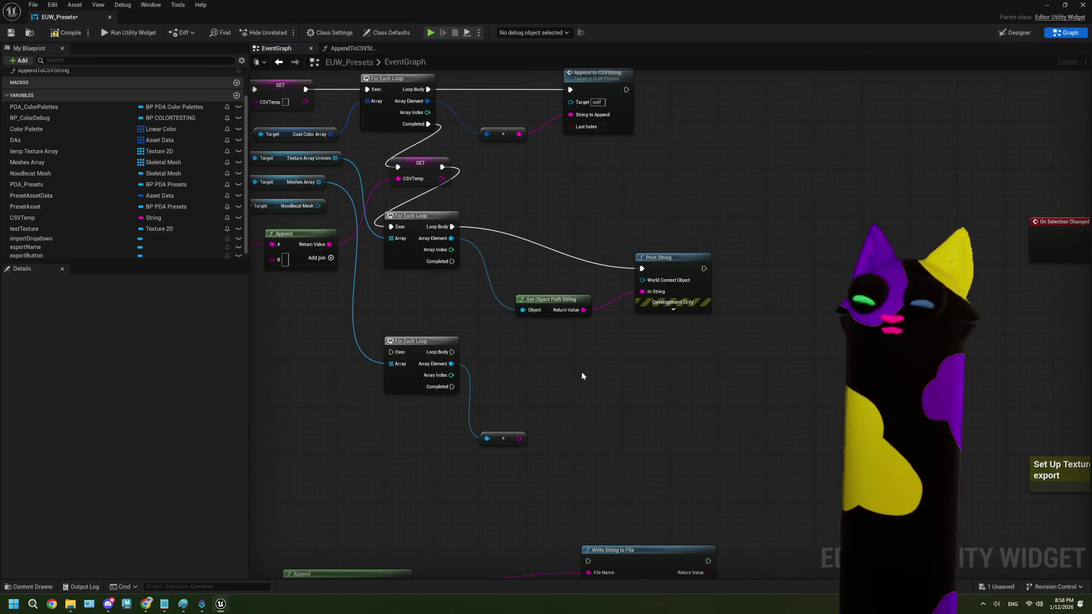
{"action": "left_click", "coordinate": [146, 604]}
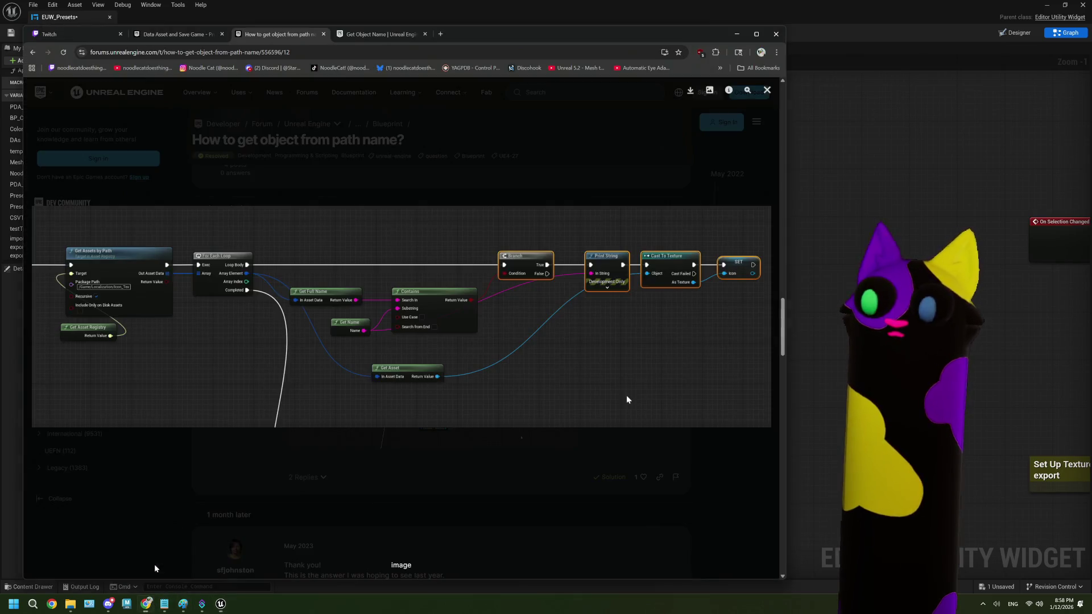
- Scroll further down the thread and view a reply's blueprint screenshot enlarged
{"action": "left_click", "coordinate": [627, 397]}
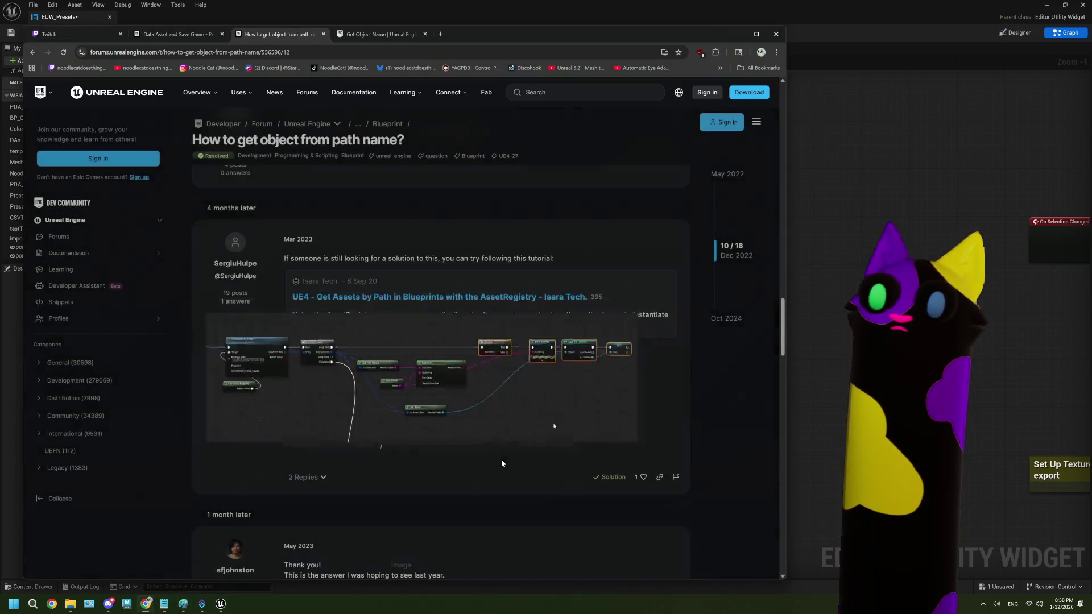
{"action": "scroll", "coordinate": [480, 453], "scroll_direction": "down", "scroll_amount": 3}
{"action": "scroll", "coordinate": [479, 455], "scroll_direction": "down", "scroll_amount": 3}
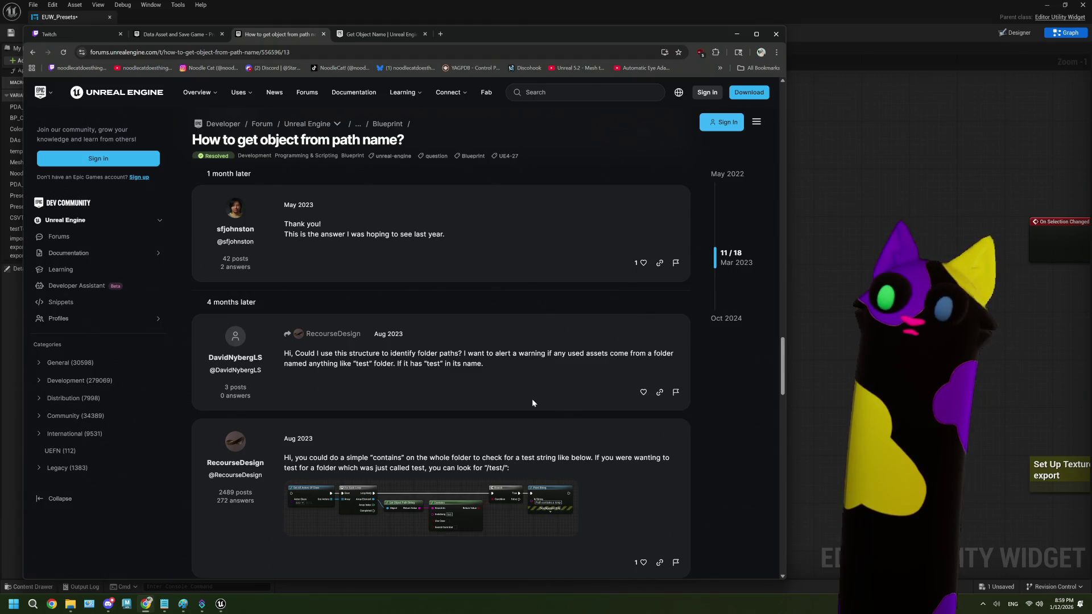
{"action": "scroll", "coordinate": [531, 398], "scroll_direction": "down", "scroll_amount": 2}
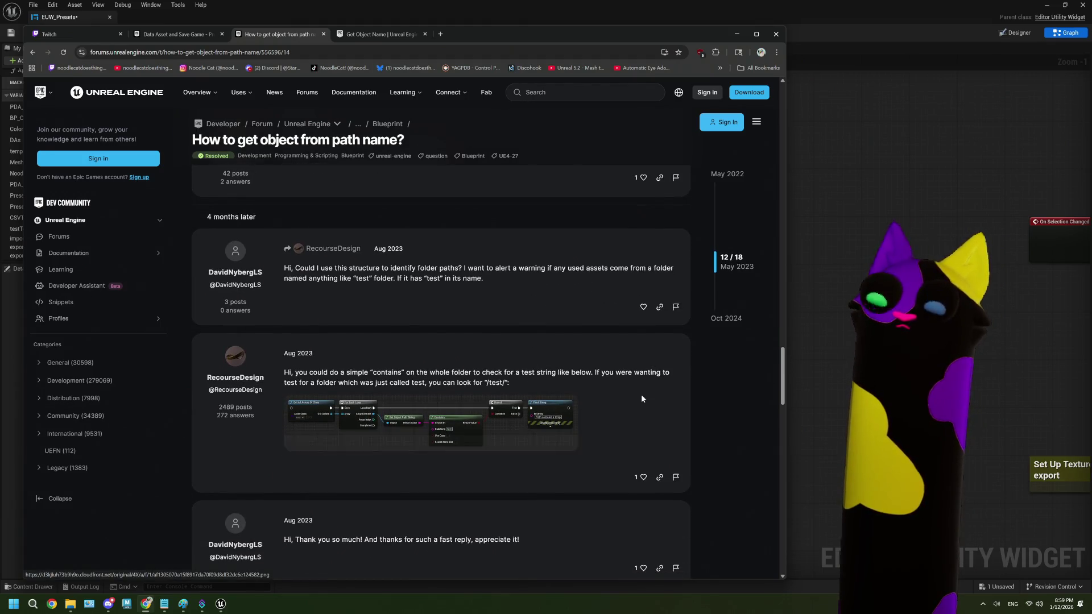
{"action": "scroll", "coordinate": [641, 398], "scroll_direction": "down", "scroll_amount": 1}
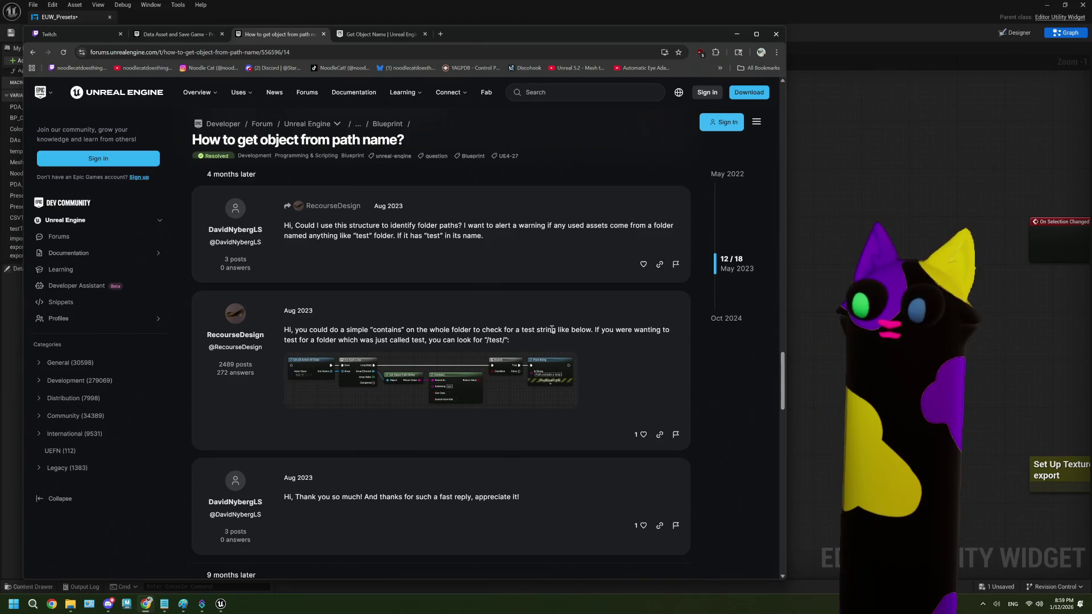
{"action": "left_click", "coordinate": [463, 363]}
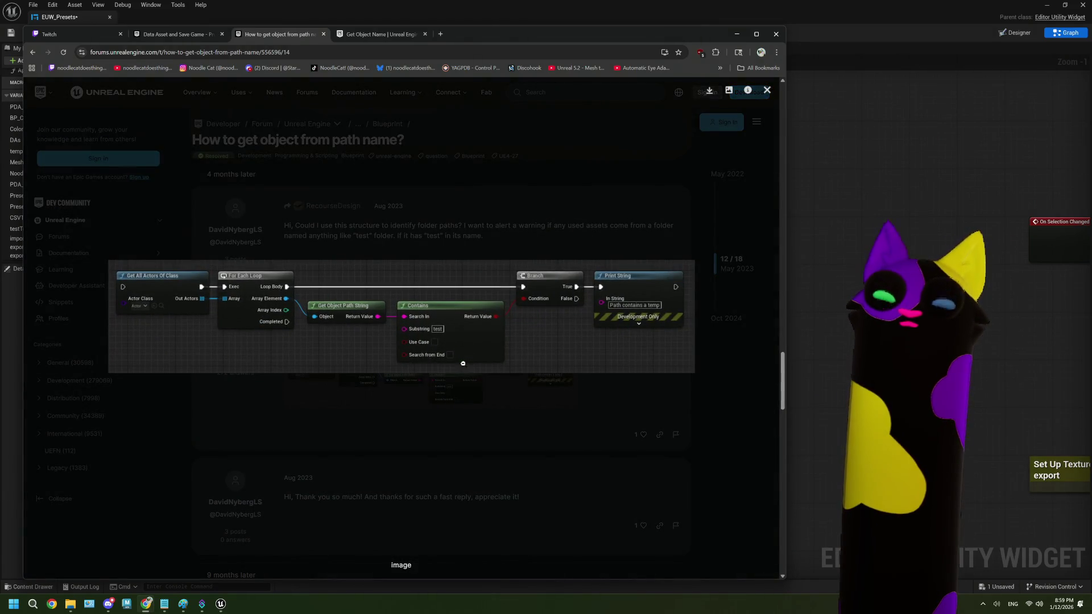
{"action": "left_click", "coordinate": [428, 400]}
- Enlarge the question's blueprint screenshots, with Print to debug and Cast to Asset Data, then return to Unreal
{"action": "scroll", "coordinate": [427, 398], "scroll_direction": "down", "scroll_amount": 5}
{"action": "scroll", "coordinate": [427, 398], "scroll_direction": "down", "scroll_amount": 5}
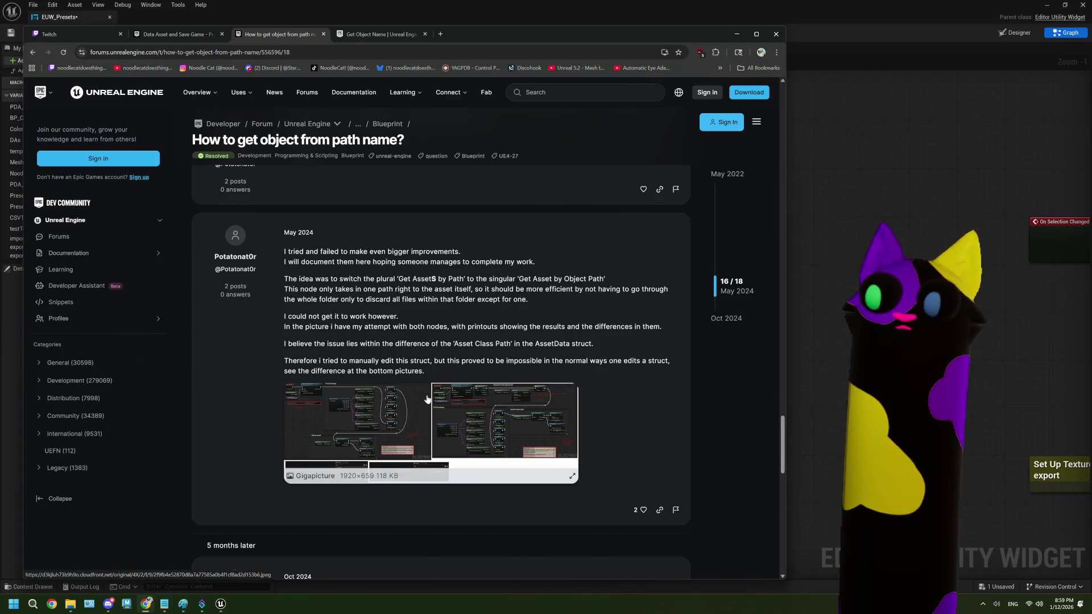
{"action": "scroll", "coordinate": [427, 398], "scroll_direction": "down", "scroll_amount": 5}
{"action": "scroll", "coordinate": [427, 395], "scroll_direction": "up", "scroll_amount": 2}
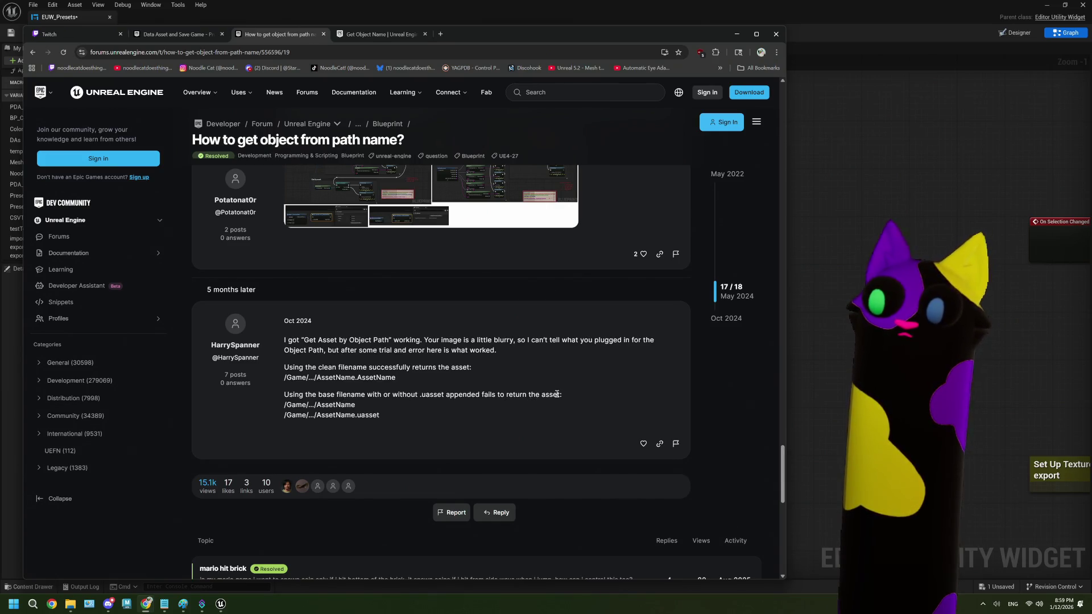
{"action": "scroll", "coordinate": [429, 403], "scroll_direction": "up", "scroll_amount": 2}
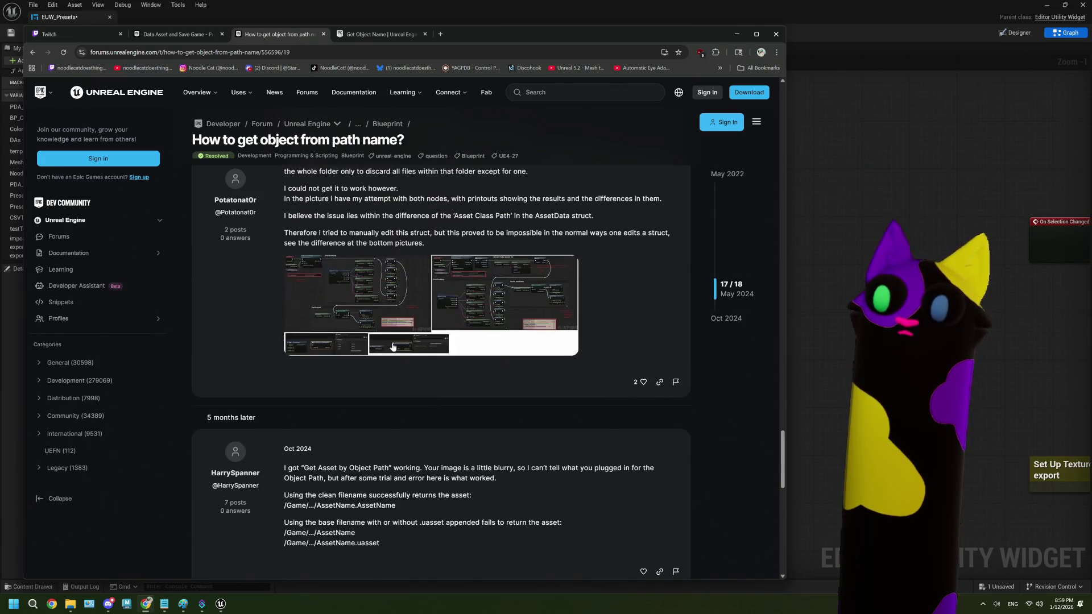
{"action": "left_click", "coordinate": [385, 313]}
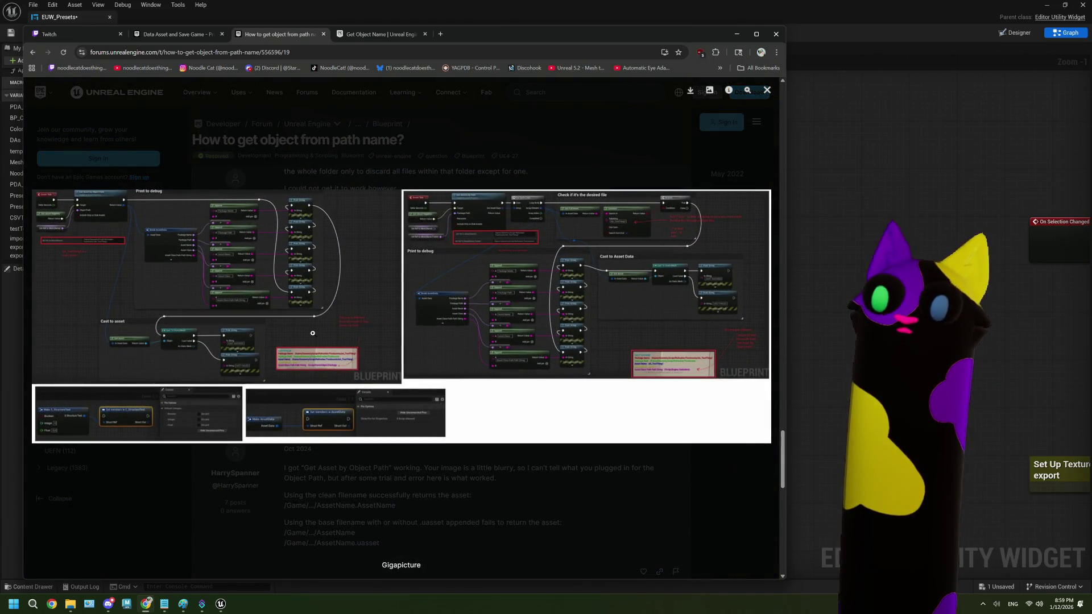
{"action": "scroll", "coordinate": [334, 351], "scroll_direction": "up", "scroll_amount": 1}
{"action": "scroll", "coordinate": [256, 329], "scroll_direction": "down", "scroll_amount": 1}
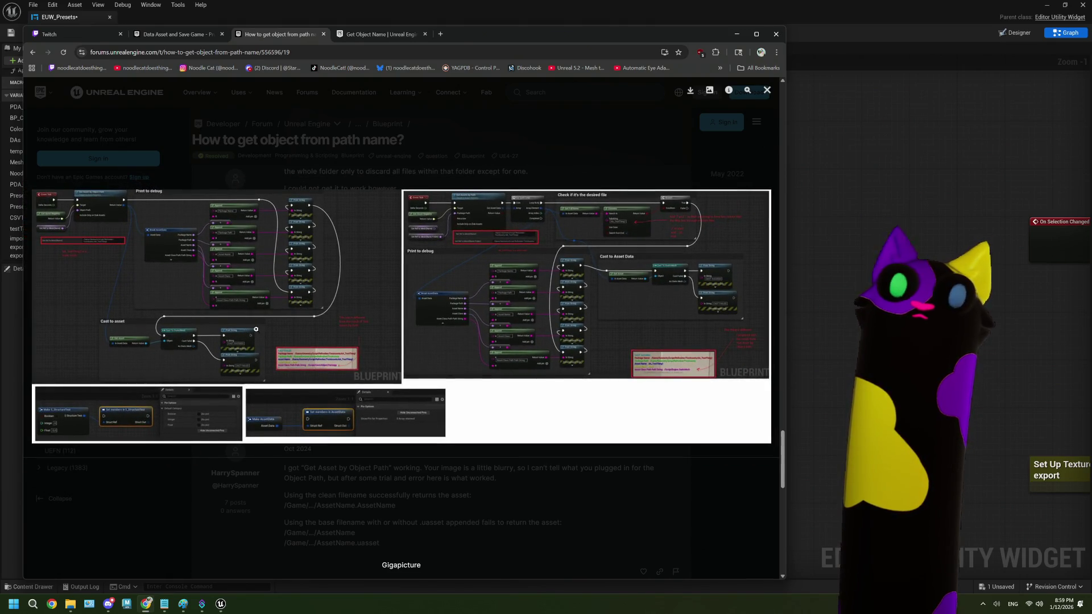
{"action": "scroll", "coordinate": [181, 276], "scroll_direction": "up", "scroll_amount": 1}
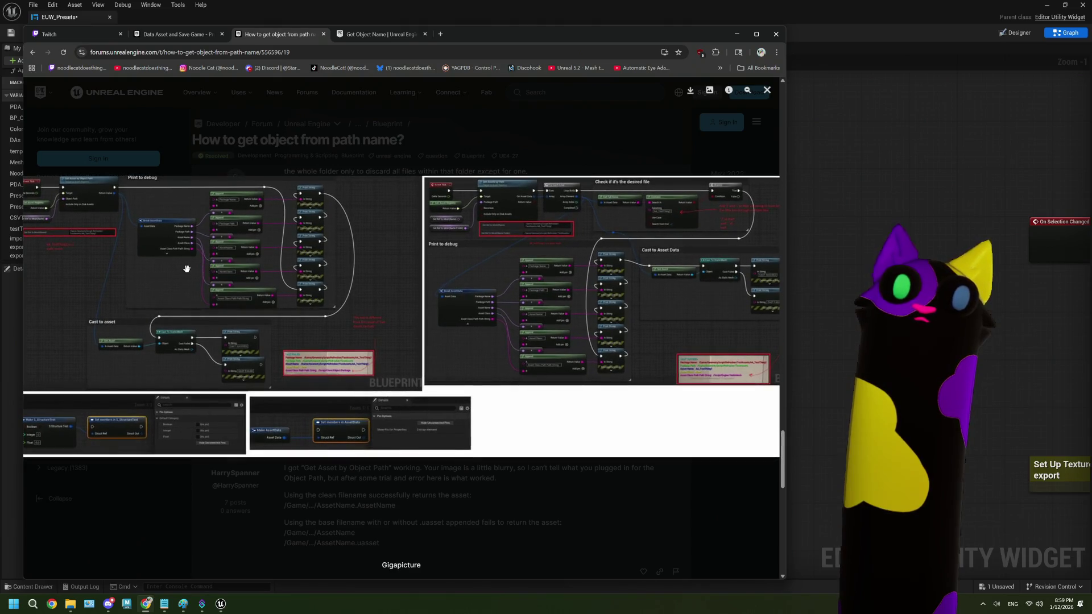
{"action": "scroll", "coordinate": [234, 273], "scroll_direction": "up", "scroll_amount": 1}
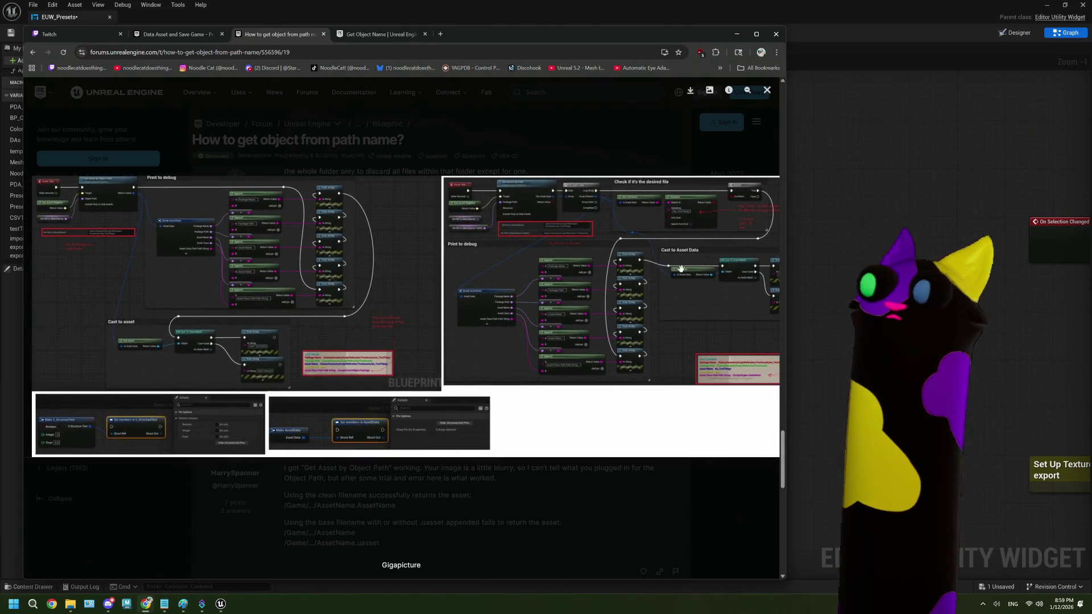
{"action": "left_click", "coordinate": [905, 226]}
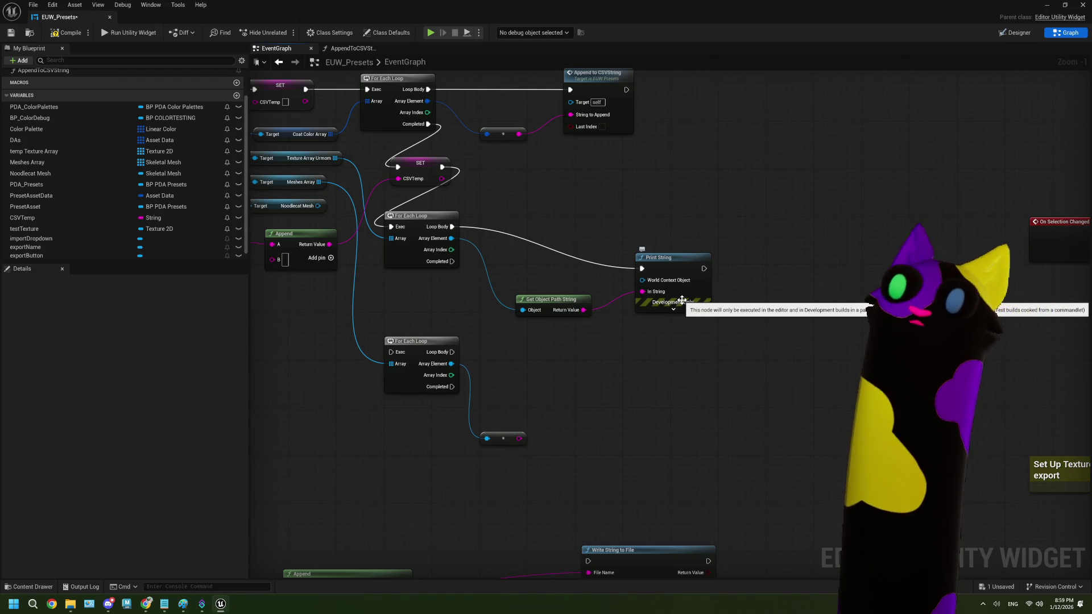
{"action": "scroll", "coordinate": [596, 286], "scroll_direction": "down", "scroll_amount": 1}
{"action": "scroll", "coordinate": [596, 286], "scroll_direction": "down", "scroll_amount": 1}
{"action": "scroll", "coordinate": [602, 296], "scroll_direction": "down", "scroll_amount": 2}
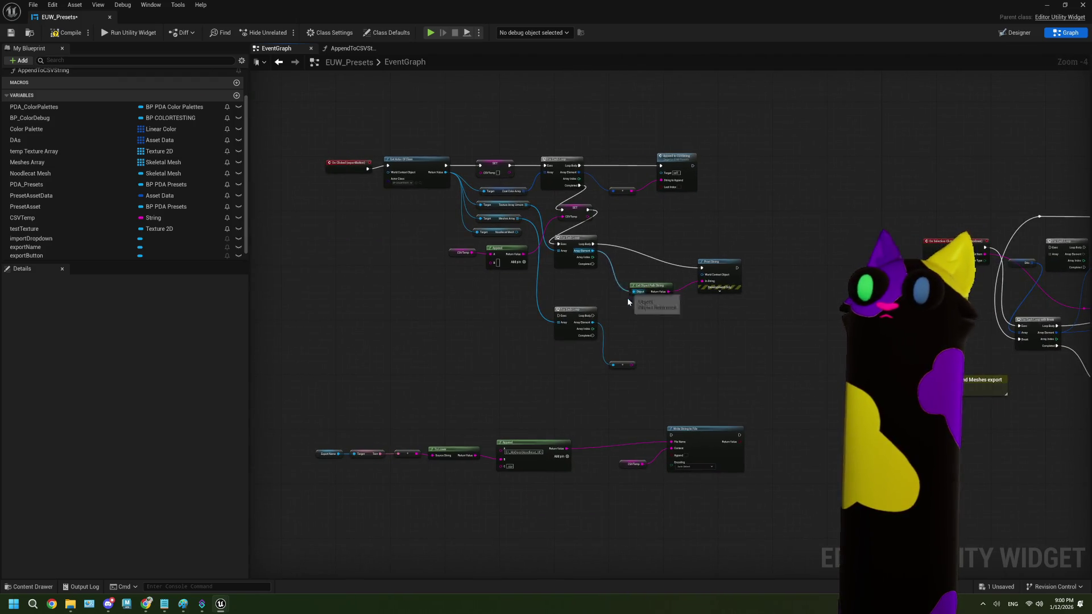
{"action": "scroll", "coordinate": [629, 312], "scroll_direction": "up", "scroll_amount": 1}
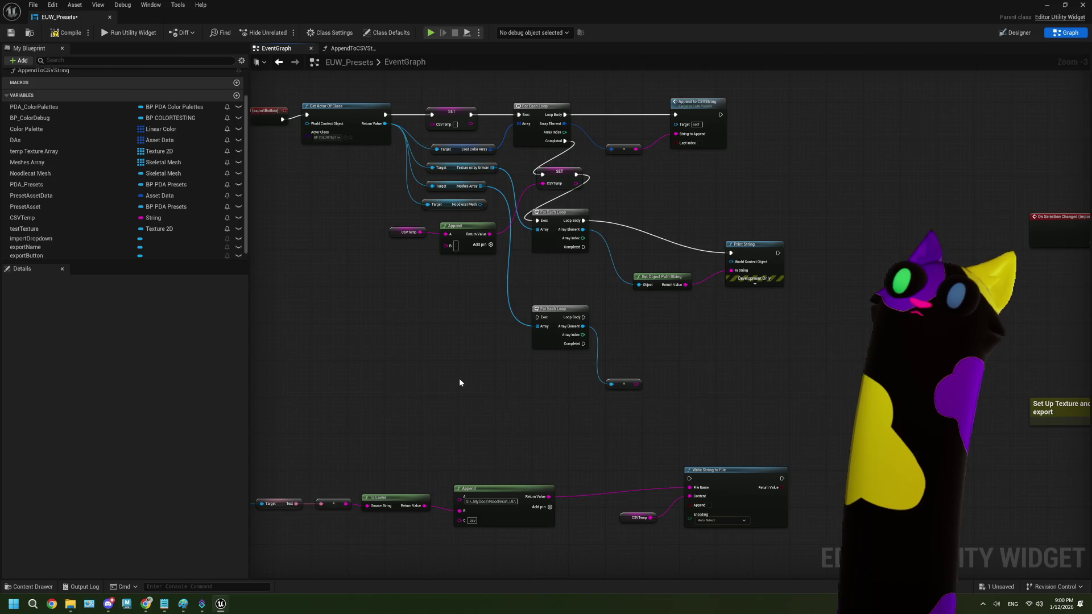
{"action": "scroll", "coordinate": [460, 382], "scroll_direction": "up", "scroll_amount": 2}
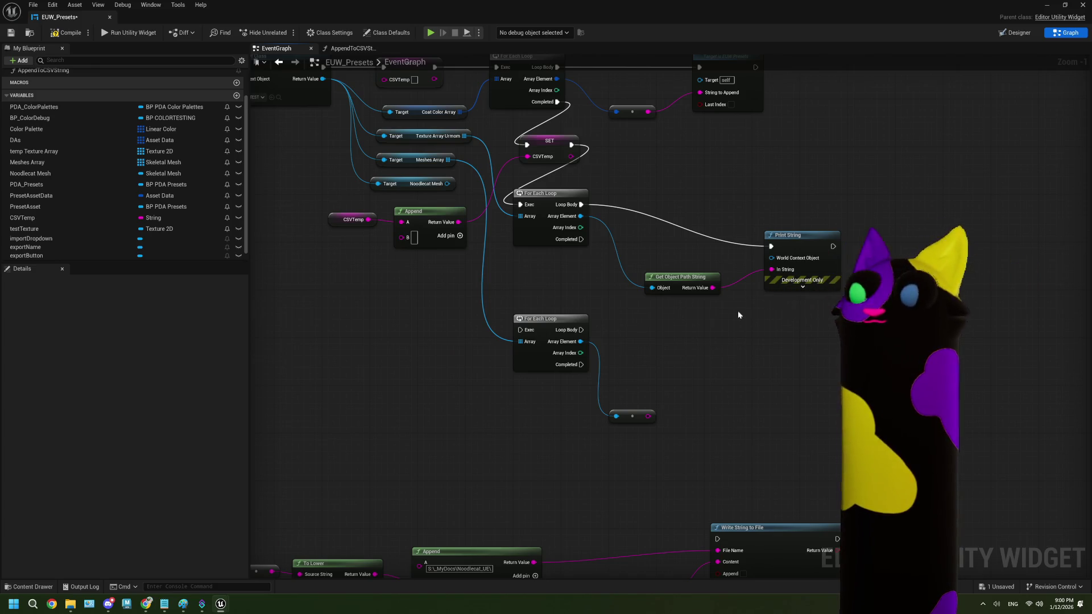
{"action": "left_click_drag", "start_coordinate": [790, 329], "coordinate": [699, 232]}
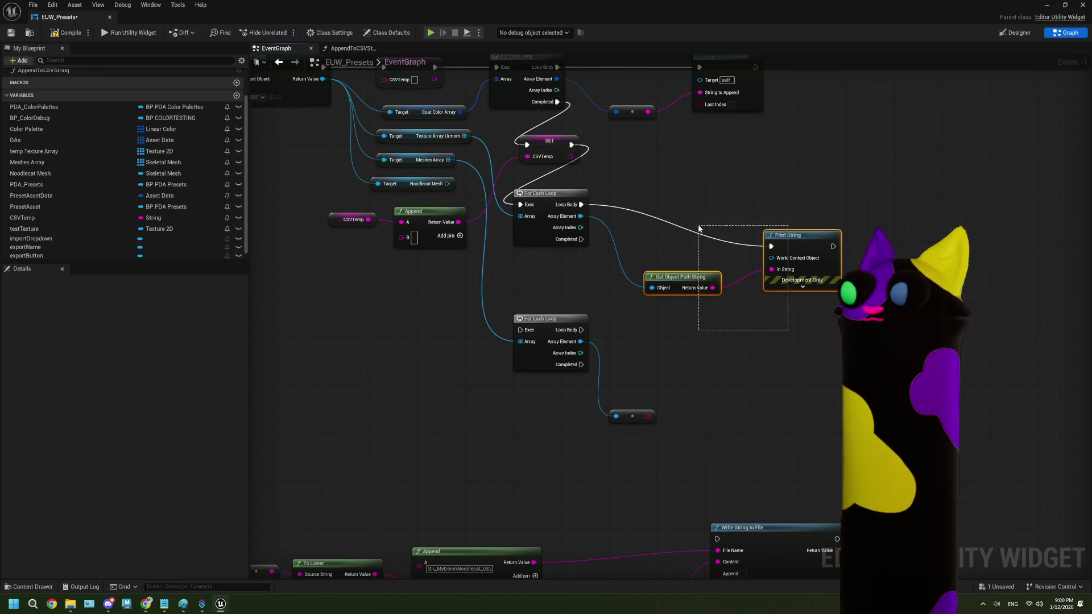
- Reposition the nodes beside the texture loop and delete the leftover node below the mesh loop
{"action": "left_click_drag", "start_coordinate": [802, 259], "coordinate": [760, 217]}
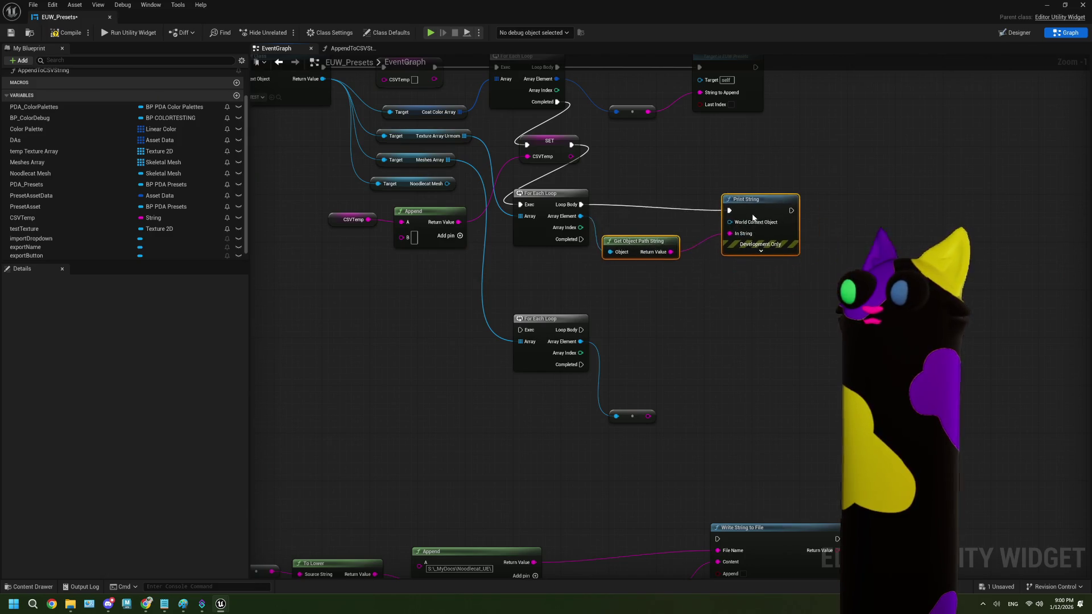
{"action": "left_click", "coordinate": [710, 295]}
{"action": "scroll", "coordinate": [662, 326], "scroll_direction": "up", "scroll_amount": 1}
{"action": "left_click_drag", "start_coordinate": [630, 231], "coordinate": [644, 231]}
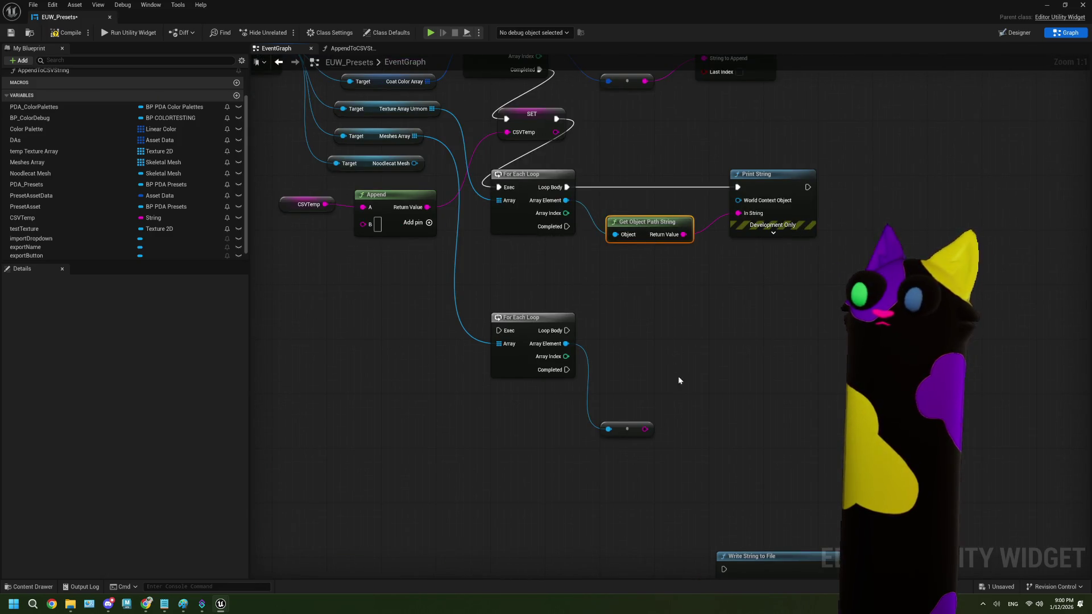
{"action": "left_click", "coordinate": [647, 427]}
{"action": "key", "text": "Delete"}
- Copy Get Object Path String onto the mesh loop, fed by its Array Element
{"action": "left_click_drag", "start_coordinate": [675, 329], "coordinate": [638, 249]}
{"action": "key", "text": "ctrl+c"}
{"action": "key", "text": "ctrl+v"}
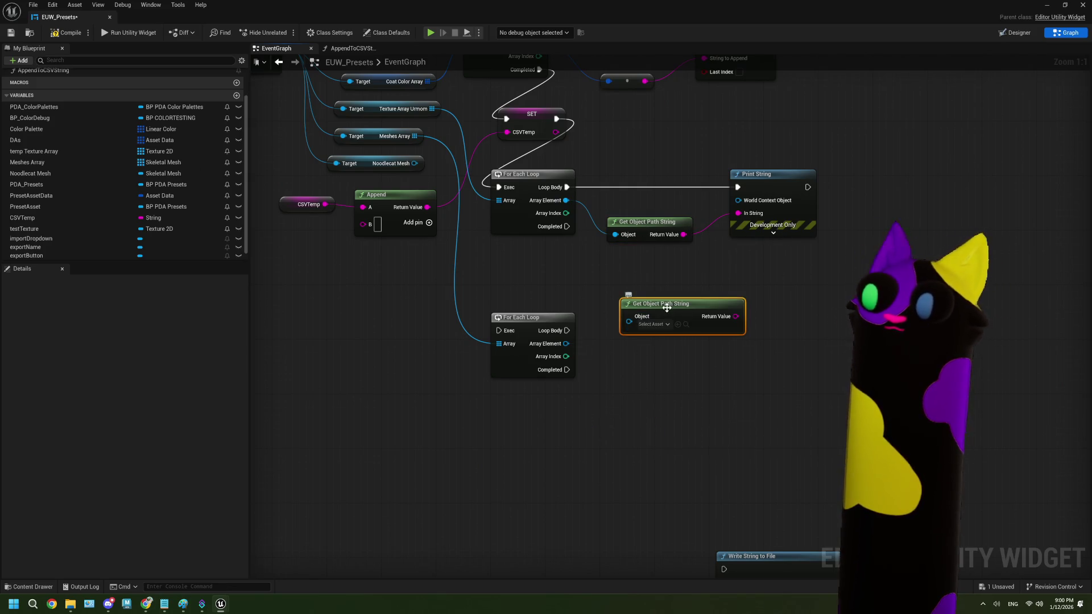
{"action": "left_click_drag", "start_coordinate": [658, 302], "coordinate": [644, 334]}
{"action": "left_click_drag", "start_coordinate": [566, 343], "coordinate": [632, 360]}
{"action": "left_click_drag", "start_coordinate": [734, 343], "coordinate": [704, 335]}
- Replace Print String with a duplicated Append to CSVString taking the texture path as String to Append
{"action": "left_click", "coordinate": [739, 205]}
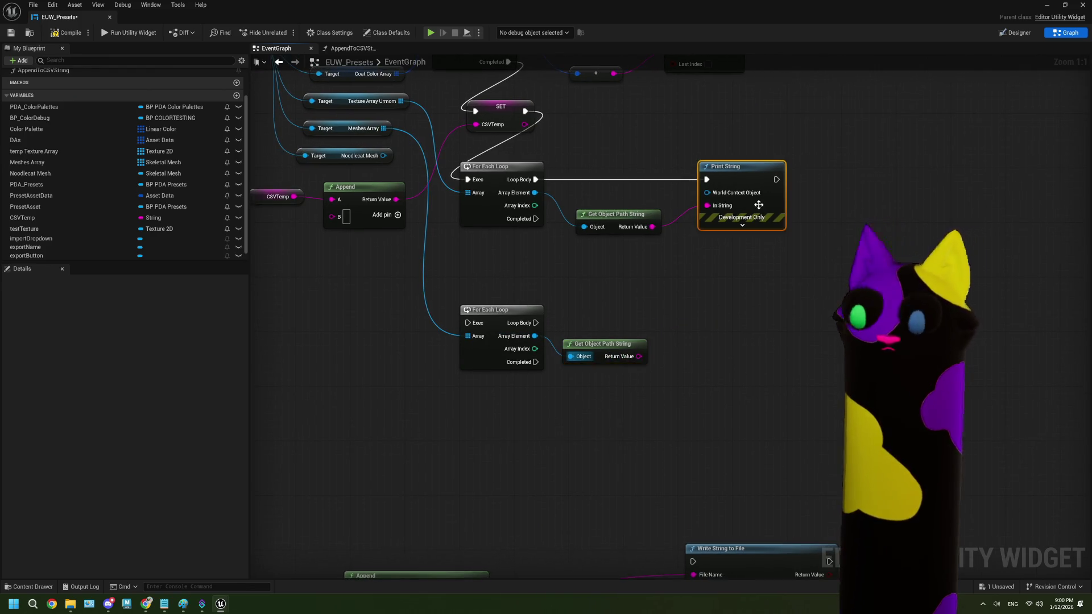
{"action": "key", "text": "Delete"}
{"action": "left_click_drag", "start_coordinate": [719, 220], "coordinate": [717, 315]}
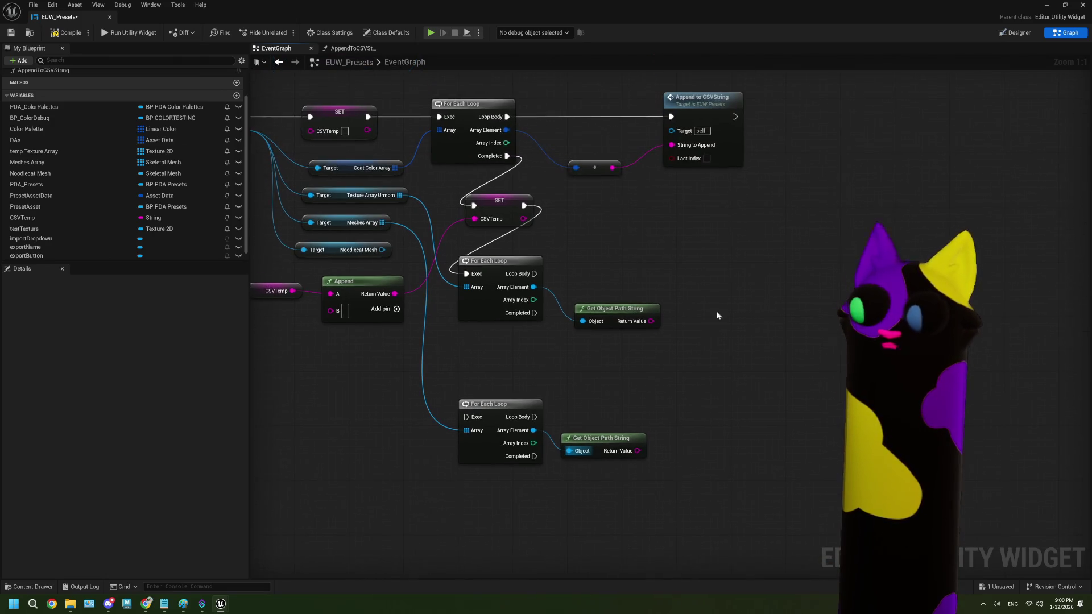
{"action": "left_click", "coordinate": [730, 132]}
{"action": "key", "text": "ctrl+c"}
{"action": "key", "text": "ctrl+v"}
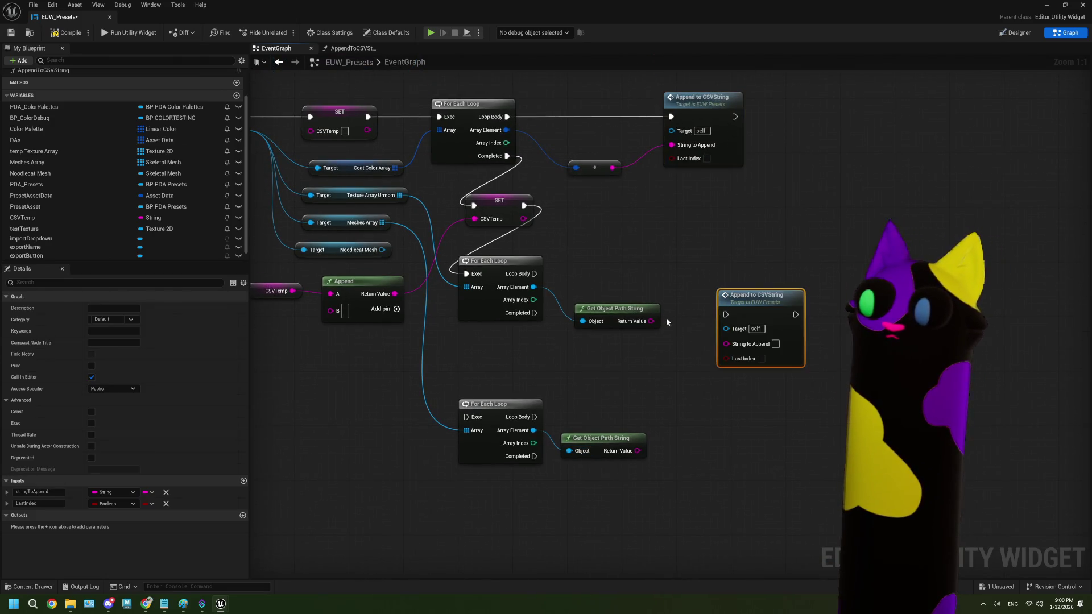
{"action": "left_click_drag", "start_coordinate": [652, 321], "coordinate": [727, 343]}
{"action": "left_click", "coordinate": [694, 242]}
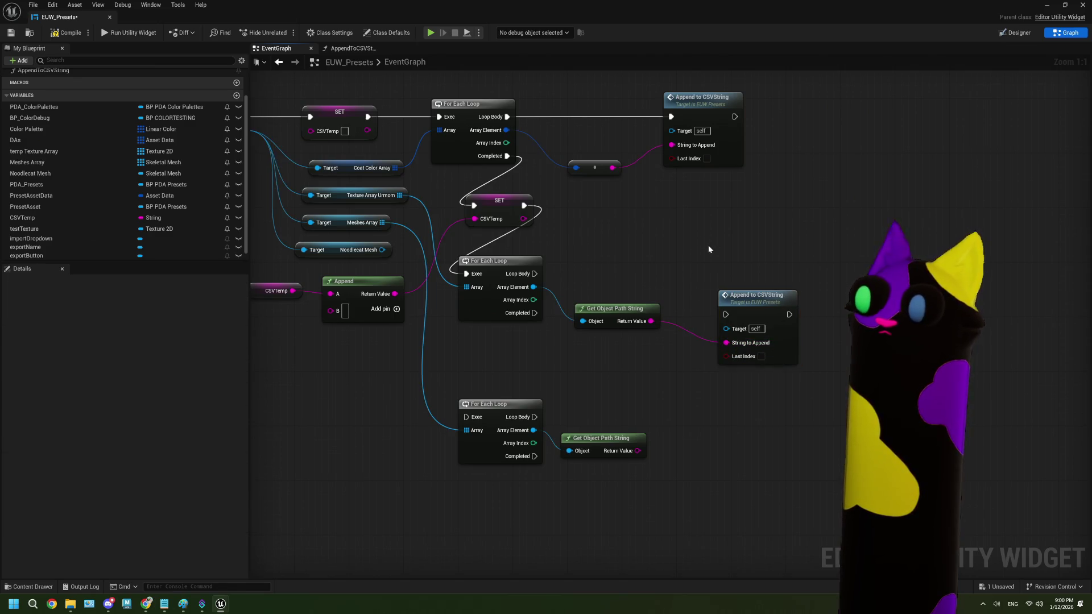
- Inspect the AppendToCSVString function, then rearrange the Append and colour-to-string nodes
{"action": "double_click", "coordinate": [702, 98]}
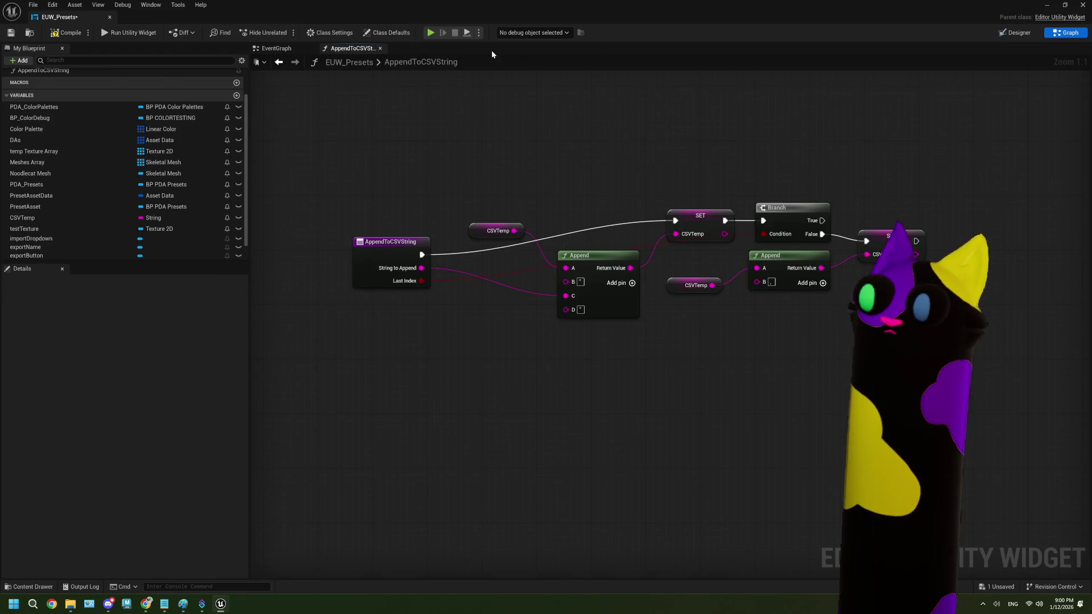
{"action": "left_click", "coordinate": [270, 52]}
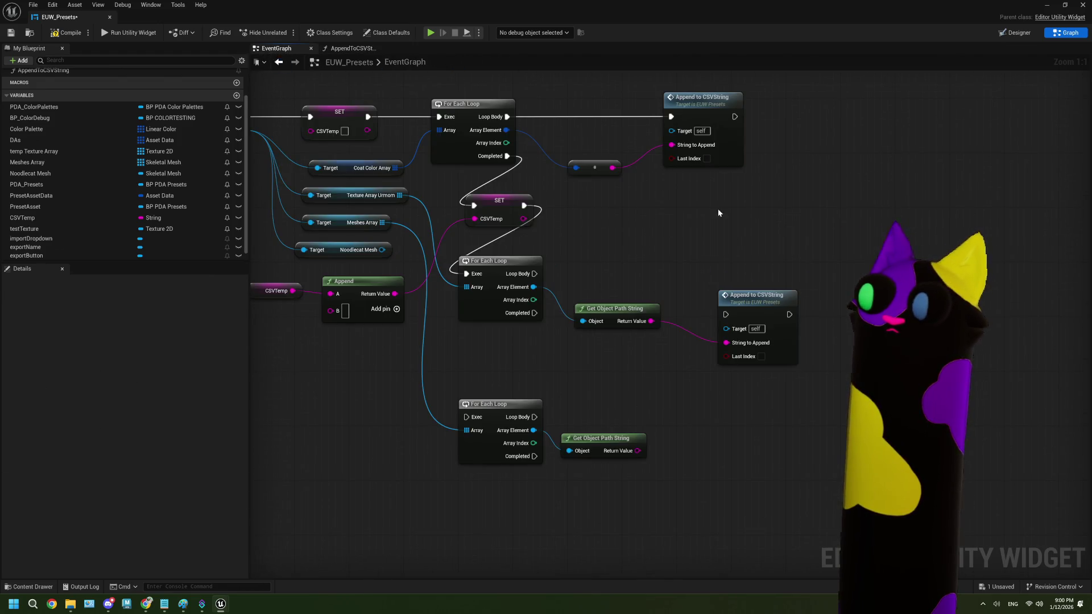
{"action": "left_click_drag", "start_coordinate": [649, 206], "coordinate": [759, 206]}
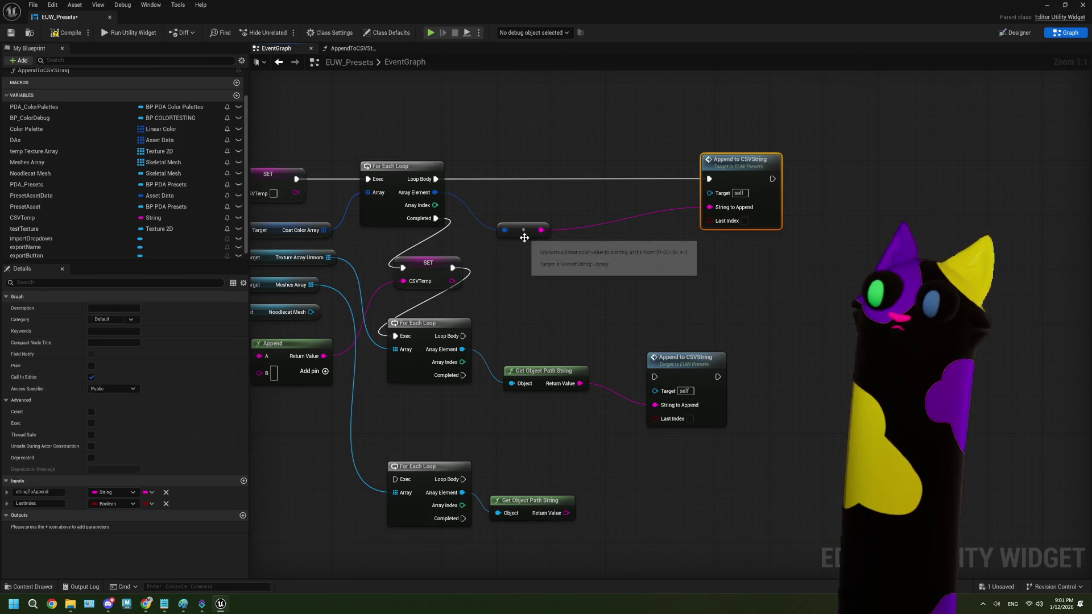
{"action": "left_click_drag", "start_coordinate": [527, 238], "coordinate": [554, 157]}
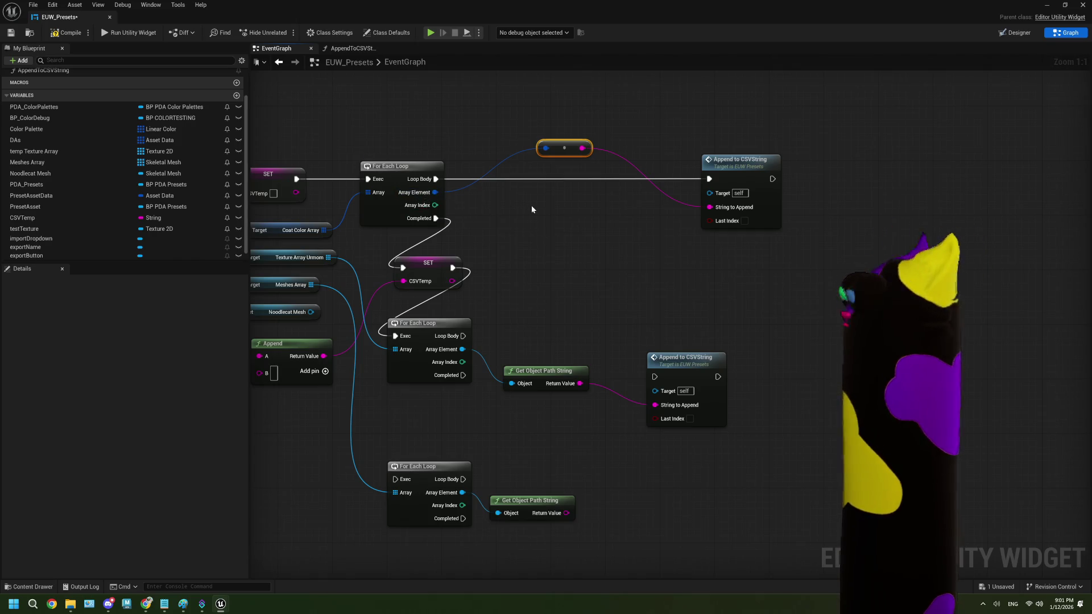
{"action": "left_click_drag", "start_coordinate": [323, 230], "coordinate": [496, 247]}
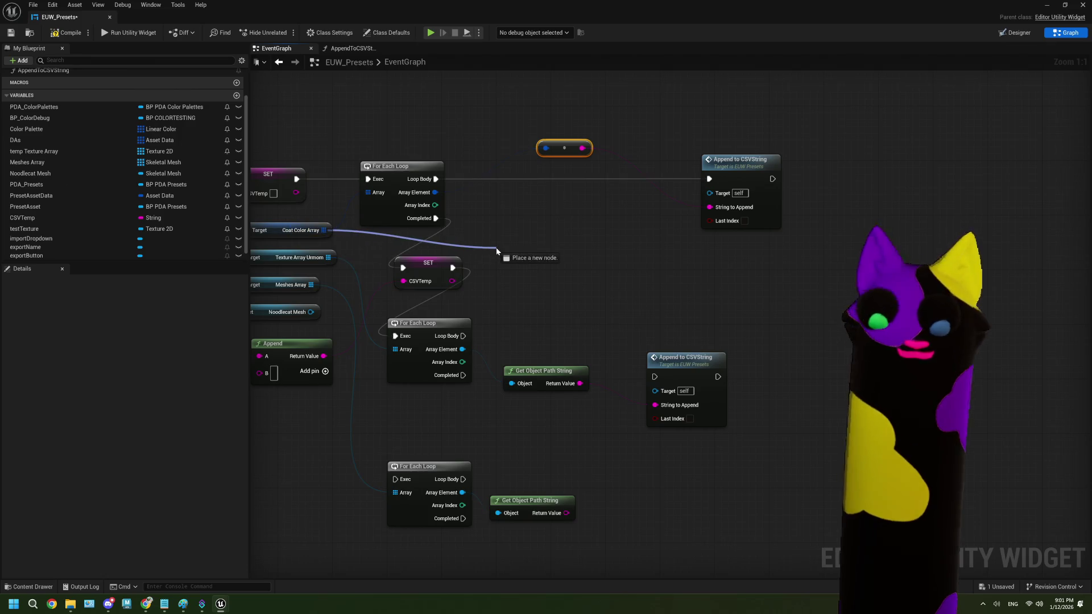
- Compare the colour loop's Array Index to Coat Color Array's LAST INDEX with Equal, then duplicate the pair
{"action": "type", "text": "last"}
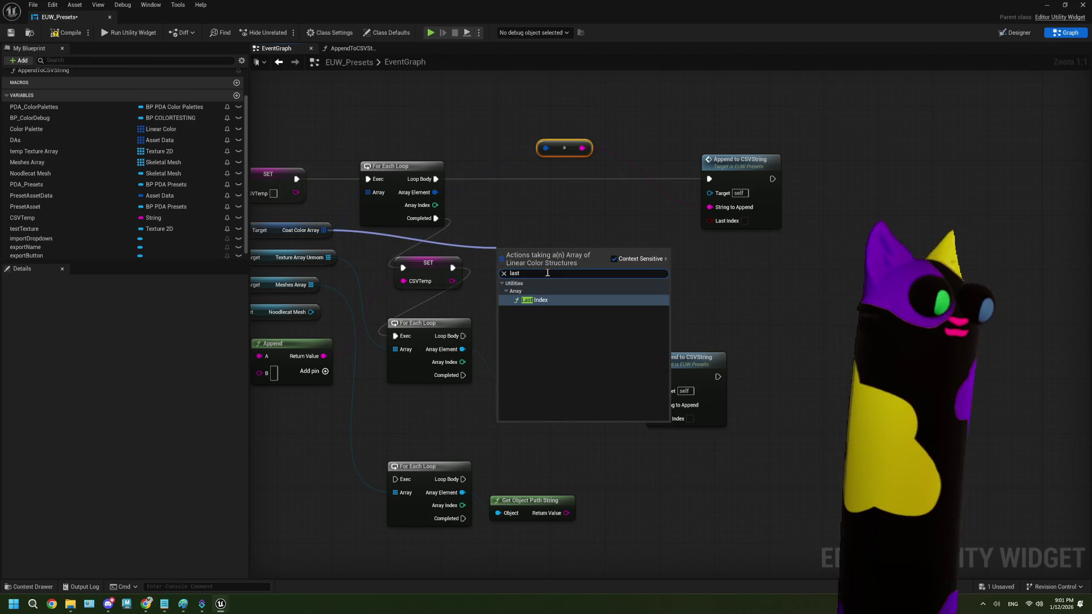
{"action": "left_click", "coordinate": [535, 300]}
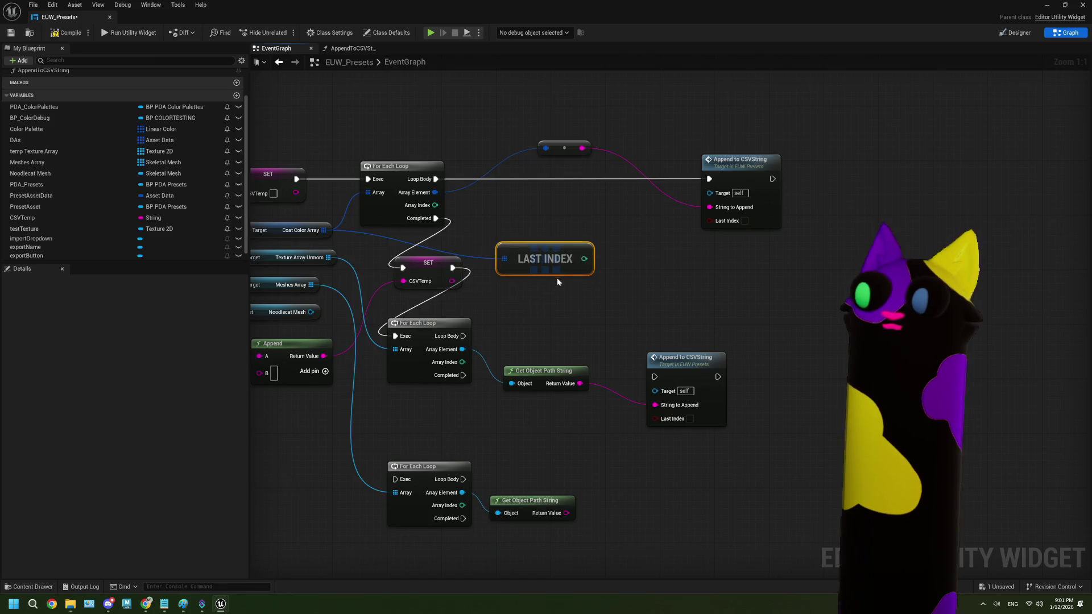
{"action": "left_click_drag", "start_coordinate": [584, 259], "coordinate": [590, 225]}
{"action": "type", "text": "equ"}
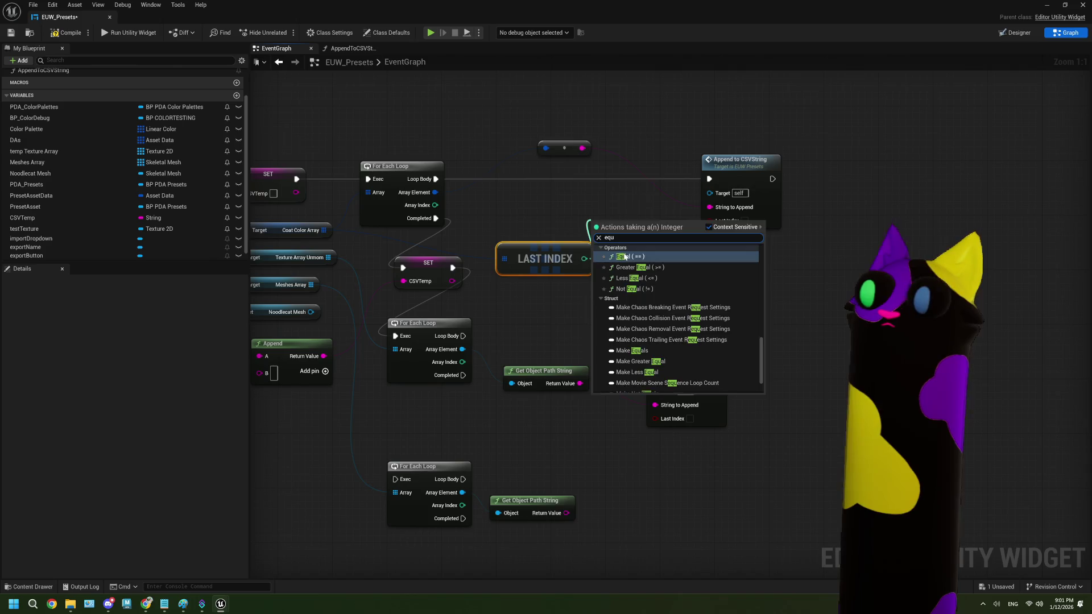
{"action": "key", "text": "Return"}
{"action": "mouse_move", "coordinate": [435, 204]}
{"action": "left_mouse_down"}
{"action": "mouse_move", "coordinate": [562, 226]}
{"action": "mouse_move", "coordinate": [711, 220]}
{"action": "left_mouse_up"}
{"action": "left_click_drag", "start_coordinate": [624, 223], "coordinate": [644, 222]}
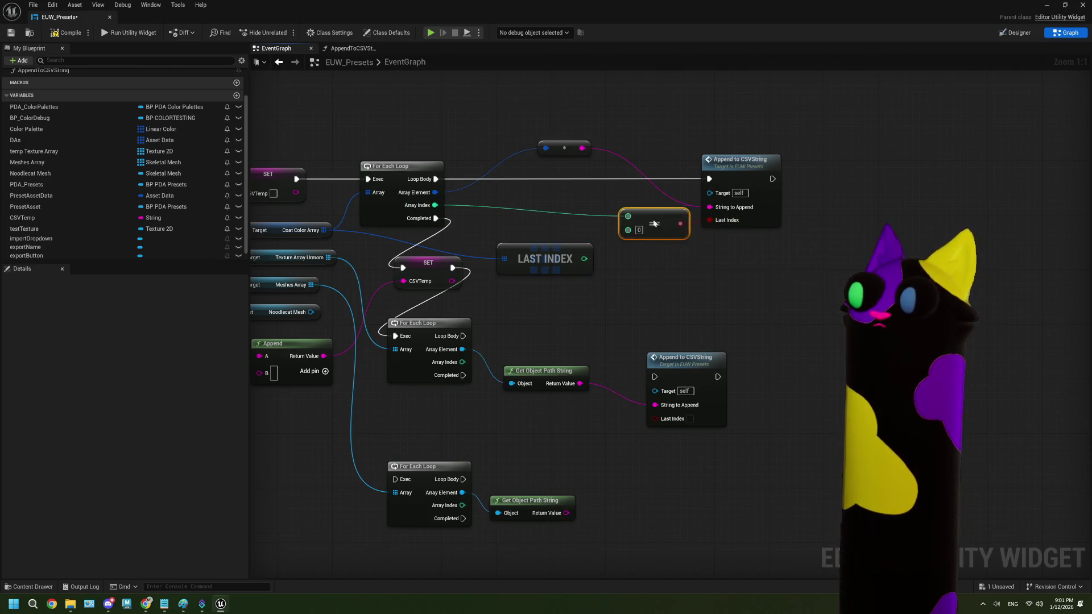
{"action": "mouse_move", "coordinate": [584, 259]}
{"action": "left_mouse_down"}
{"action": "mouse_move", "coordinate": [615, 236]}
{"action": "mouse_move", "coordinate": [620, 245]}
{"action": "left_mouse_up"}
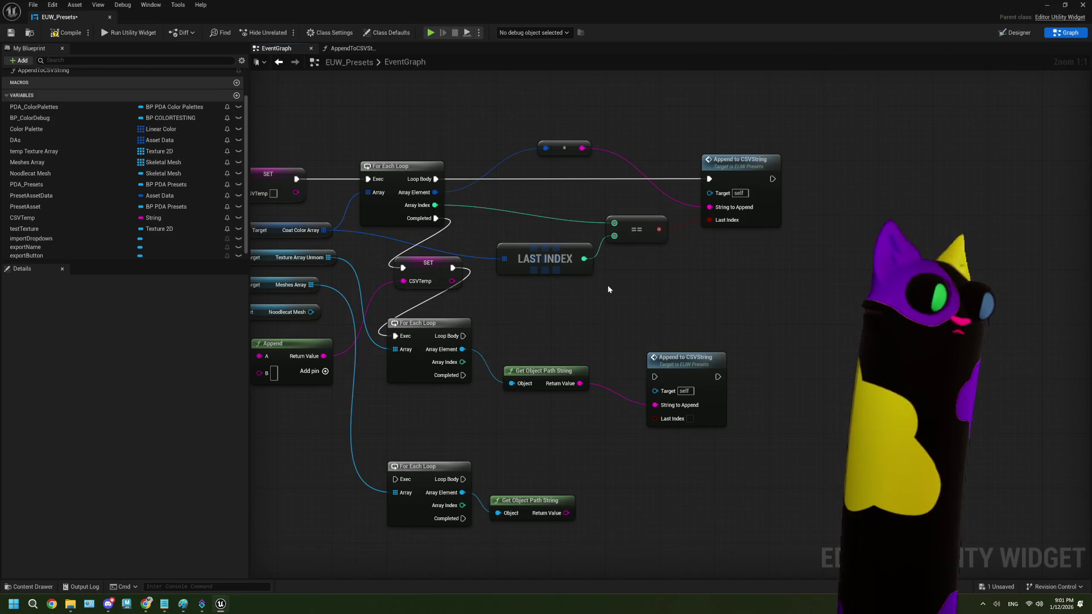
{"action": "mouse_move", "coordinate": [643, 291]}
{"action": "left_mouse_down"}
{"action": "mouse_move", "coordinate": [578, 224]}
{"action": "mouse_move", "coordinate": [561, 223]}
{"action": "left_mouse_up"}
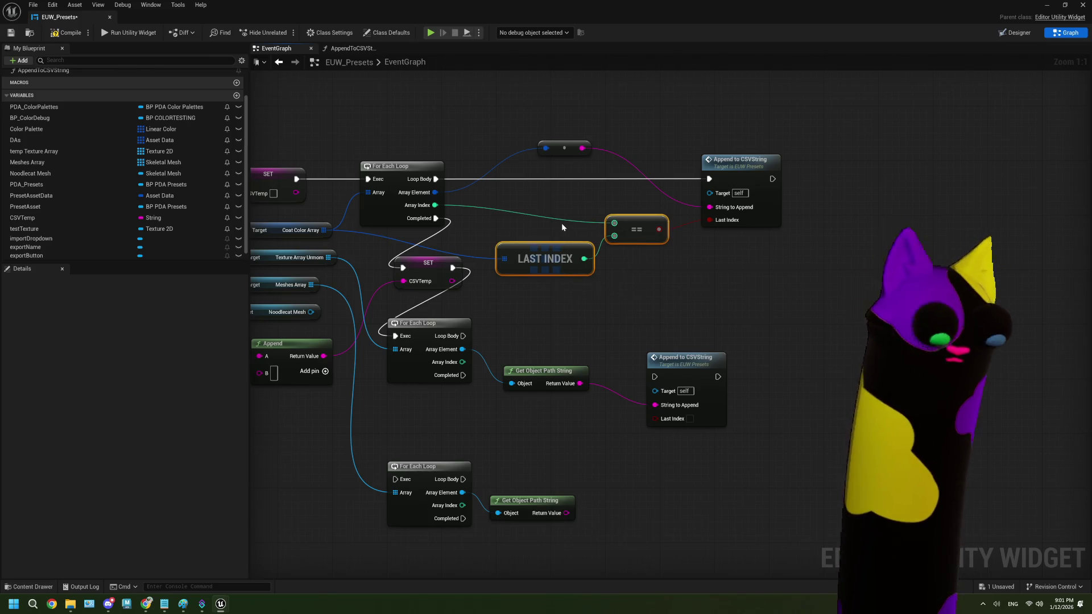
{"action": "key", "text": "ctrl+v"}
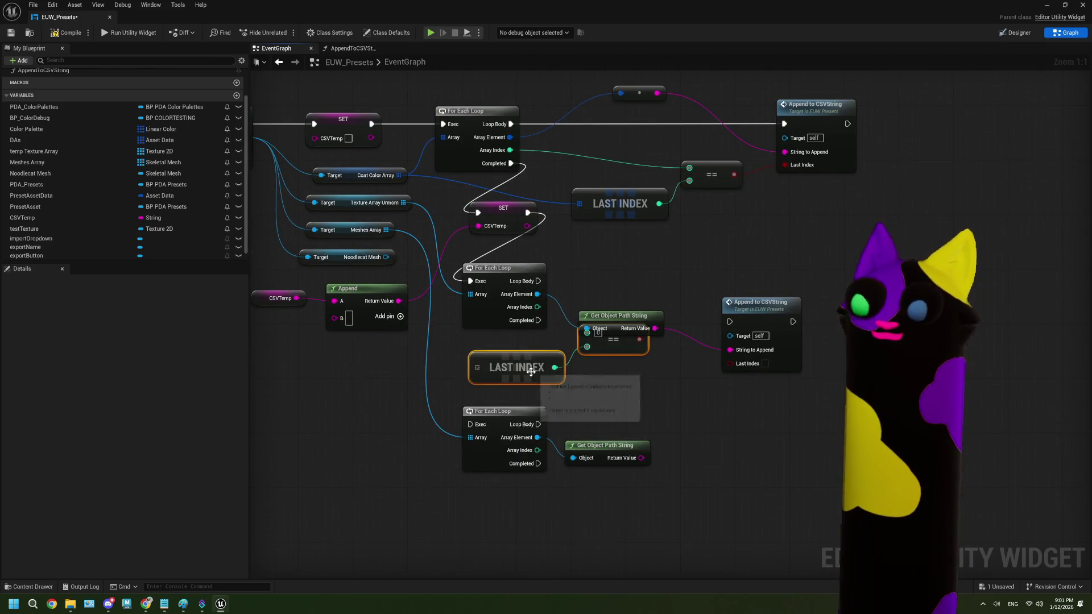
- Wire the pasted LAST INDEX/== pair to Texture Array, the texture Array Index and its Append's Last Index
{"action": "left_click", "coordinate": [611, 350]}
{"action": "left_click_drag", "start_coordinate": [611, 350], "coordinate": [618, 364]}
{"action": "left_click_drag", "start_coordinate": [403, 202], "coordinate": [471, 381]}
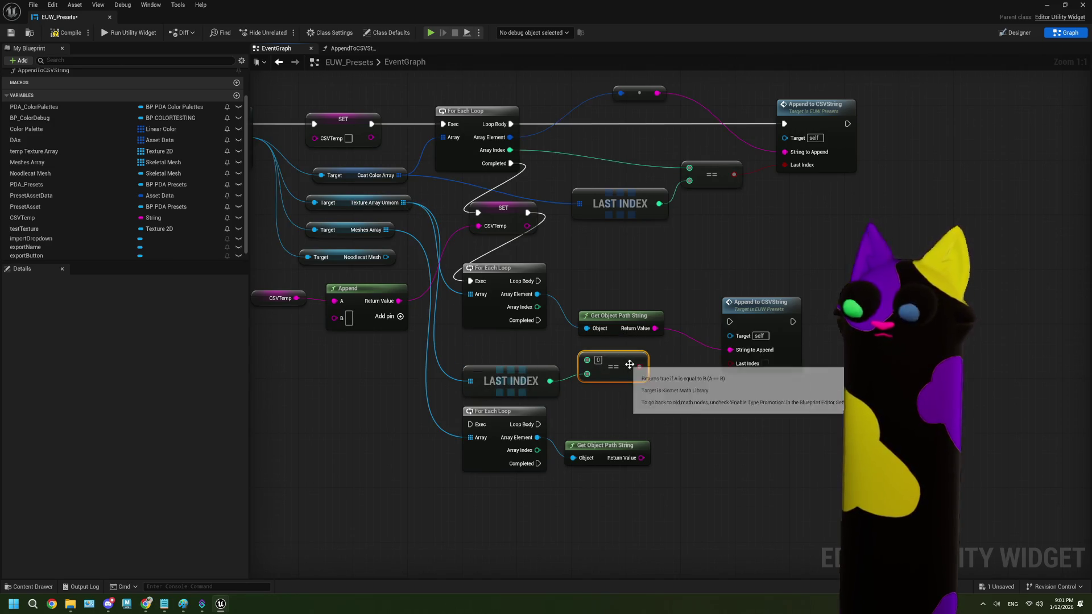
{"action": "left_click_drag", "start_coordinate": [639, 366], "coordinate": [730, 362]}
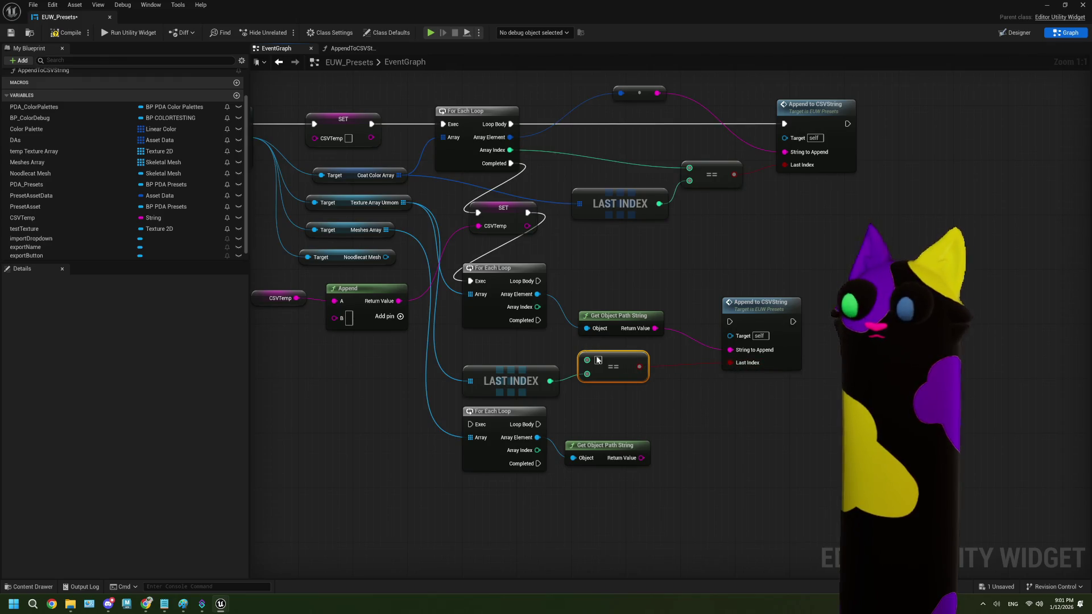
{"action": "left_click_drag", "start_coordinate": [537, 307], "coordinate": [587, 361]}
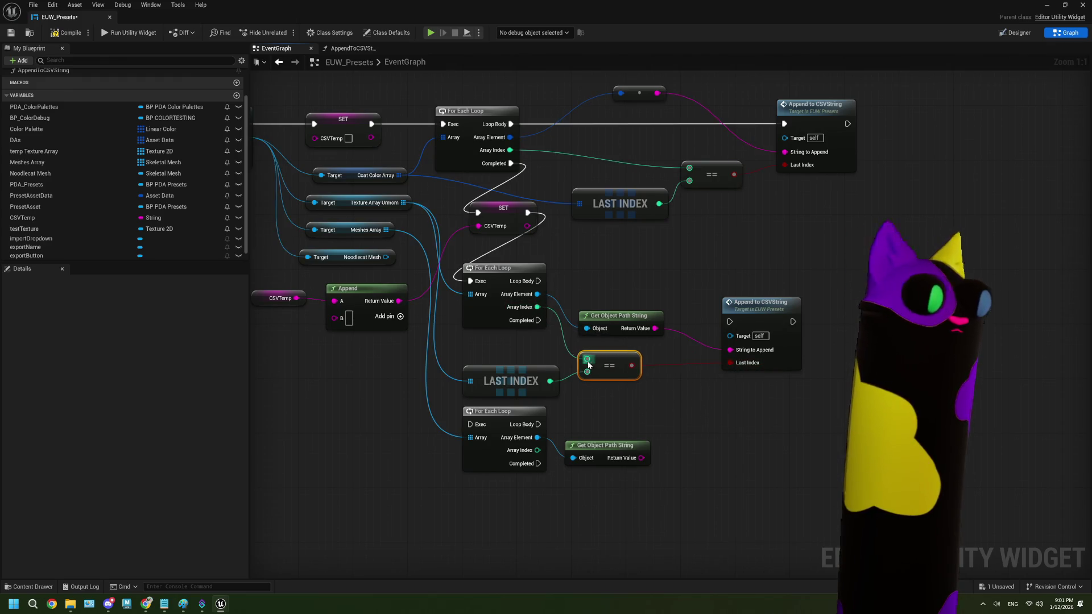
{"action": "scroll", "coordinate": [667, 352], "scroll_direction": "down", "scroll_amount": 1}
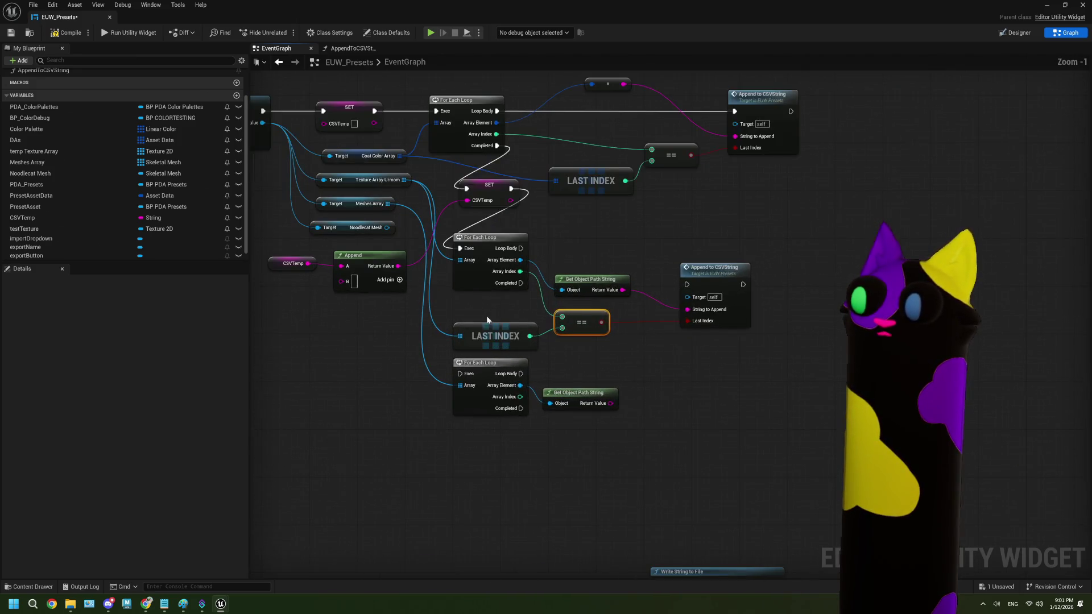
{"action": "left_click_drag", "start_coordinate": [489, 336], "coordinate": [489, 318]}
- Duplicate the comparison pair for the mesh loop, feed it Meshes Array, and delete the extra paste
{"action": "left_click_drag", "start_coordinate": [633, 379], "coordinate": [588, 313]}
{"action": "left_click", "coordinate": [526, 259], "text": "shift"}
{"action": "key", "text": "ctrl+c"}
{"action": "key", "text": "ctrl+v"}
{"action": "left_click_drag", "start_coordinate": [488, 395], "coordinate": [475, 380]}
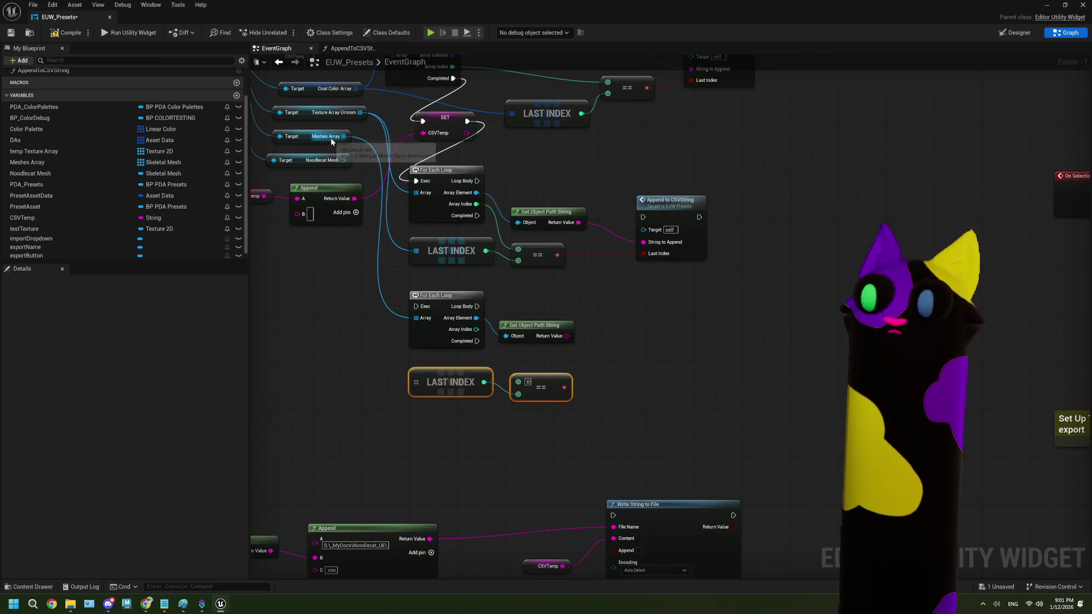
{"action": "mouse_move", "coordinate": [344, 136]}
{"action": "left_mouse_down"}
{"action": "mouse_move", "coordinate": [362, 308]}
{"action": "mouse_move", "coordinate": [425, 383]}
{"action": "left_mouse_up"}
{"action": "left_click", "coordinate": [405, 363]}
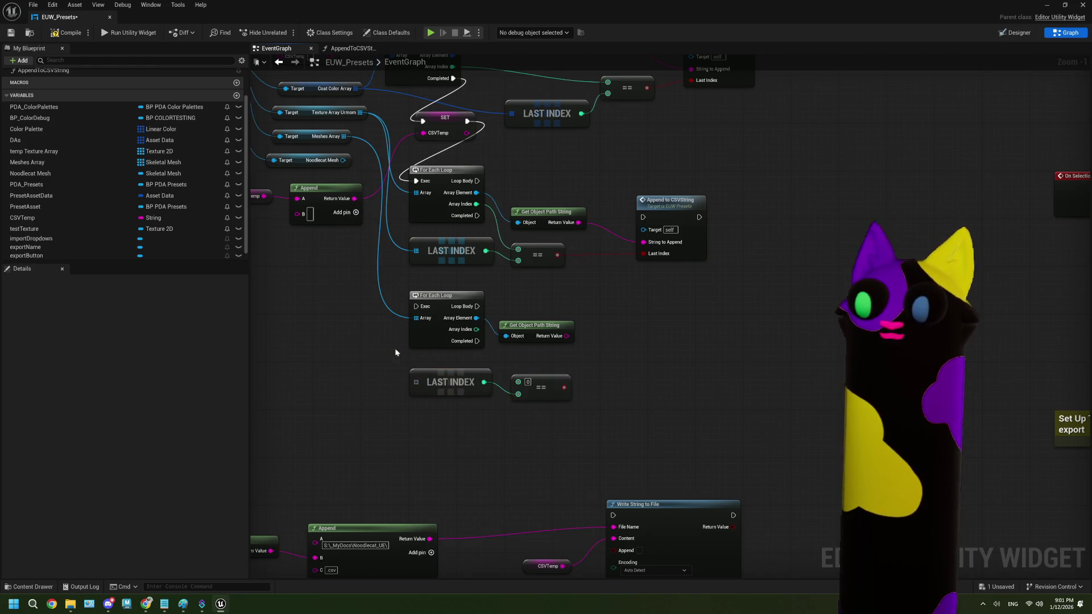
{"action": "mouse_move", "coordinate": [345, 137]}
{"action": "left_mouse_down"}
{"action": "mouse_move", "coordinate": [415, 318]}
{"action": "mouse_move", "coordinate": [416, 382]}
{"action": "left_mouse_up"}
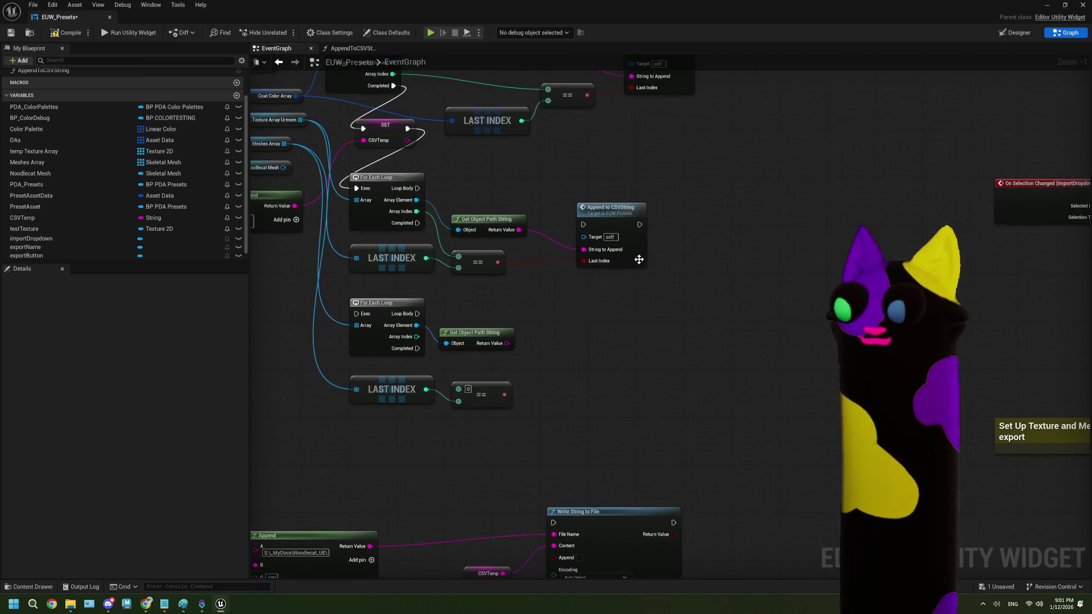
{"action": "key", "text": "ctrl+v"}
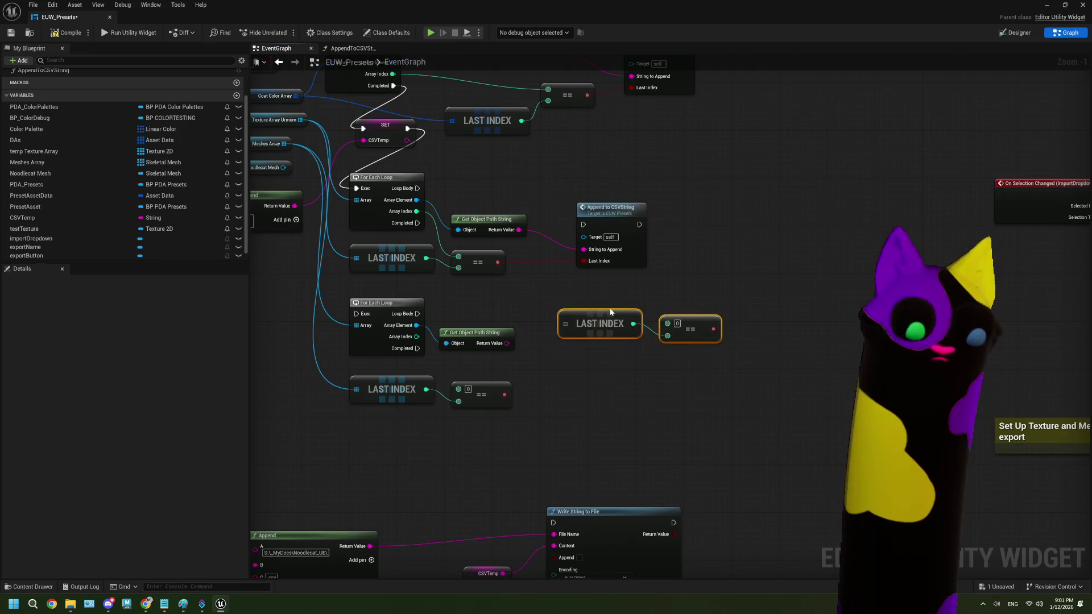
{"action": "key", "text": "Delete"}
{"action": "left_click", "coordinate": [629, 226]}
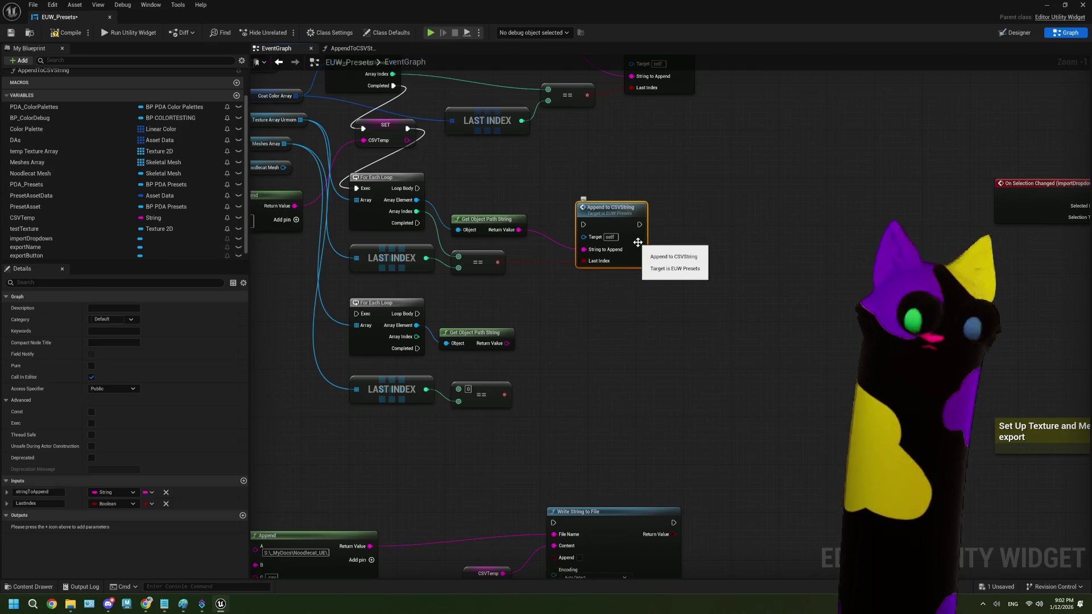
- Add a mesh-loop Append to CSVString fed by the mesh path and == result, run on each loop body
{"action": "key", "text": "ctrl+c"}
{"action": "key", "text": "ctrl+v"}
{"action": "scroll", "coordinate": [546, 347], "scroll_direction": "up", "scroll_amount": 1}
{"action": "left_click_drag", "start_coordinate": [501, 343], "coordinate": [561, 366]}
{"action": "mouse_move", "coordinate": [498, 402]}
{"action": "left_mouse_down"}
{"action": "mouse_move", "coordinate": [568, 424]}
{"action": "mouse_move", "coordinate": [576, 382]}
{"action": "left_mouse_up"}
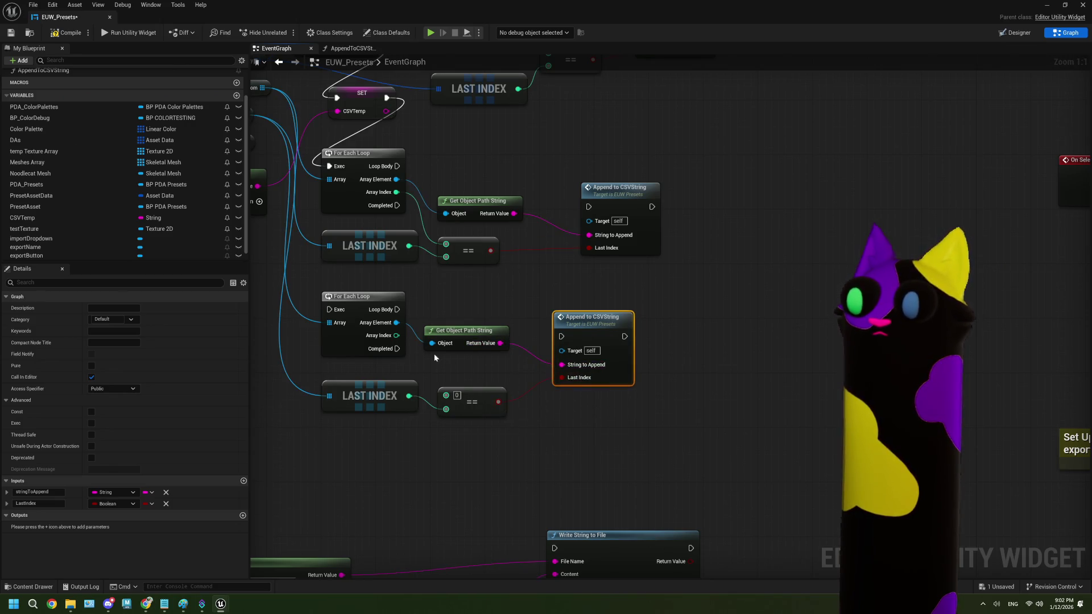
{"action": "left_click_drag", "start_coordinate": [397, 336], "coordinate": [446, 395]}
{"action": "left_click_drag", "start_coordinate": [397, 310], "coordinate": [569, 341]}
{"action": "left_click_drag", "start_coordinate": [580, 334], "coordinate": [580, 314]}
{"action": "mouse_move", "coordinate": [397, 166]}
{"action": "left_mouse_down"}
{"action": "mouse_move", "coordinate": [588, 207]}
{"action": "mouse_move", "coordinate": [600, 175]}
{"action": "left_mouse_up"}
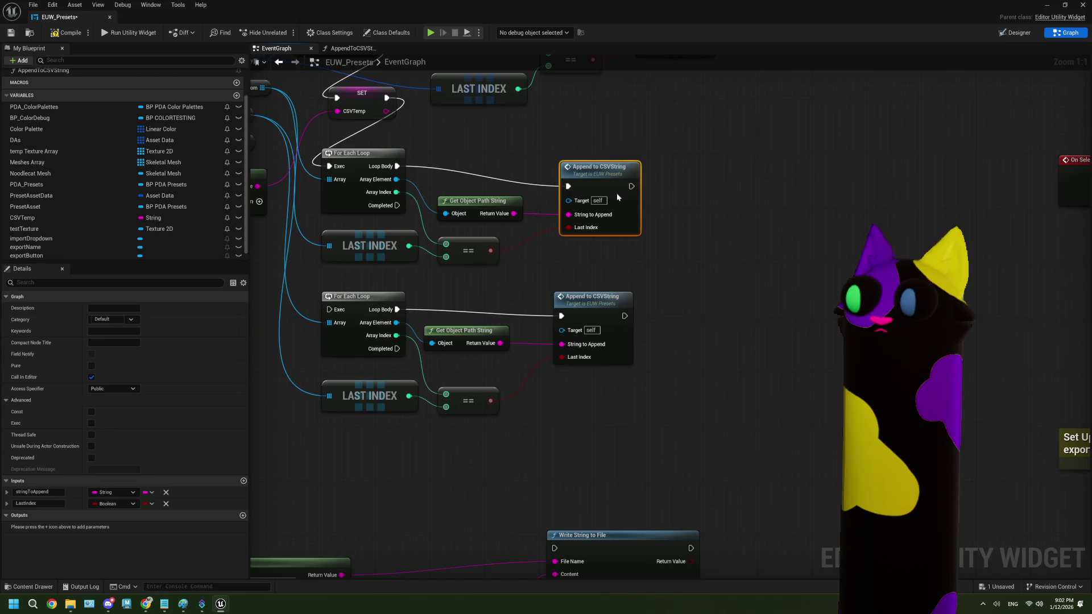
- Make two copies of the SET CSVTemp node beside the loops
{"action": "scroll", "coordinate": [531, 322], "scroll_direction": "down", "scroll_amount": 2}
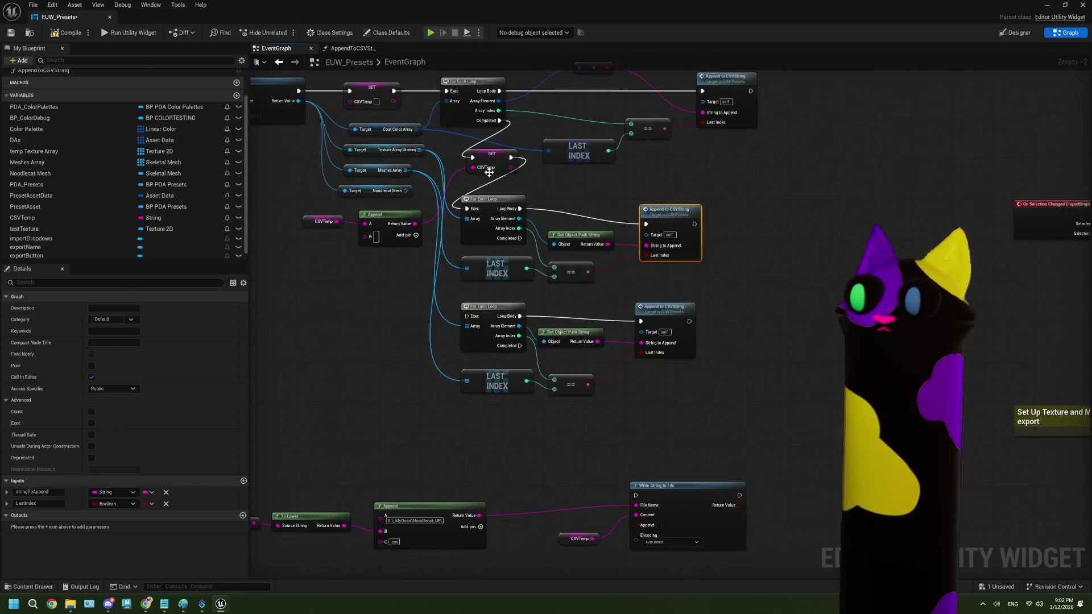
{"action": "left_click", "coordinate": [490, 165]}
{"action": "key", "text": "ctrl+c"}
{"action": "key", "text": "ctrl+v"}
{"action": "left_click_drag", "start_coordinate": [515, 265], "coordinate": [410, 286]}
{"action": "key", "text": "ctrl+v"}
{"action": "left_click_drag", "start_coordinate": [428, 377], "coordinate": [425, 350]}
- Run SET CSVTemp when the texture loop completes, store the appended string, and align the lower copy
{"action": "scroll", "coordinate": [425, 350], "scroll_direction": "up", "scroll_amount": 2}
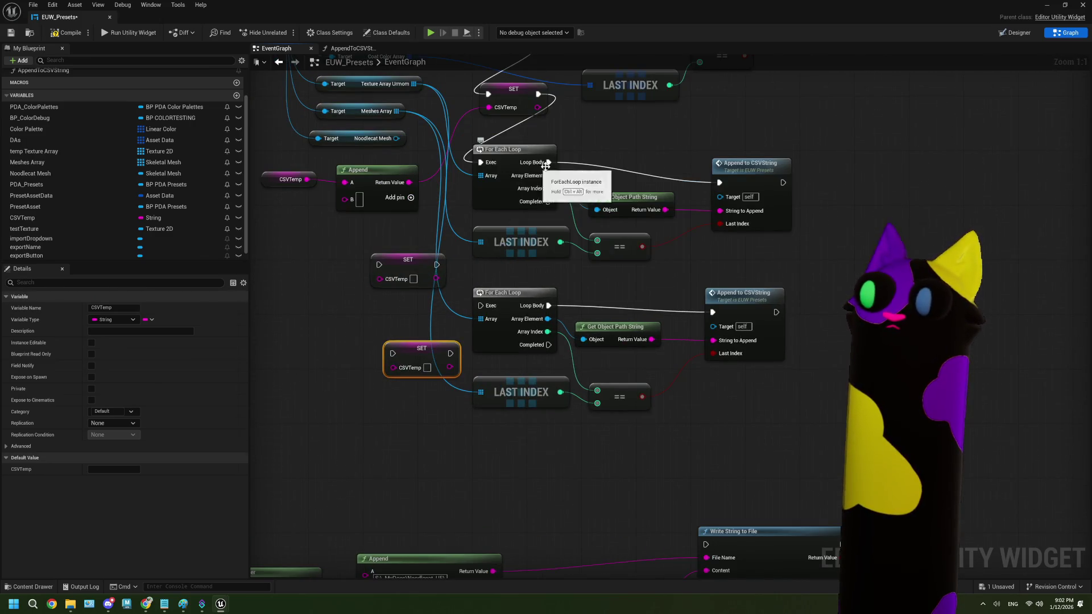
{"action": "mouse_move", "coordinate": [548, 201]}
{"action": "left_mouse_down"}
{"action": "mouse_move", "coordinate": [379, 264]}
{"action": "mouse_move", "coordinate": [481, 306]}
{"action": "left_mouse_up"}
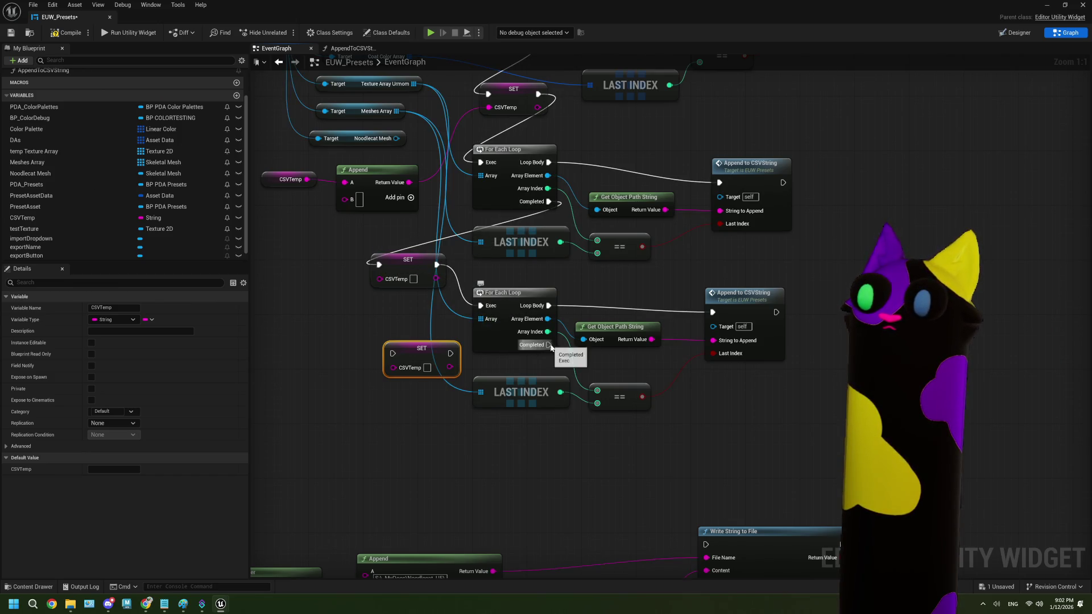
{"action": "left_click_drag", "start_coordinate": [451, 353], "coordinate": [530, 382]}
{"action": "left_click", "coordinate": [373, 322]}
{"action": "mouse_move", "coordinate": [409, 182]}
{"action": "left_mouse_down"}
{"action": "mouse_move", "coordinate": [390, 261]}
{"action": "mouse_move", "coordinate": [391, 371]}
{"action": "left_mouse_up"}
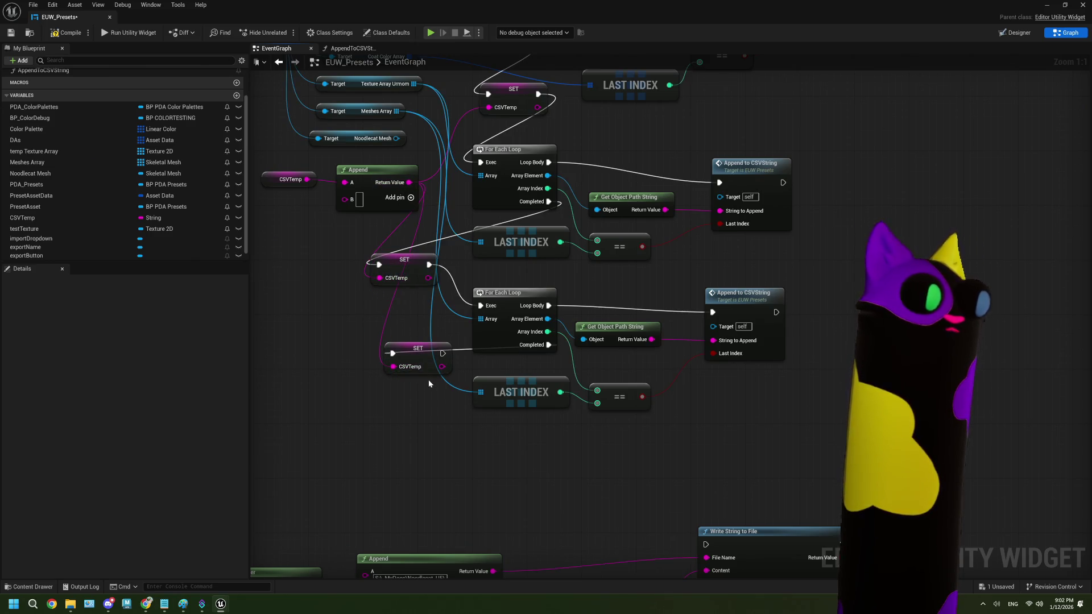
{"action": "mouse_move", "coordinate": [428, 380]}
{"action": "left_mouse_down"}
{"action": "mouse_move", "coordinate": [380, 396]}
{"action": "mouse_move", "coordinate": [401, 411]}
{"action": "left_mouse_up"}
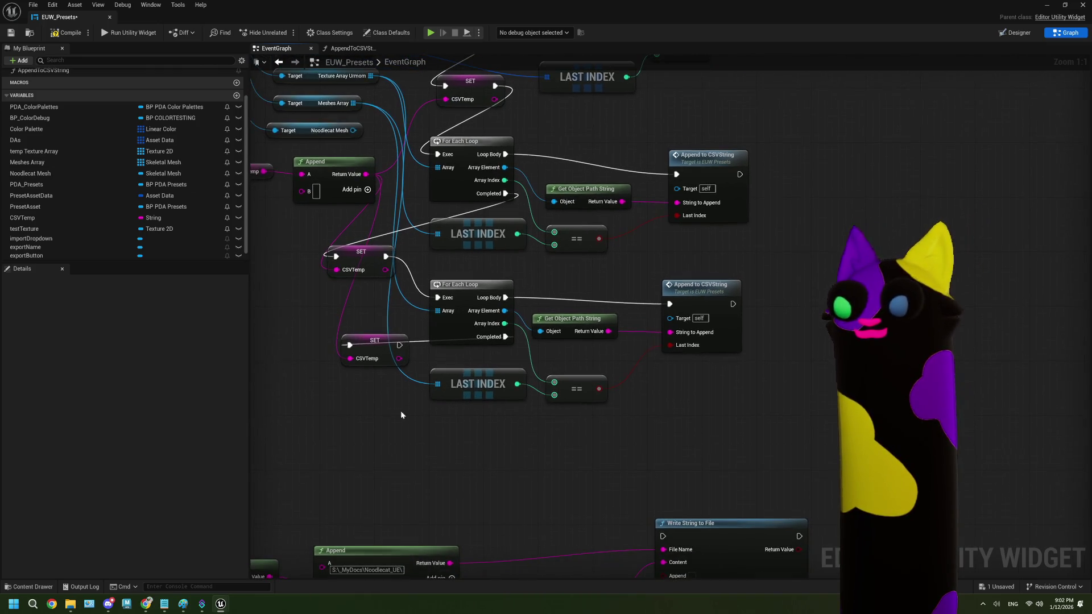
{"action": "mouse_move", "coordinate": [378, 346]}
{"action": "left_mouse_down"}
{"action": "mouse_move", "coordinate": [400, 427]}
{"action": "mouse_move", "coordinate": [405, 415]}
{"action": "mouse_move", "coordinate": [398, 426]}
{"action": "mouse_move", "coordinate": [444, 428]}
{"action": "left_mouse_up"}
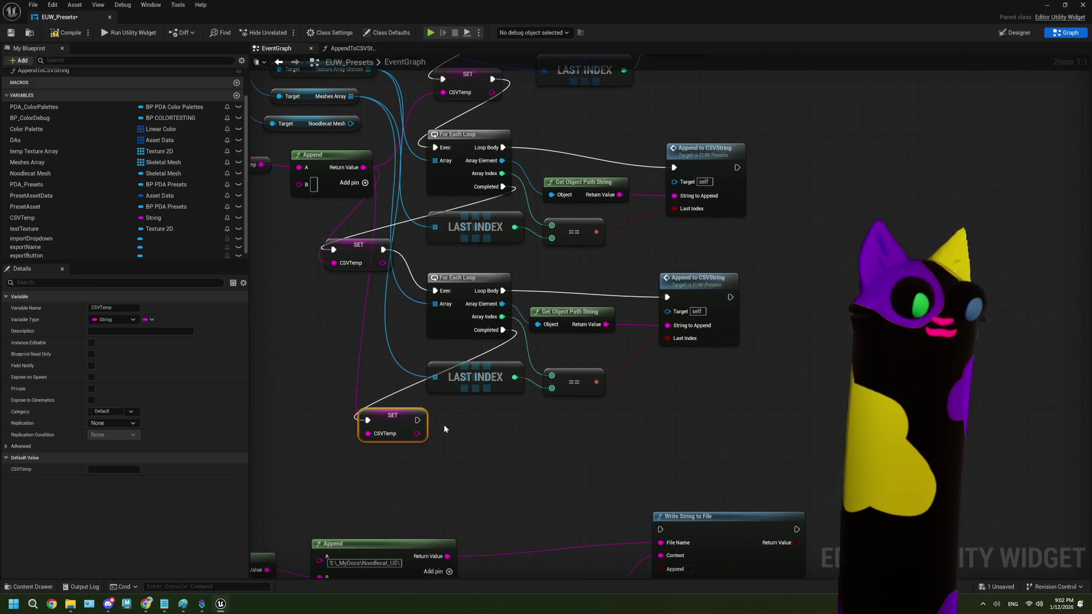
{"action": "scroll", "coordinate": [444, 428], "scroll_direction": "down", "scroll_amount": 1}
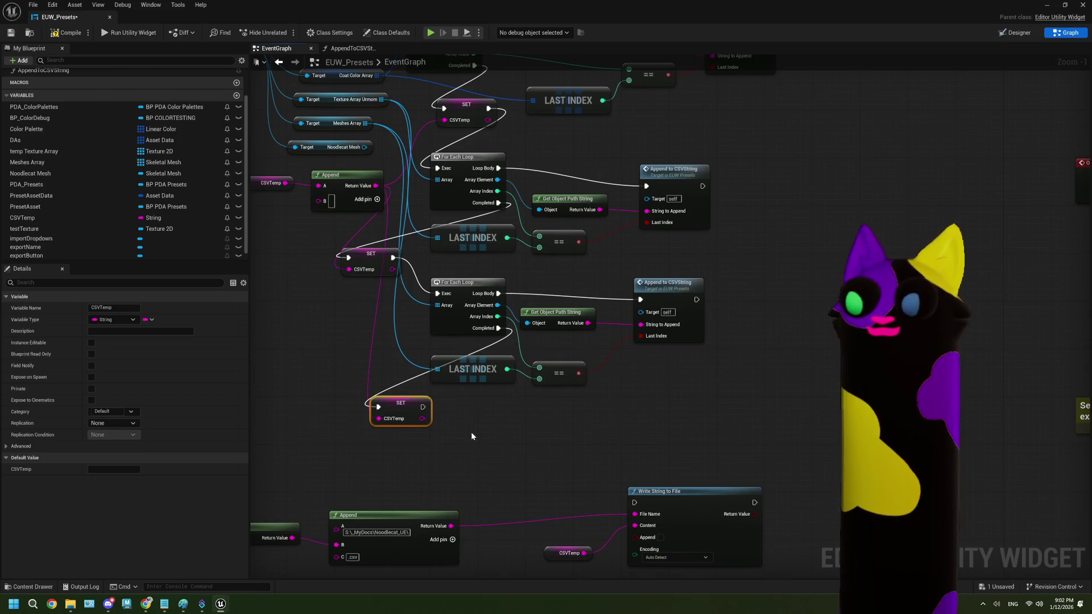
{"action": "left_click_drag", "start_coordinate": [470, 432], "coordinate": [451, 415]}
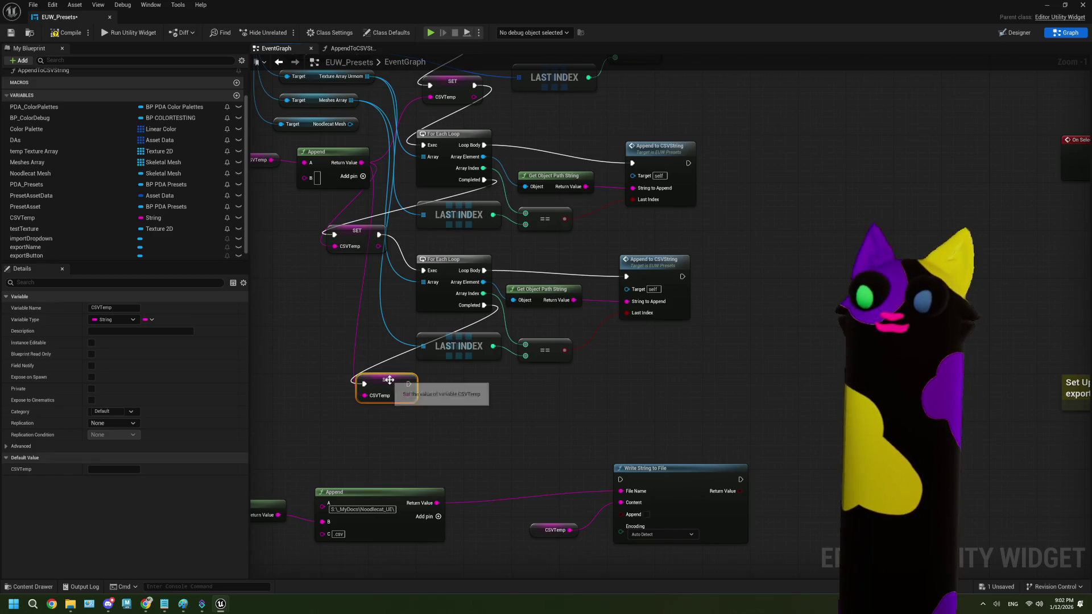
{"action": "left_click_drag", "start_coordinate": [395, 382], "coordinate": [383, 376]}
{"action": "left_click_drag", "start_coordinate": [349, 165], "coordinate": [490, 166]}
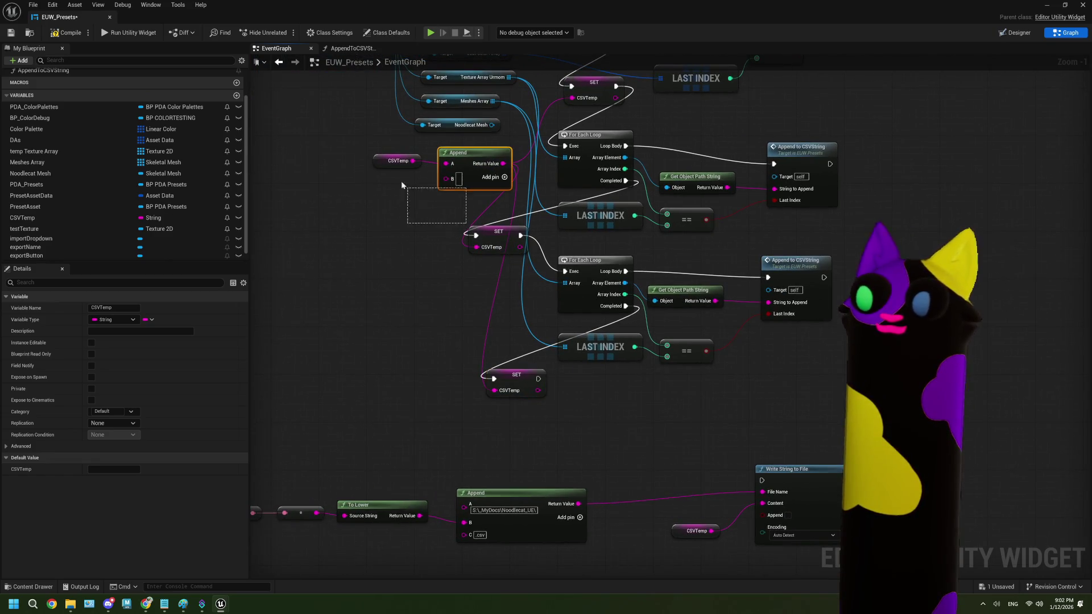
- Move the CSVTemp getter and Append aside and add a Get Object Path String for Noodlecat Mesh
{"action": "left_click_drag", "start_coordinate": [411, 189], "coordinate": [521, 143]}
{"action": "mouse_move", "coordinate": [475, 179]}
{"action": "left_mouse_down"}
{"action": "mouse_move", "coordinate": [362, 294]}
{"action": "mouse_move", "coordinate": [323, 274]}
{"action": "left_mouse_up"}
{"action": "mouse_move", "coordinate": [500, 392]}
{"action": "left_mouse_down"}
{"action": "mouse_move", "coordinate": [450, 331]}
{"action": "mouse_move", "coordinate": [473, 314]}
{"action": "mouse_move", "coordinate": [525, 328]}
{"action": "mouse_move", "coordinate": [487, 398]}
{"action": "mouse_move", "coordinate": [530, 245]}
{"action": "mouse_move", "coordinate": [556, 265]}
{"action": "left_mouse_up"}
{"action": "left_click_drag", "start_coordinate": [423, 356], "coordinate": [428, 304]}
{"action": "mouse_move", "coordinate": [397, 198]}
{"action": "left_mouse_down"}
{"action": "mouse_move", "coordinate": [472, 506]}
{"action": "mouse_move", "coordinate": [510, 511]}
{"action": "left_mouse_up"}
{"action": "type", "text": "getpa"}
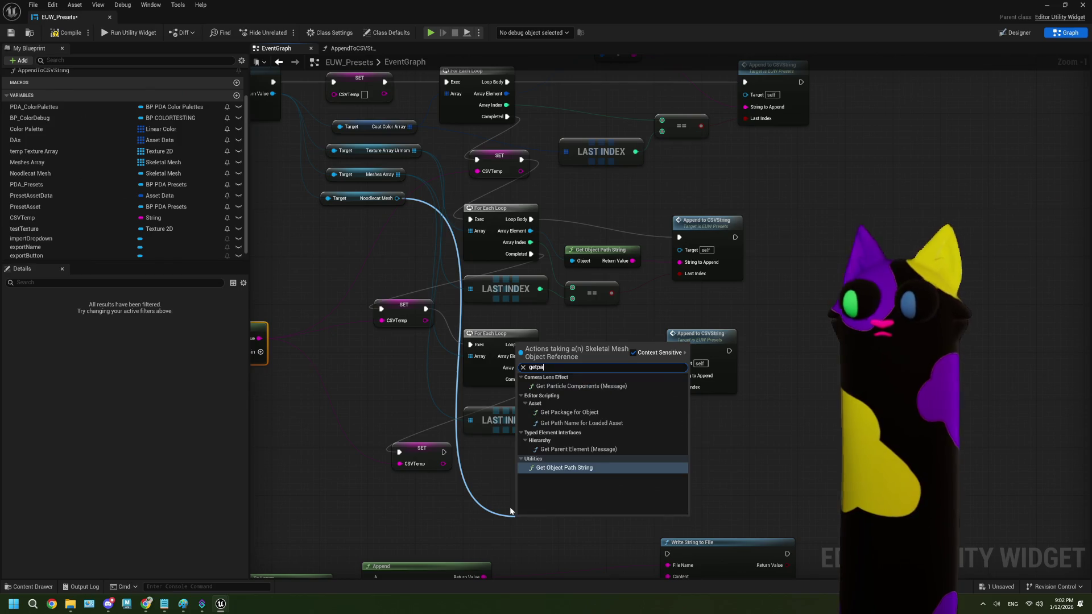
{"action": "left_click", "coordinate": [570, 469]}
{"action": "scroll", "coordinate": [570, 472], "scroll_direction": "up", "scroll_amount": 1}
{"action": "left_click_drag", "start_coordinate": [554, 515], "coordinate": [461, 515]}
- Add an Append node joining CSVTemp with the Noodlecat mesh path as input C
{"action": "left_click_drag", "start_coordinate": [424, 456], "coordinate": [525, 476]}
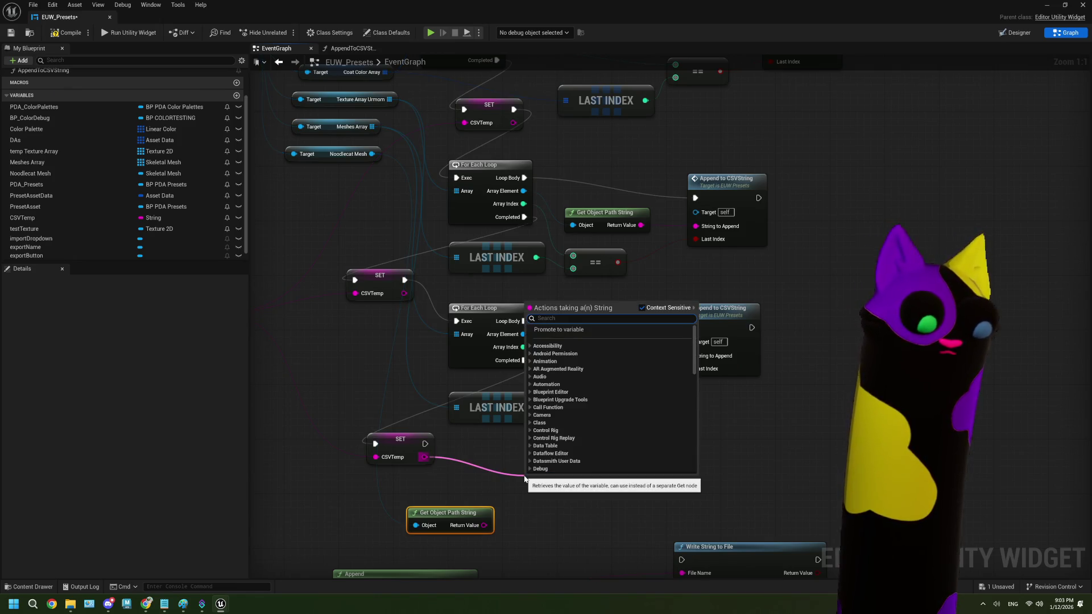
{"action": "type", "text": "append"}
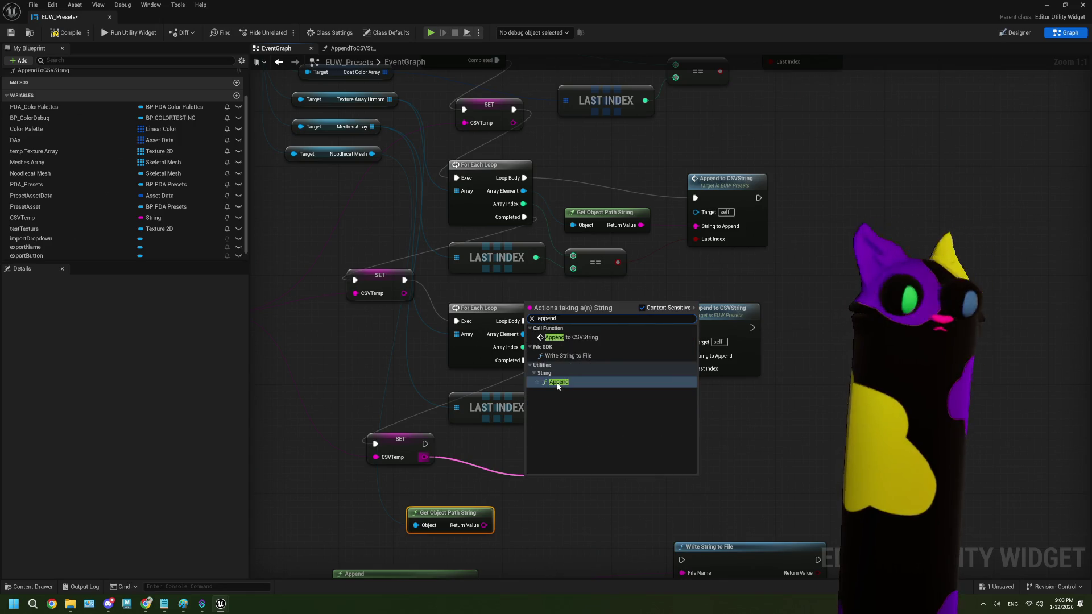
{"action": "left_click", "coordinate": [558, 382]}
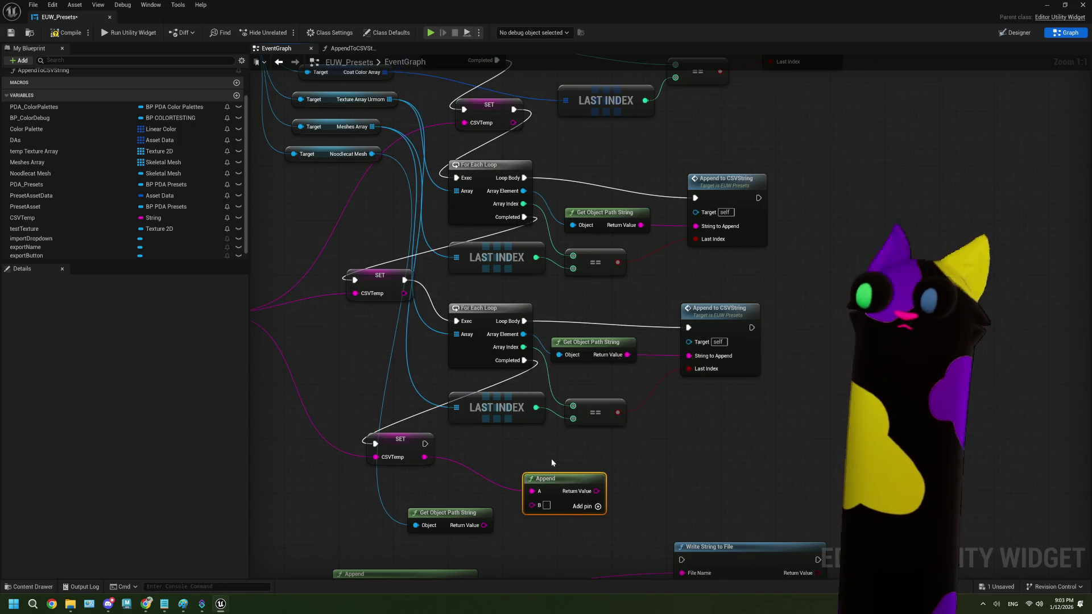
{"action": "left_click", "coordinate": [582, 507]}
{"action": "left_click_drag", "start_coordinate": [483, 526], "coordinate": [555, 519]}
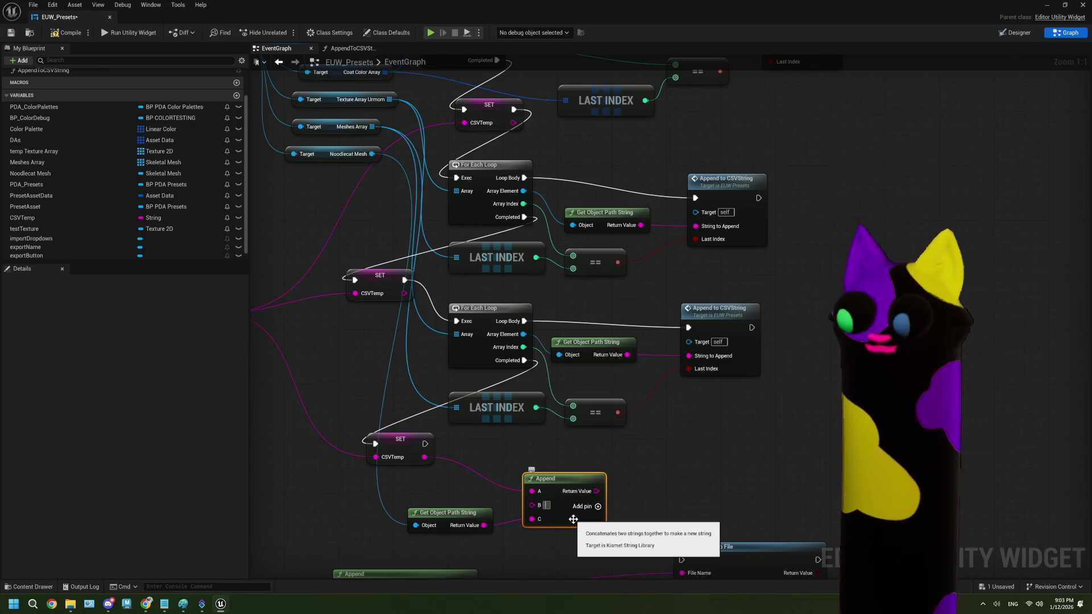
{"action": "left_click", "coordinate": [633, 513]}
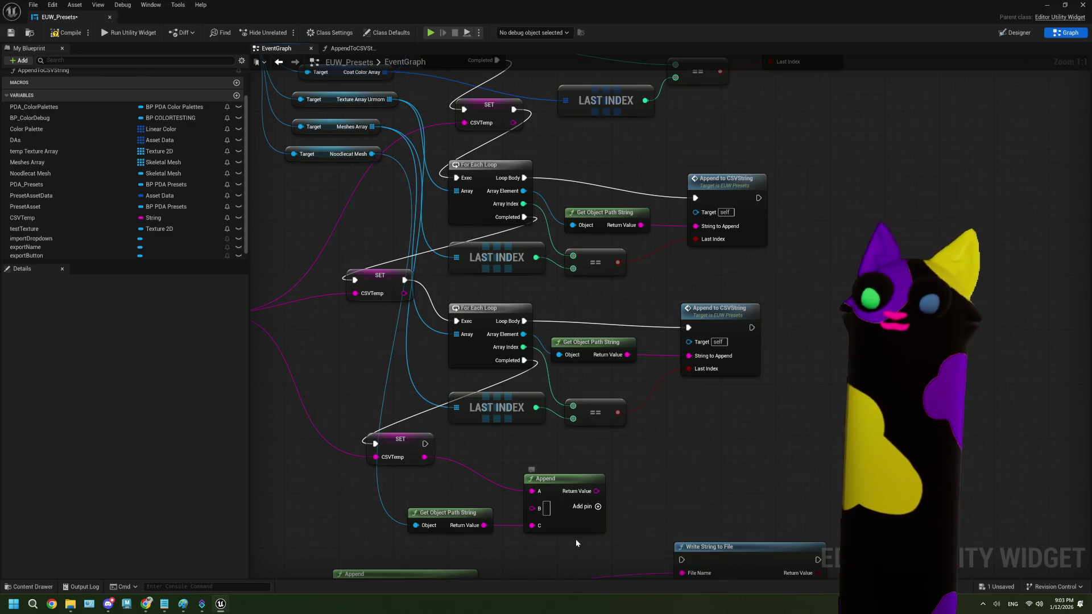
- Swap the leftover Append for a copied Append to CSVString after the last SET, fed the path, Last Index ticked
{"action": "left_click_drag", "start_coordinate": [576, 543], "coordinate": [572, 472]}
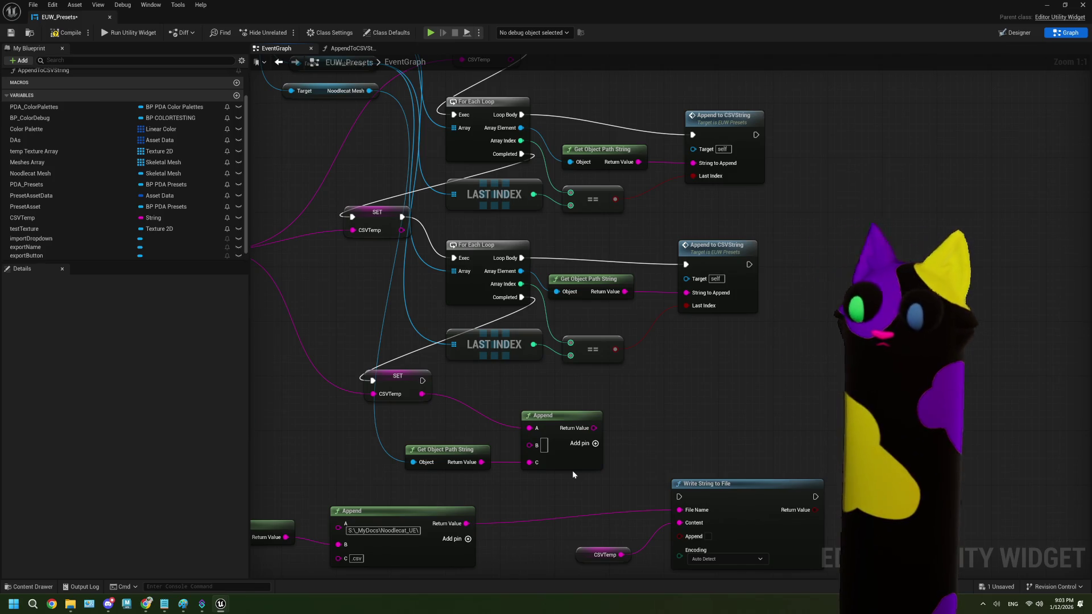
{"action": "left_click", "coordinate": [572, 470]}
{"action": "key", "text": "Delete"}
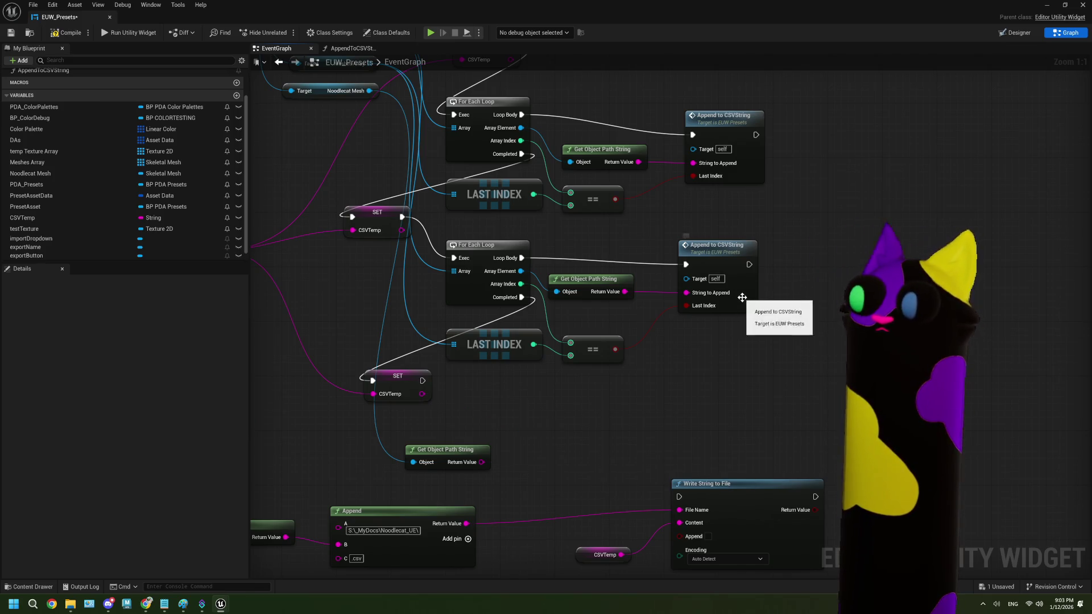
{"action": "left_click", "coordinate": [742, 297]}
{"action": "key", "text": "ctrl+c"}
{"action": "key", "text": "ctrl+v"}
{"action": "left_click_drag", "start_coordinate": [560, 446], "coordinate": [540, 406]}
{"action": "left_click_drag", "start_coordinate": [422, 381], "coordinate": [549, 416]}
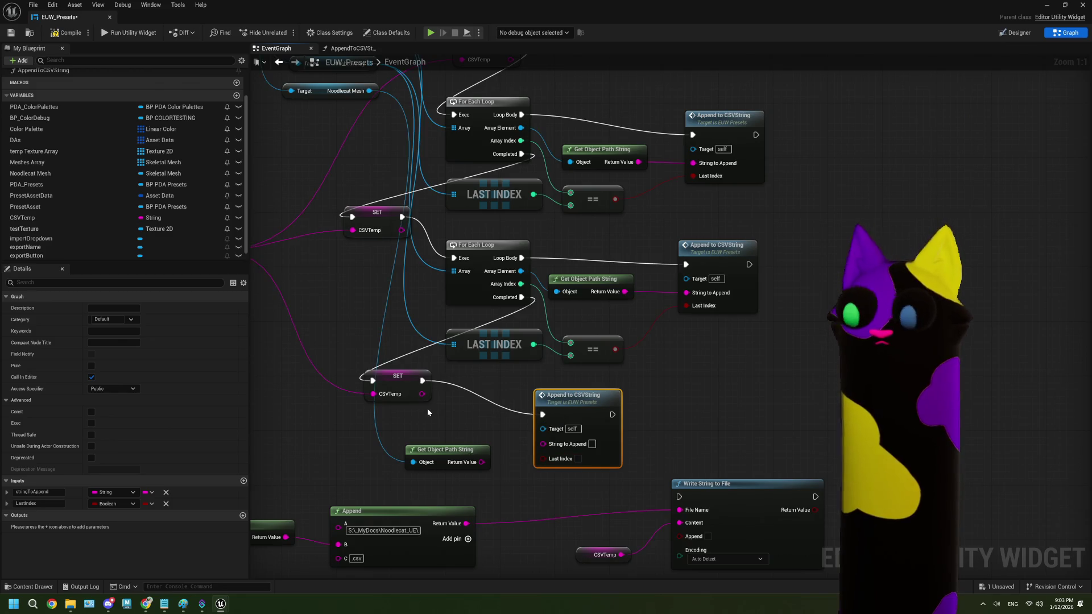
{"action": "left_click_drag", "start_coordinate": [482, 462], "coordinate": [543, 443]}
{"action": "left_click", "coordinate": [578, 457]}
{"action": "left_click", "coordinate": [465, 452]}
{"action": "left_click_drag", "start_coordinate": [465, 452], "coordinate": [492, 431]}
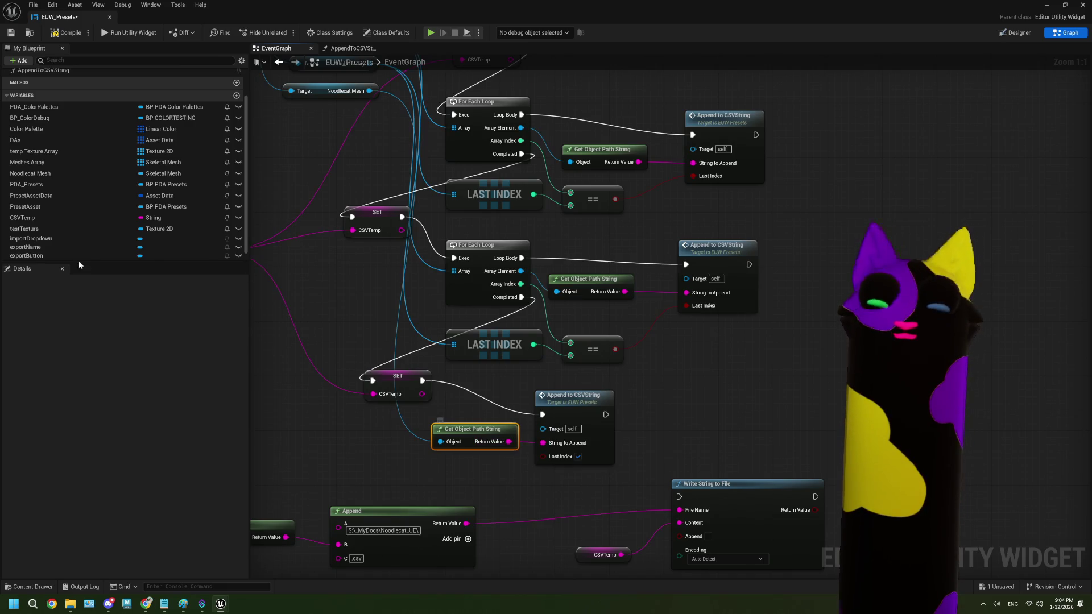
{"action": "mouse_move", "coordinate": [146, 604]}
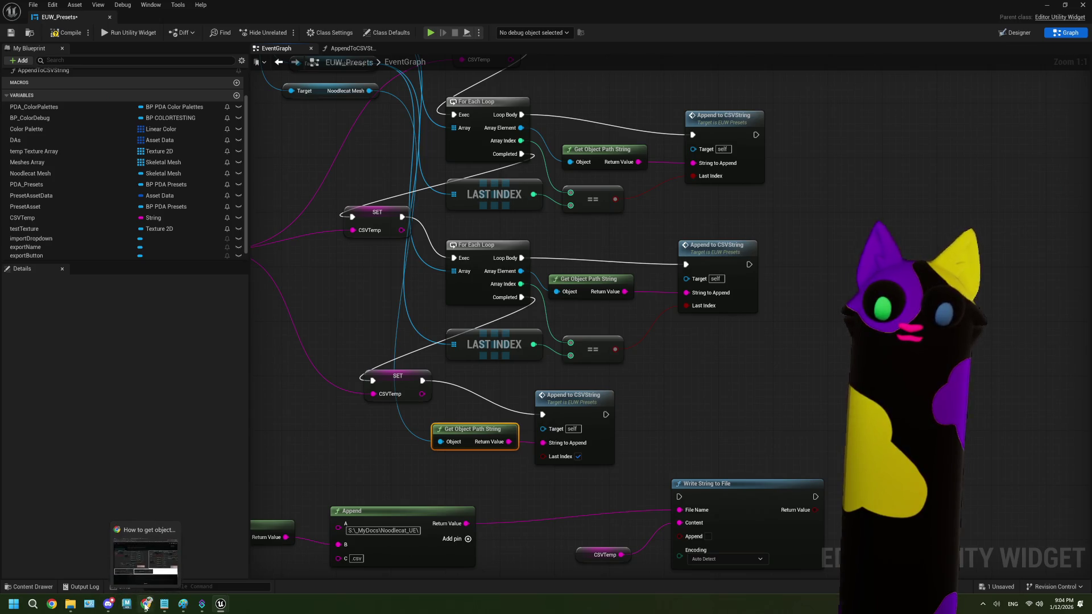
- Search 'cordal' in a new Chrome tab and browse the results
{"action": "left_click", "coordinate": [151, 560]}
{"action": "left_click", "coordinate": [440, 34]}
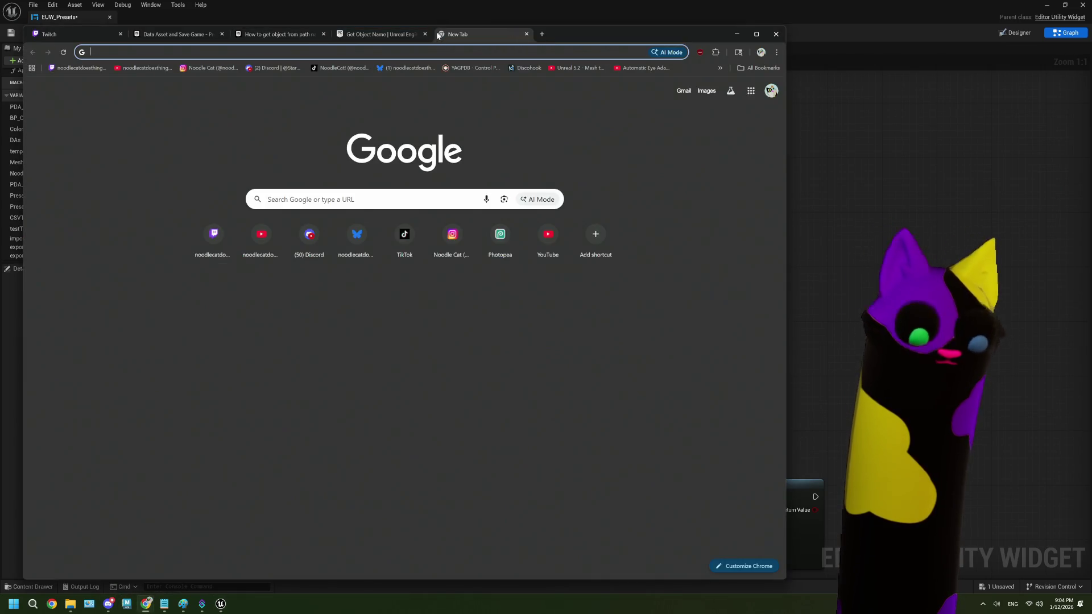
{"action": "type", "text": "cordal"}
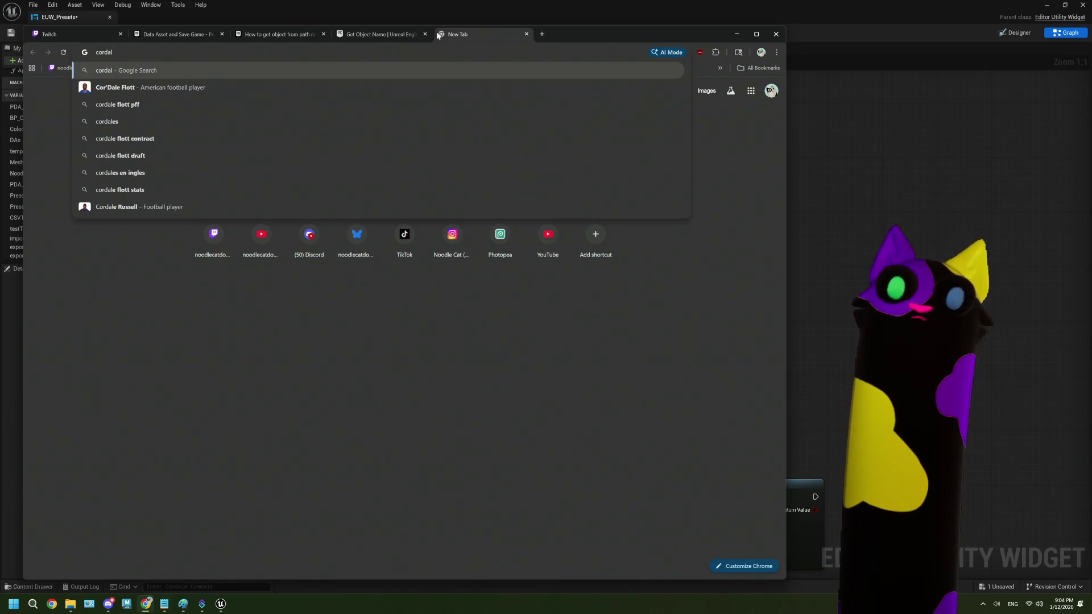
{"action": "key", "text": "Return"}
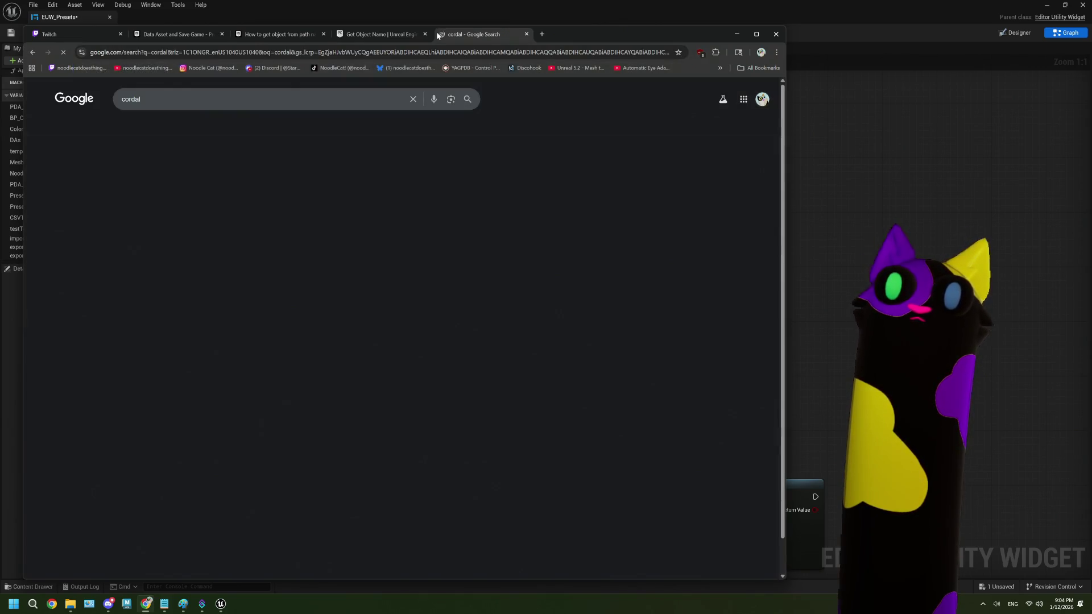
{"action": "scroll", "coordinate": [240, 388], "scroll_direction": "down", "scroll_amount": 3}
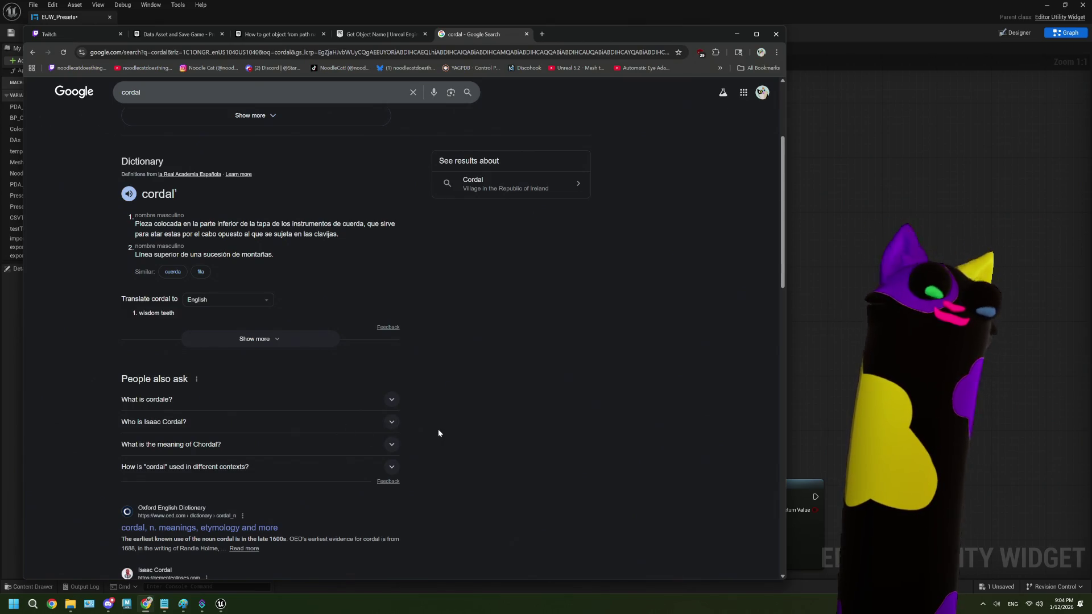
{"action": "scroll", "coordinate": [439, 430], "scroll_direction": "down", "scroll_amount": 2}
{"action": "scroll", "coordinate": [439, 433], "scroll_direction": "up", "scroll_amount": 4}
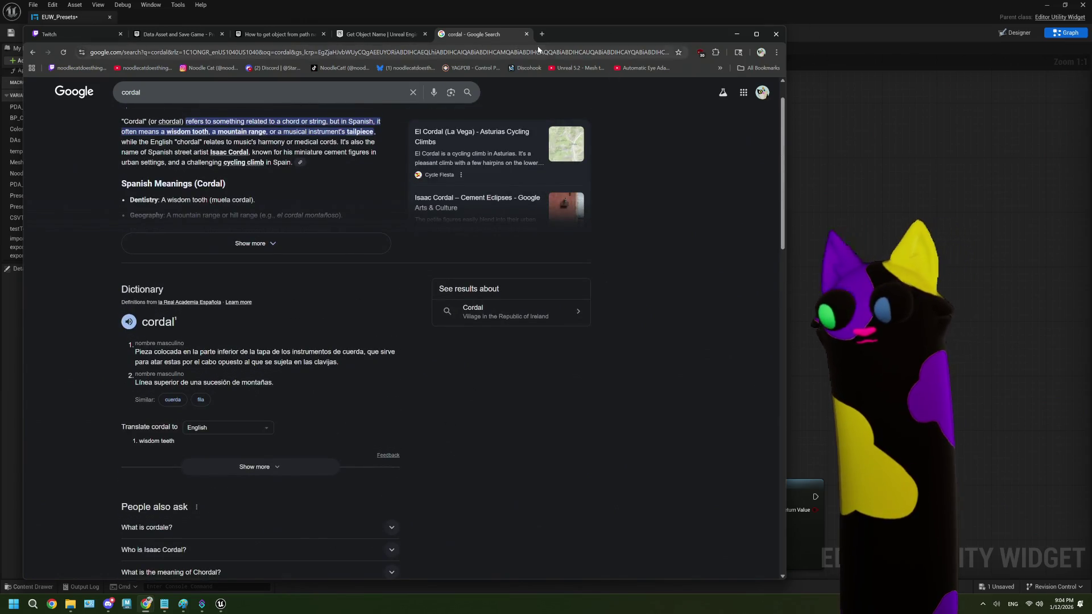
{"action": "scroll", "coordinate": [620, 302], "scroll_direction": "up", "scroll_amount": 1}
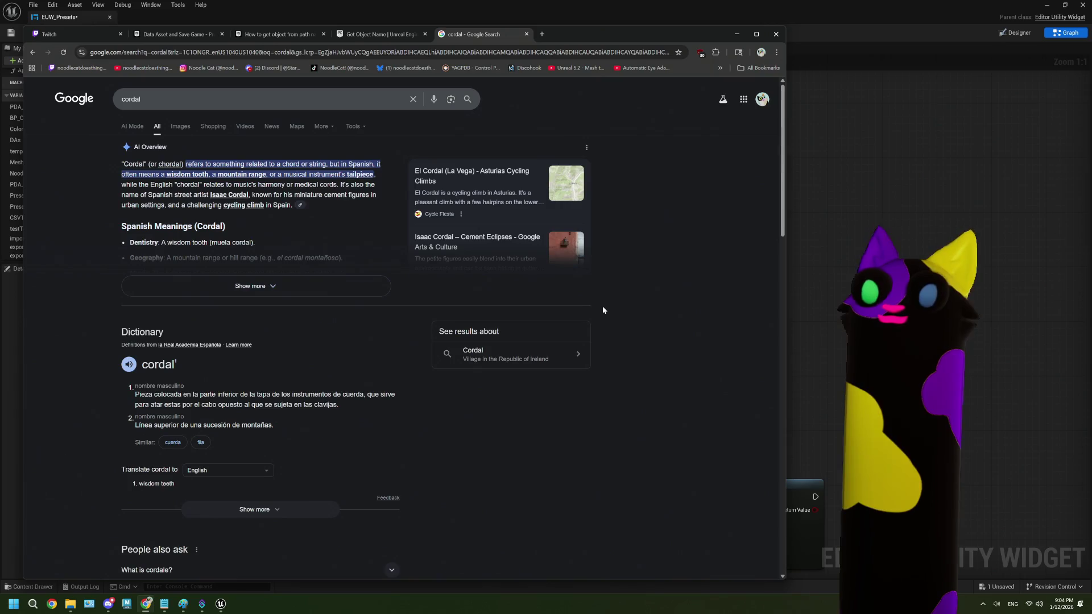
{"action": "scroll", "coordinate": [262, 206], "scroll_direction": "down", "scroll_amount": 3}
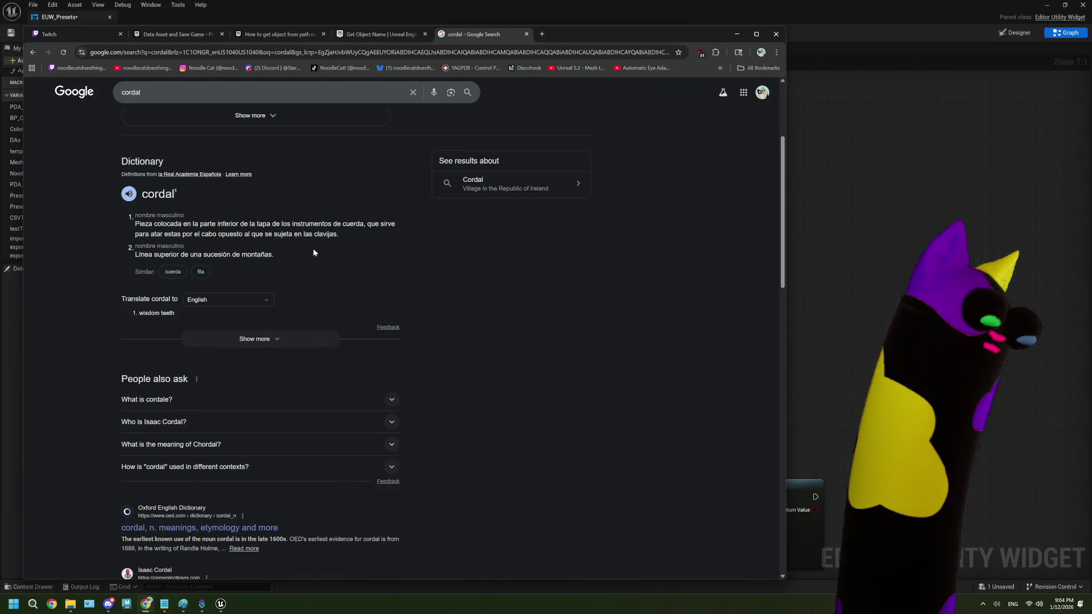
- Refine the search to 'blackberry cordial', skim the results, then return to the Unreal graph
{"action": "left_click", "coordinate": [123, 92]}
{"action": "type", "text": "blackberry"}
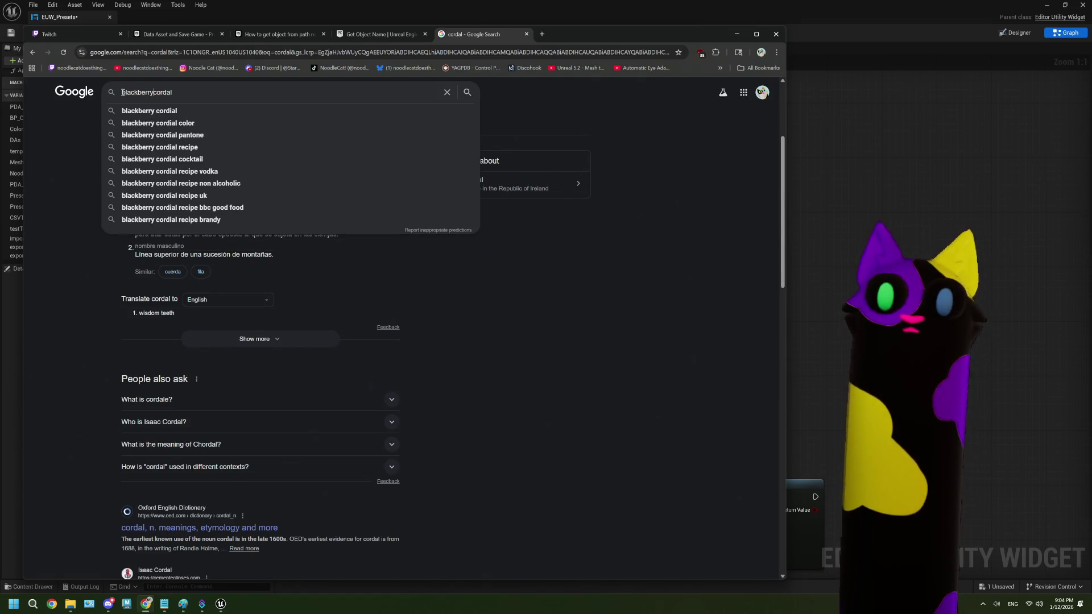
{"action": "key", "text": "Down"}
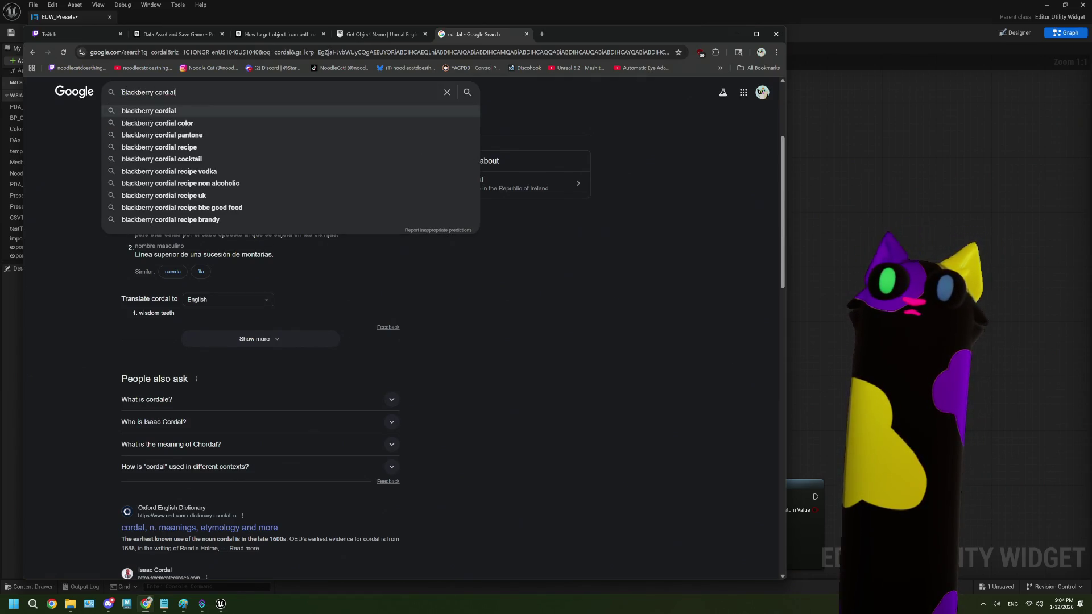
{"action": "key", "text": "Return"}
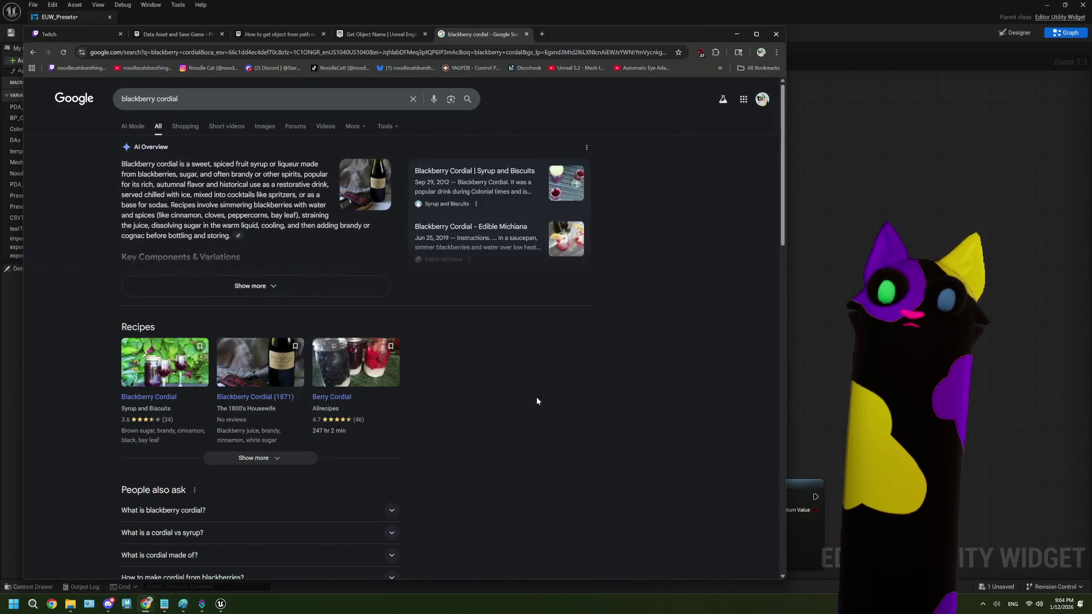
{"action": "scroll", "coordinate": [537, 401], "scroll_direction": "down", "scroll_amount": 2}
{"action": "scroll", "coordinate": [537, 401], "scroll_direction": "down", "scroll_amount": 2}
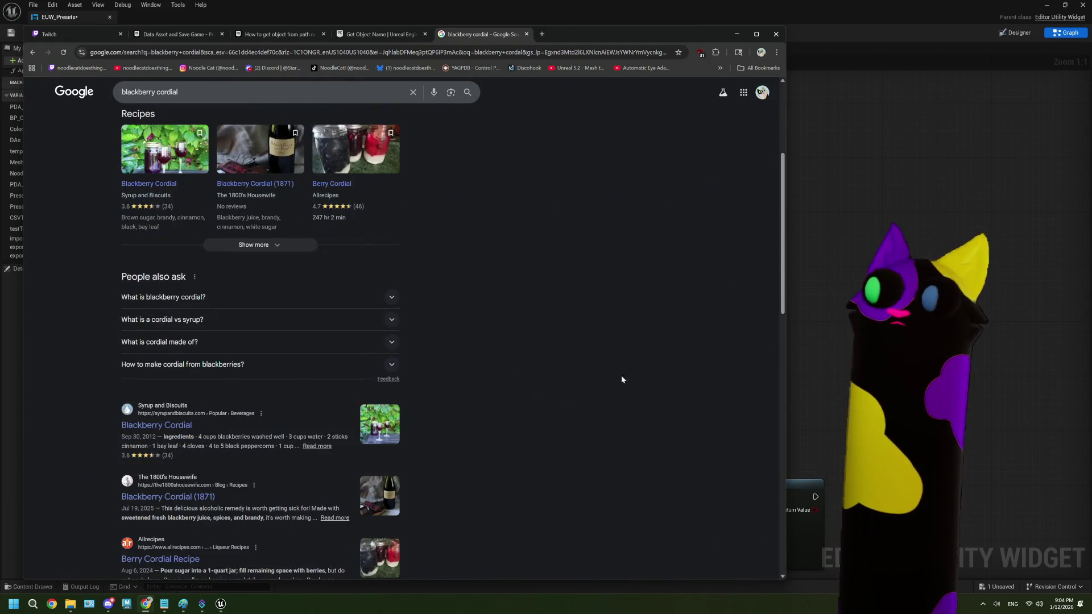
{"action": "left_click", "coordinate": [847, 328]}
{"action": "scroll", "coordinate": [770, 357], "scroll_direction": "down", "scroll_amount": 2}
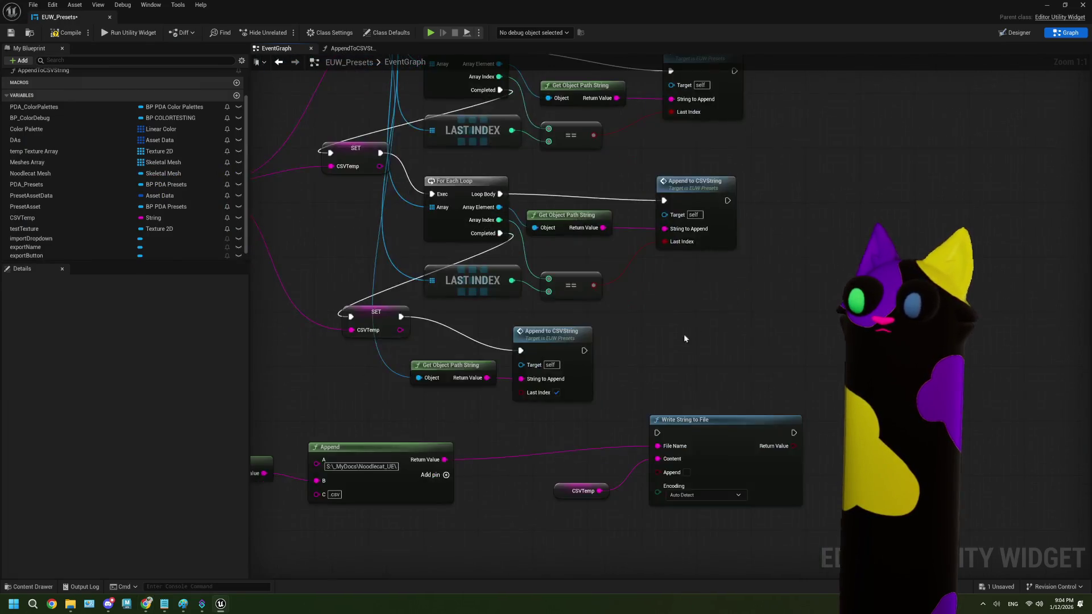
- Compile and save EUW_Presets, run the widget, and name the export palette 'test'
{"action": "left_click_drag", "start_coordinate": [575, 408], "coordinate": [564, 373]}
{"action": "scroll", "coordinate": [577, 373], "scroll_direction": "down", "scroll_amount": 1}
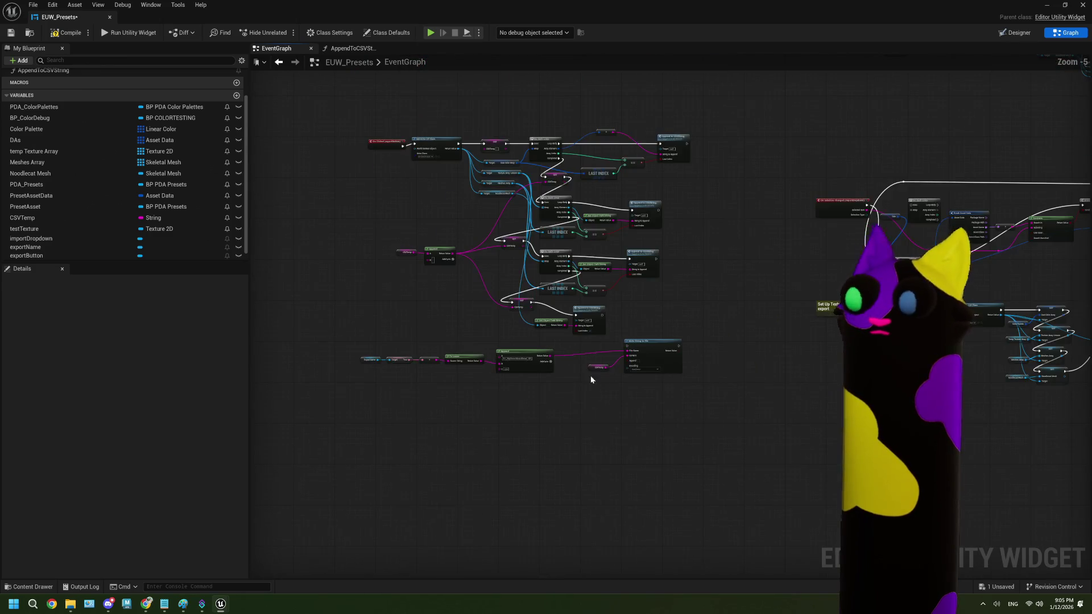
{"action": "scroll", "coordinate": [583, 373], "scroll_direction": "up", "scroll_amount": 1}
{"action": "left_click", "coordinate": [67, 32]}
{"action": "left_click", "coordinate": [130, 33]}
{"action": "left_click", "coordinate": [70, 125]}
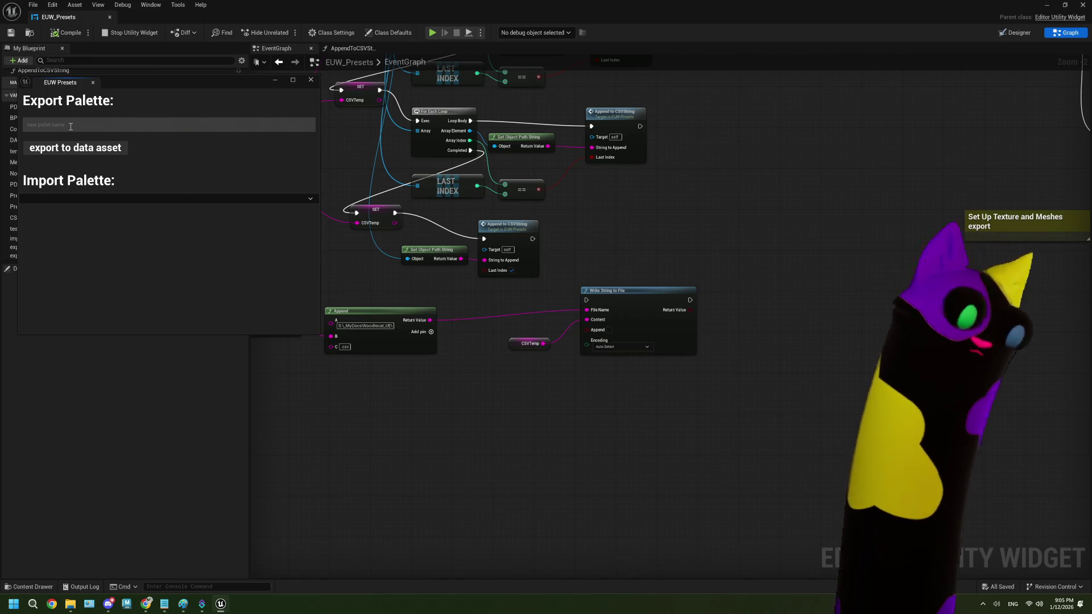
{"action": "type", "text": "test"}
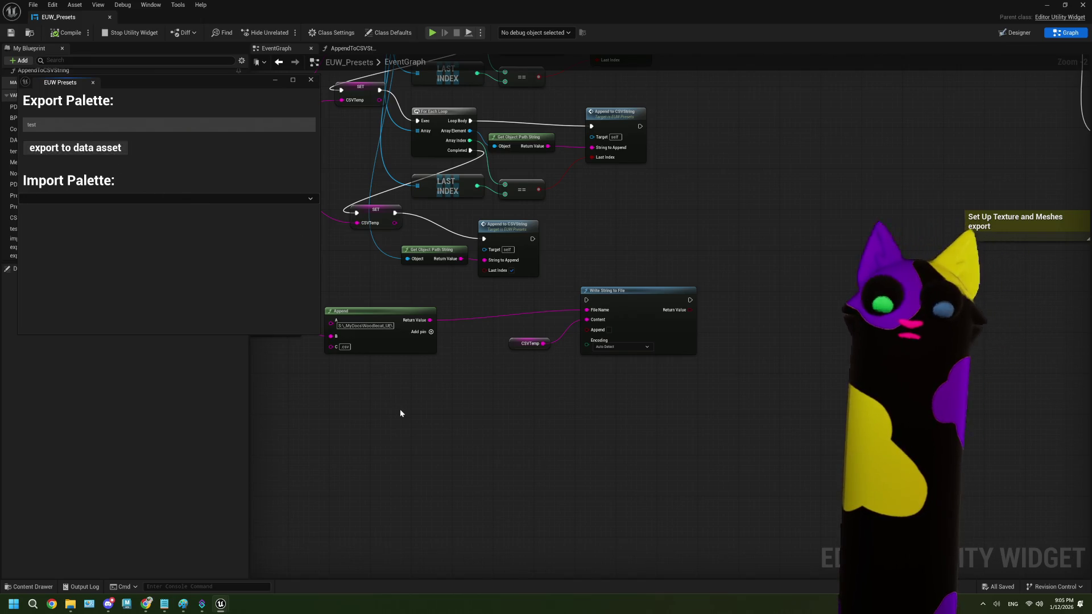
{"action": "left_click", "coordinate": [70, 604]}
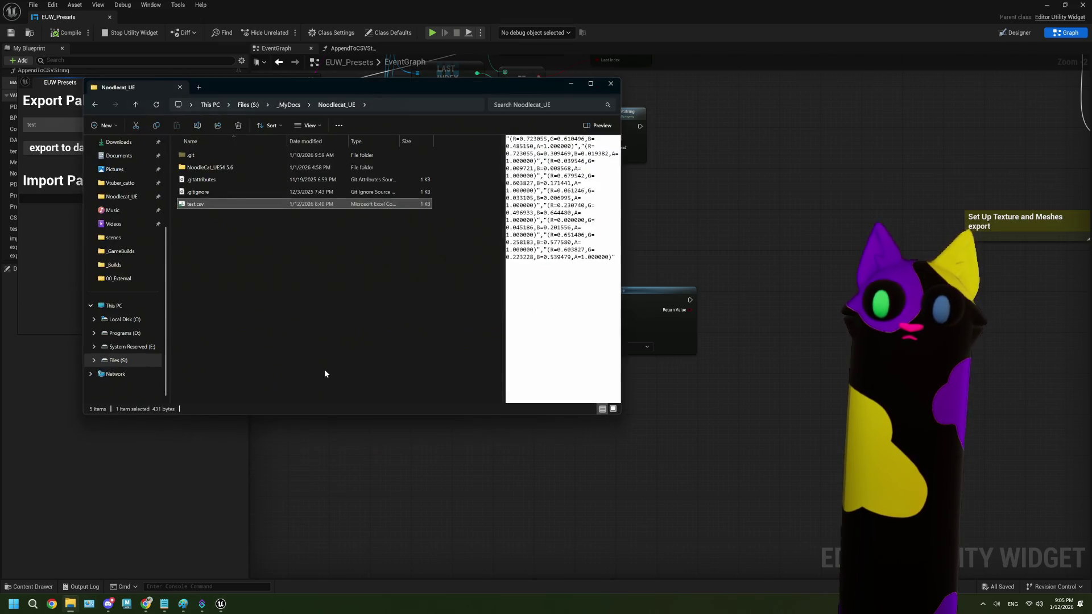
- Open test.csv in Excel to check the RGBA values, then minimize Excel and close the folder
{"action": "left_click", "coordinate": [220, 205]}
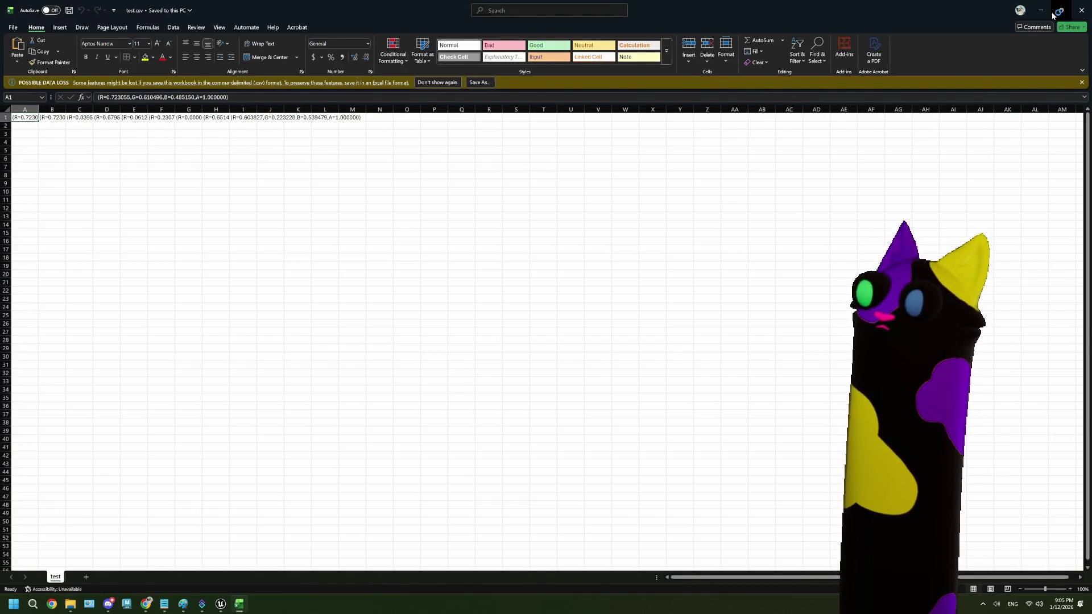
{"action": "left_click", "coordinate": [1061, 10]}
{"action": "mouse_move", "coordinate": [685, 135]}
{"action": "left_mouse_down"}
{"action": "mouse_move", "coordinate": [591, 118]}
{"action": "mouse_move", "coordinate": [599, 71]}
{"action": "left_mouse_up"}
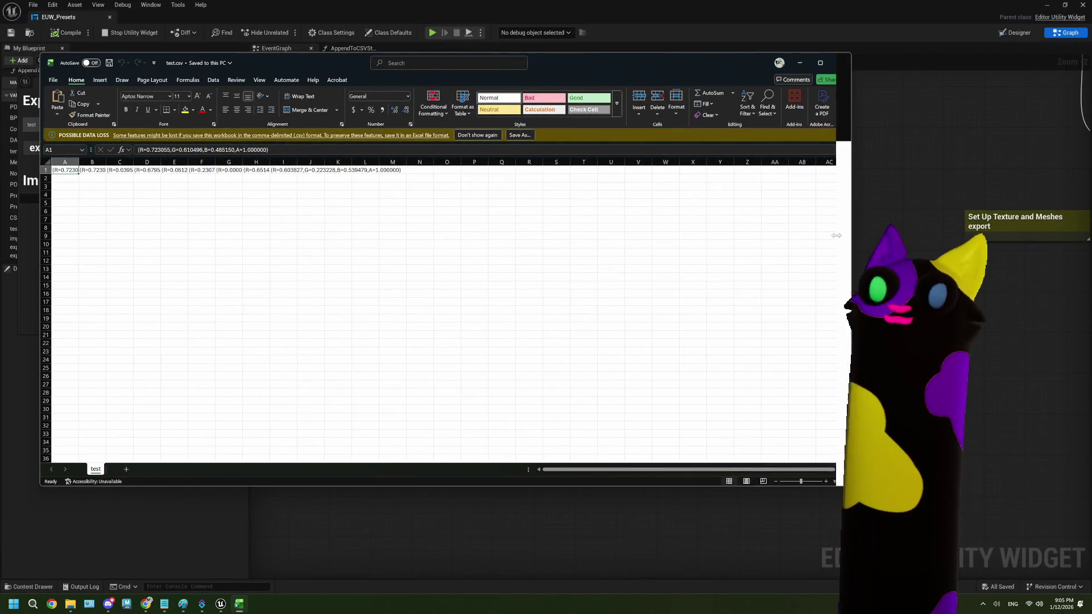
{"action": "left_click_drag", "start_coordinate": [851, 241], "coordinate": [569, 242]}
{"action": "left_click", "coordinate": [518, 63]}
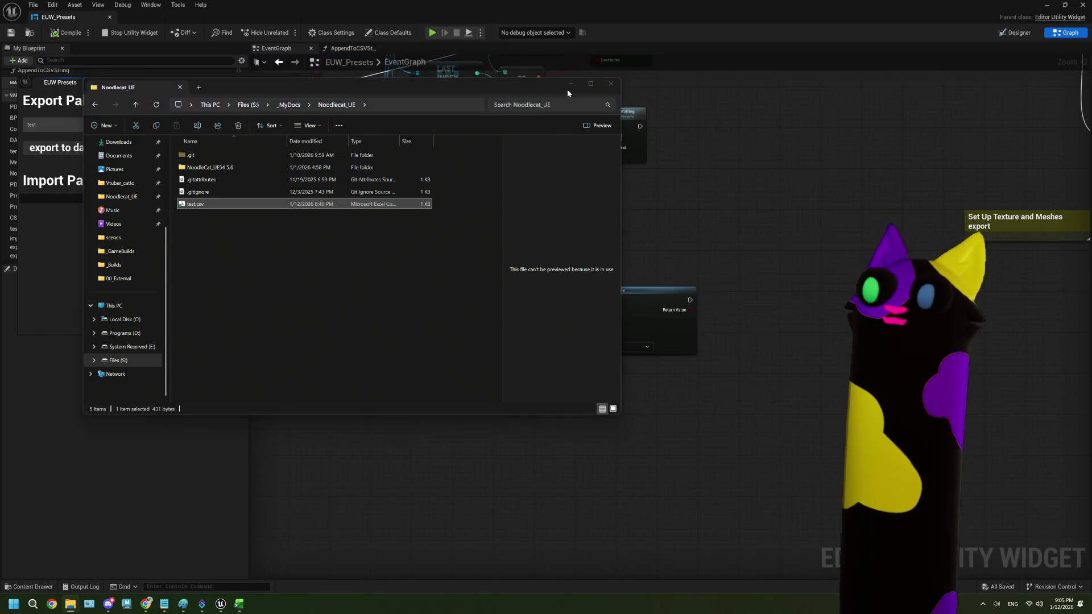
{"action": "left_click", "coordinate": [611, 83]}
{"action": "mouse_move", "coordinate": [517, 213]}
{"action": "left_mouse_down"}
{"action": "mouse_move", "coordinate": [597, 341]}
{"action": "mouse_move", "coordinate": [585, 414]}
{"action": "left_mouse_up"}
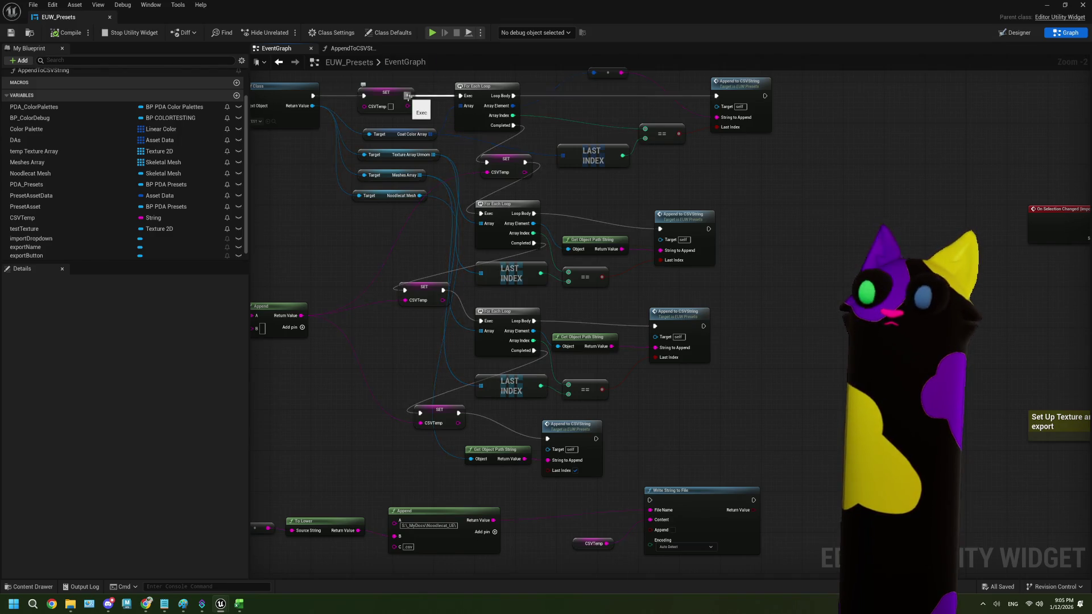
- Chain the last Append to CSVString into Write String to File, save, and stop the widget
{"action": "mouse_move", "coordinate": [467, 273]}
{"action": "left_mouse_down"}
{"action": "mouse_move", "coordinate": [498, 268]}
{"action": "mouse_move", "coordinate": [512, 310]}
{"action": "mouse_move", "coordinate": [571, 380]}
{"action": "mouse_move", "coordinate": [436, 402]}
{"action": "left_mouse_up"}
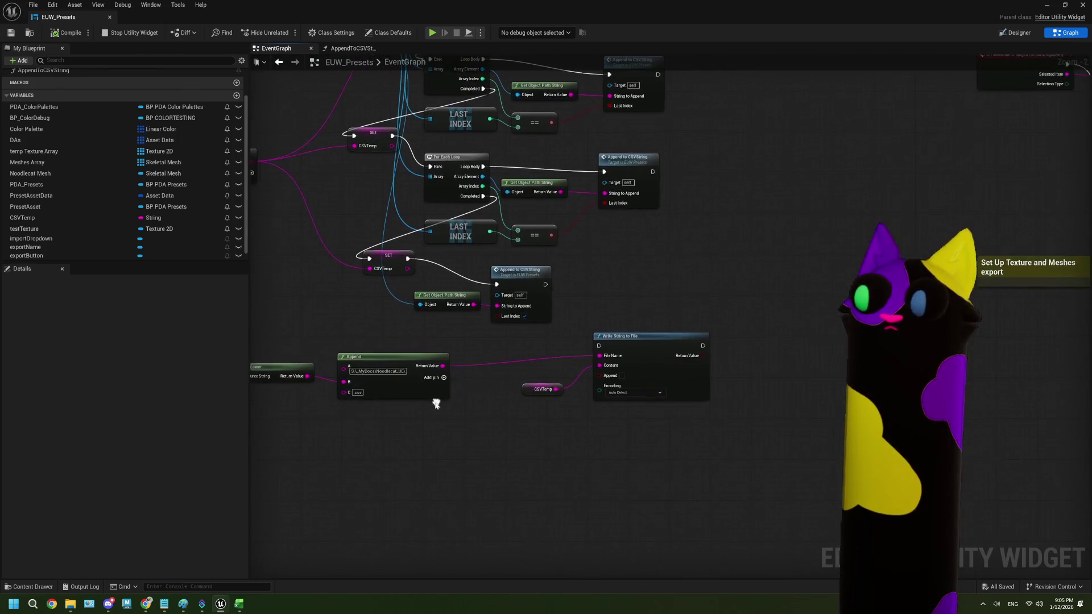
{"action": "scroll", "coordinate": [516, 411], "scroll_direction": "up", "scroll_amount": 1}
{"action": "scroll", "coordinate": [517, 405], "scroll_direction": "down", "scroll_amount": 1}
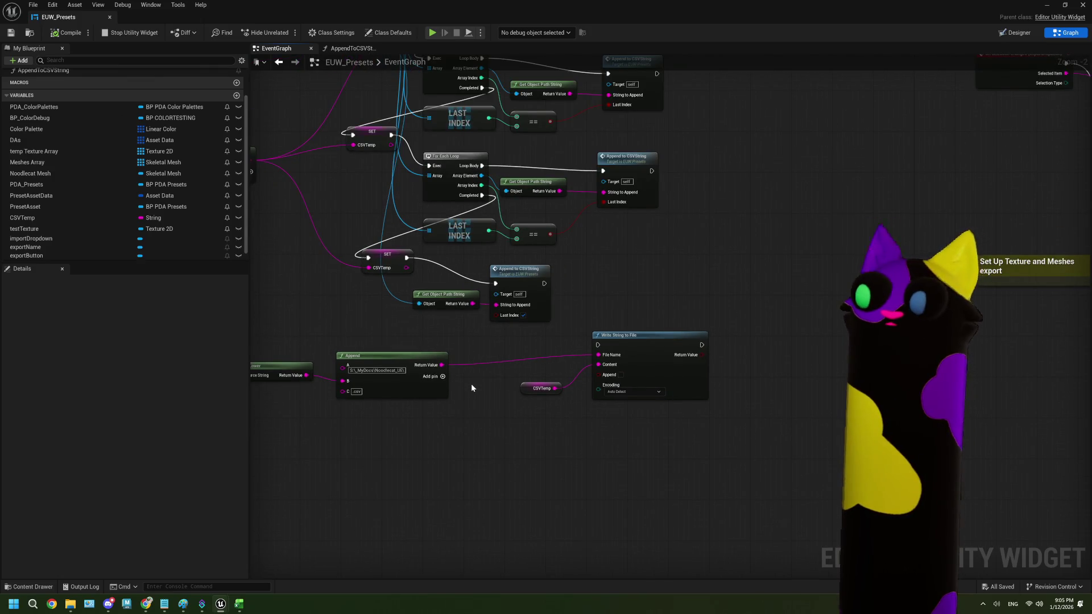
{"action": "left_click_drag", "start_coordinate": [471, 383], "coordinate": [448, 374]}
{"action": "mouse_move", "coordinate": [519, 275]}
{"action": "left_mouse_down"}
{"action": "mouse_move", "coordinate": [594, 359]}
{"action": "mouse_move", "coordinate": [574, 336]}
{"action": "left_mouse_up"}
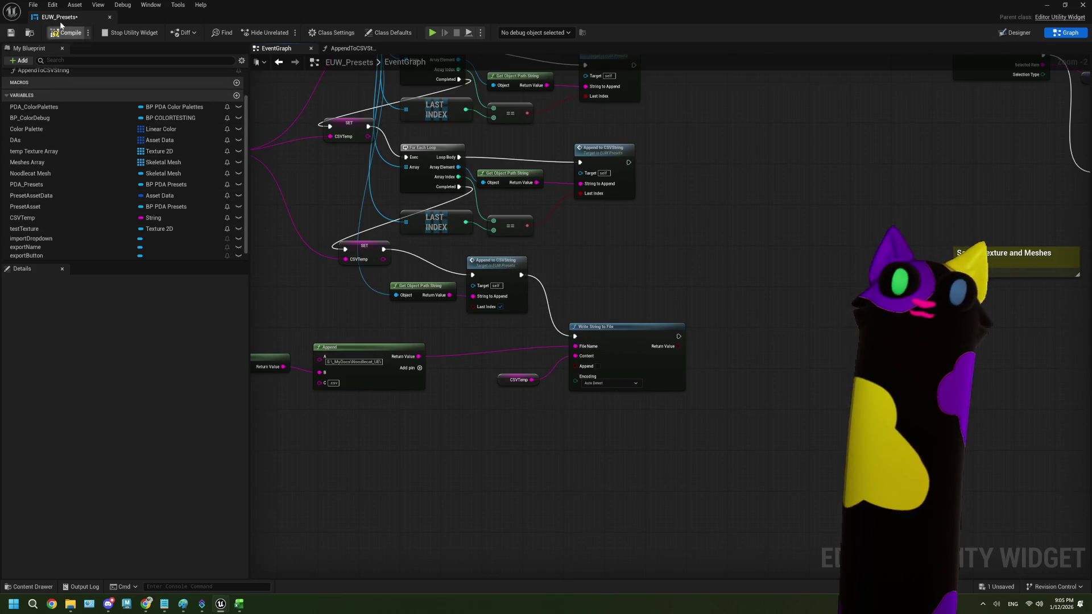
{"action": "key", "text": "ctrl+s"}
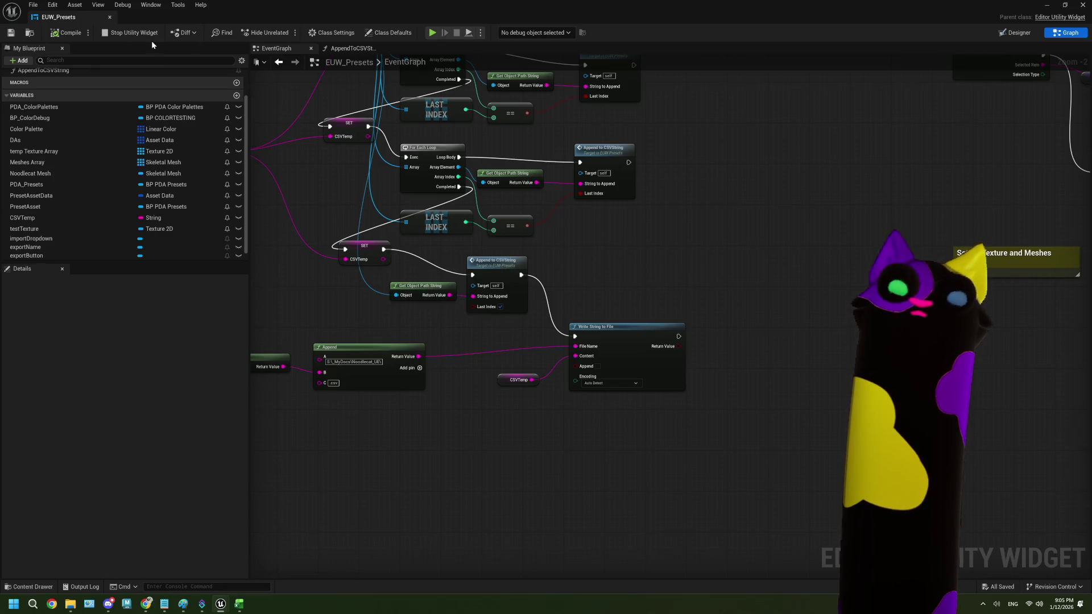
{"action": "left_click", "coordinate": [137, 33]}
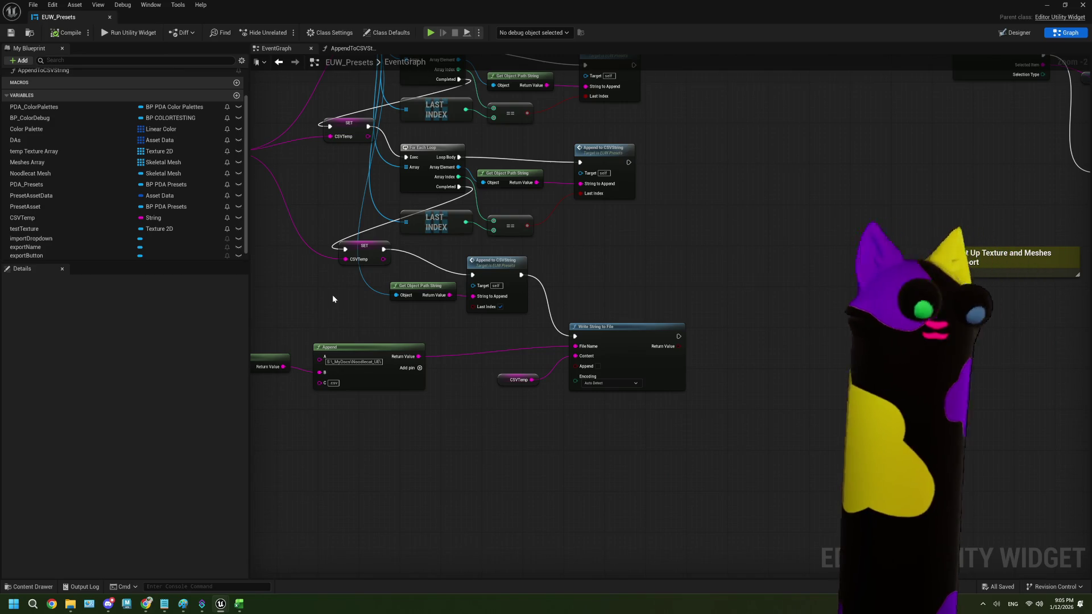
- Search 'Thank Goodness You're Here!' and open the official site thankgoodness.game
{"action": "left_click", "coordinate": [147, 604]}
{"action": "left_click", "coordinate": [456, 51]}
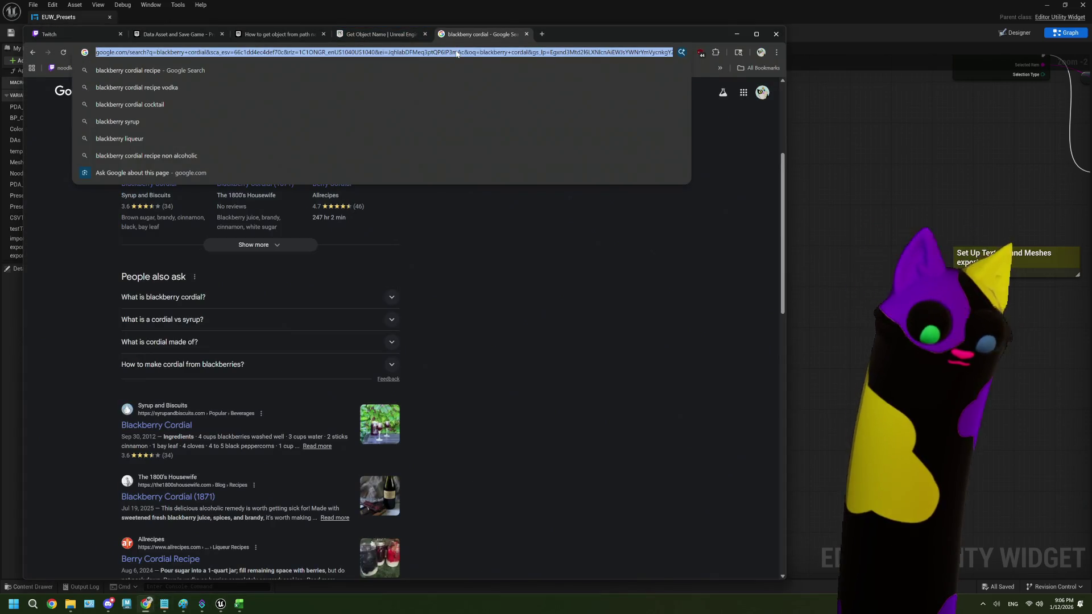
{"action": "type", "text": "thank goodne"}
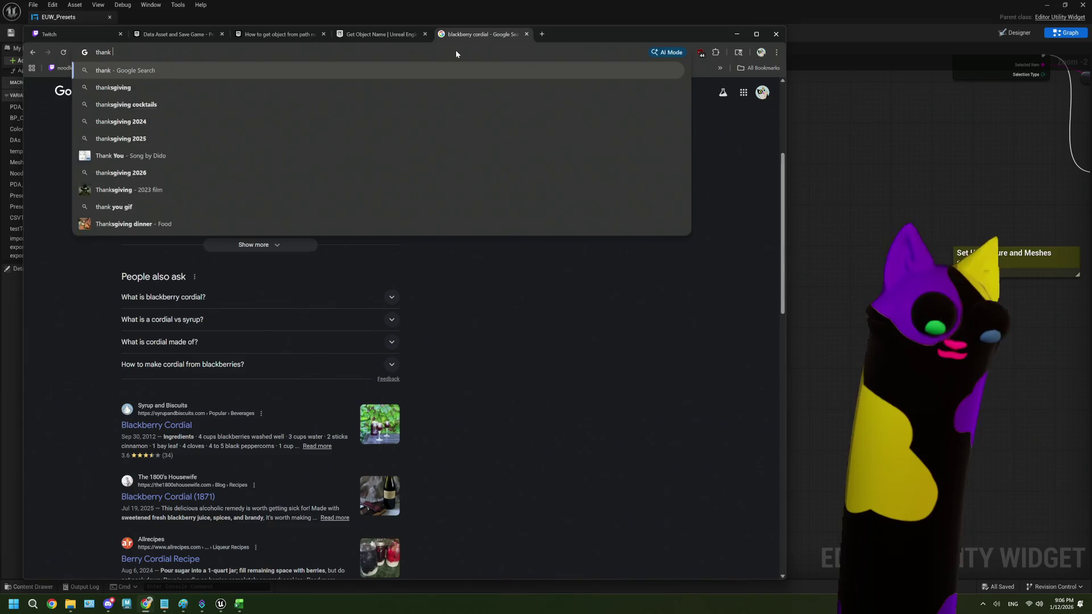
{"action": "type", "text": "ss"}
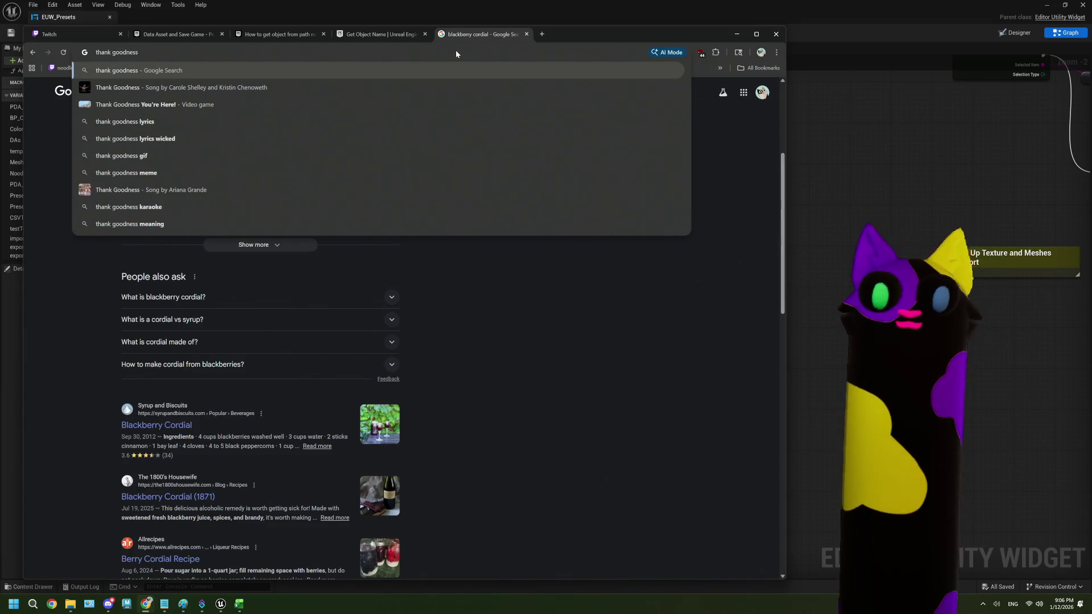
{"action": "key", "text": "Down"}
{"action": "key", "text": "Down"}
{"action": "key", "text": "Return"}
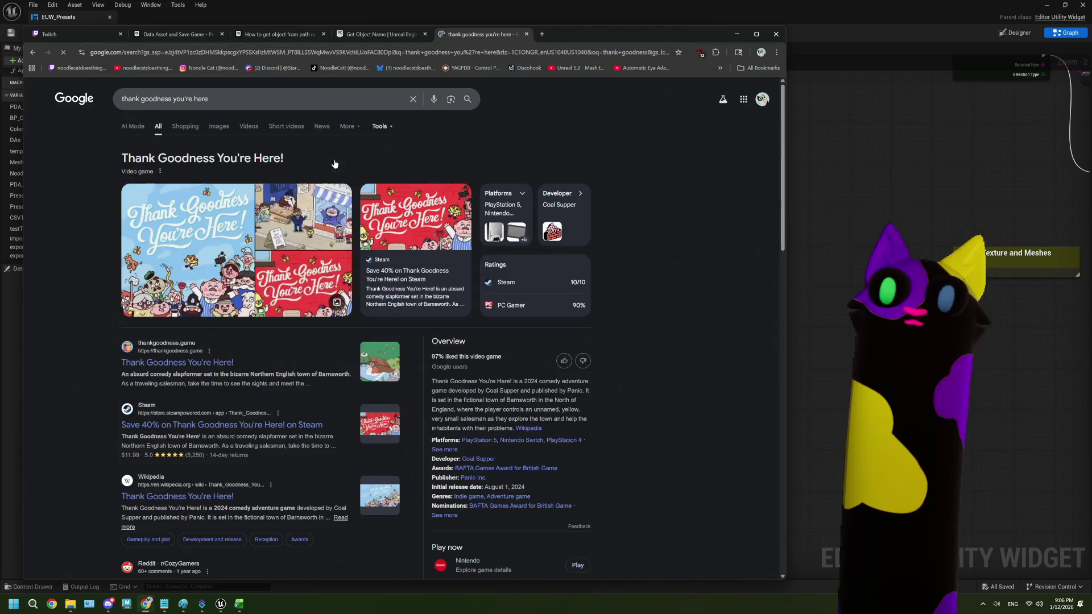
{"action": "left_click", "coordinate": [200, 369]}
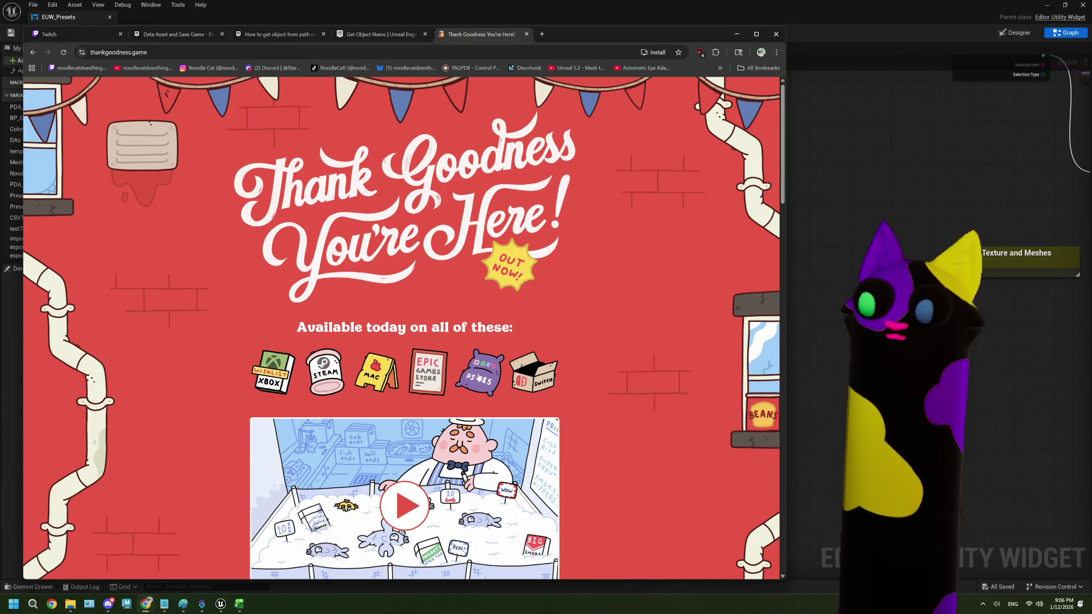
- Scroll through the thankgoodness.game site describing the comedy slapformer from Coal Supper
{"action": "scroll", "coordinate": [281, 377], "scroll_direction": "down", "scroll_amount": 3}
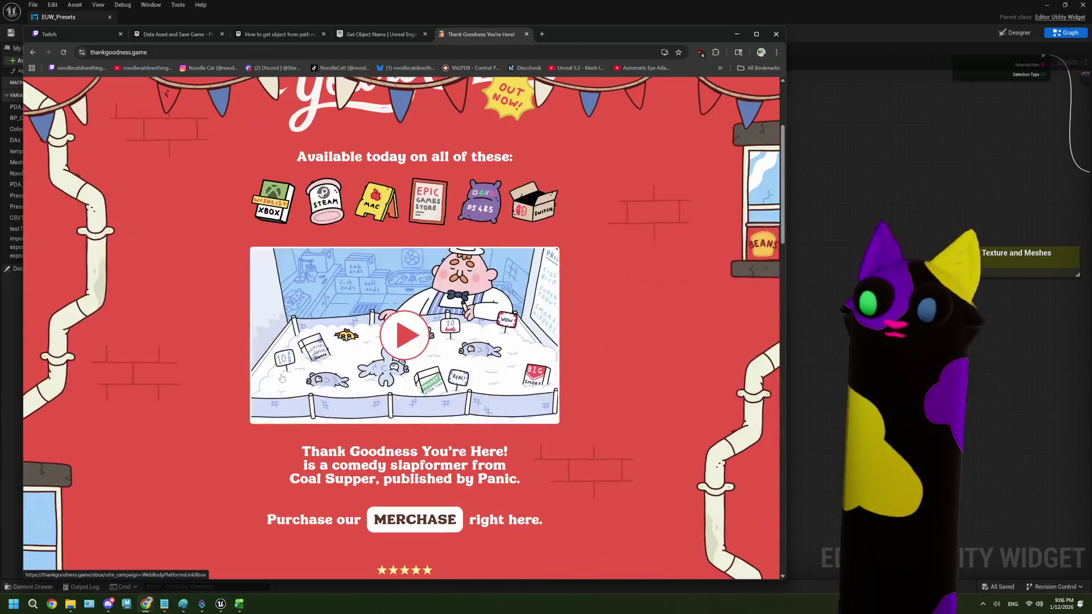
{"action": "scroll", "coordinate": [296, 390], "scroll_direction": "down", "scroll_amount": 2}
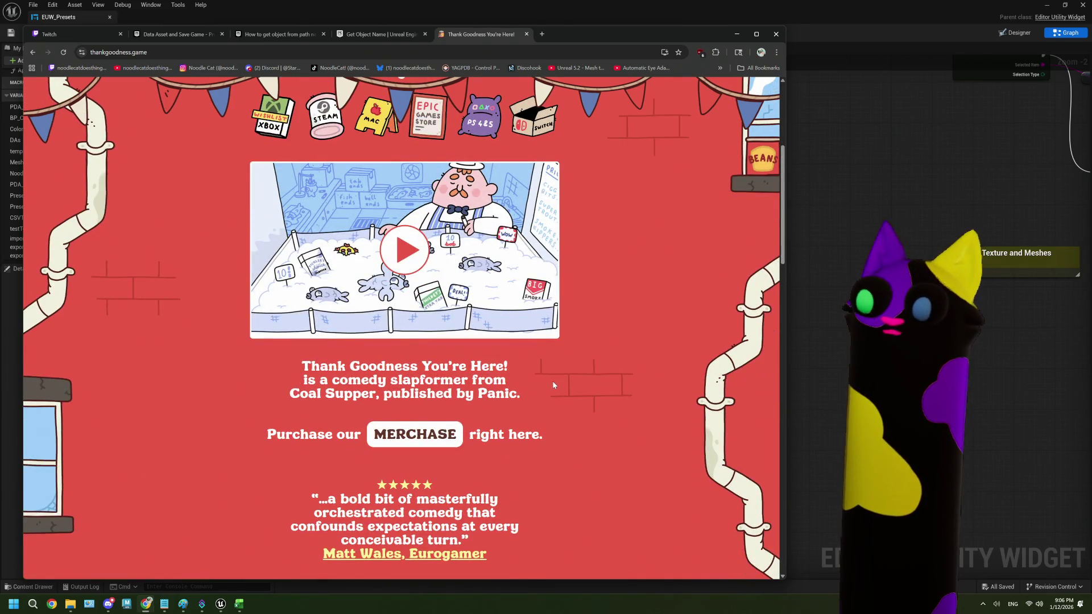
{"action": "scroll", "coordinate": [554, 385], "scroll_direction": "down", "scroll_amount": 1}
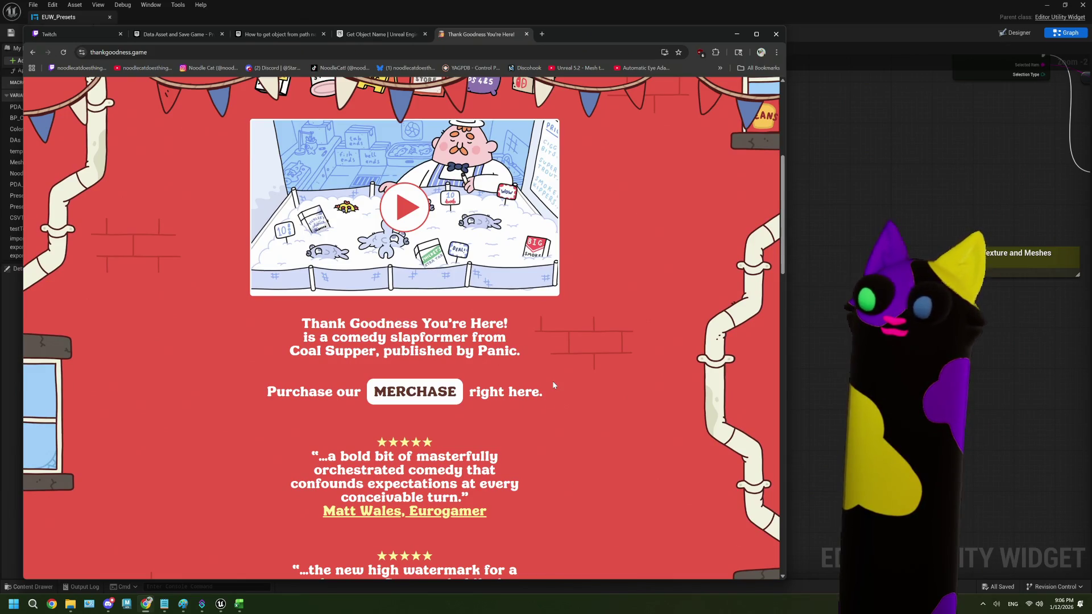
{"action": "scroll", "coordinate": [553, 385], "scroll_direction": "down", "scroll_amount": 3}
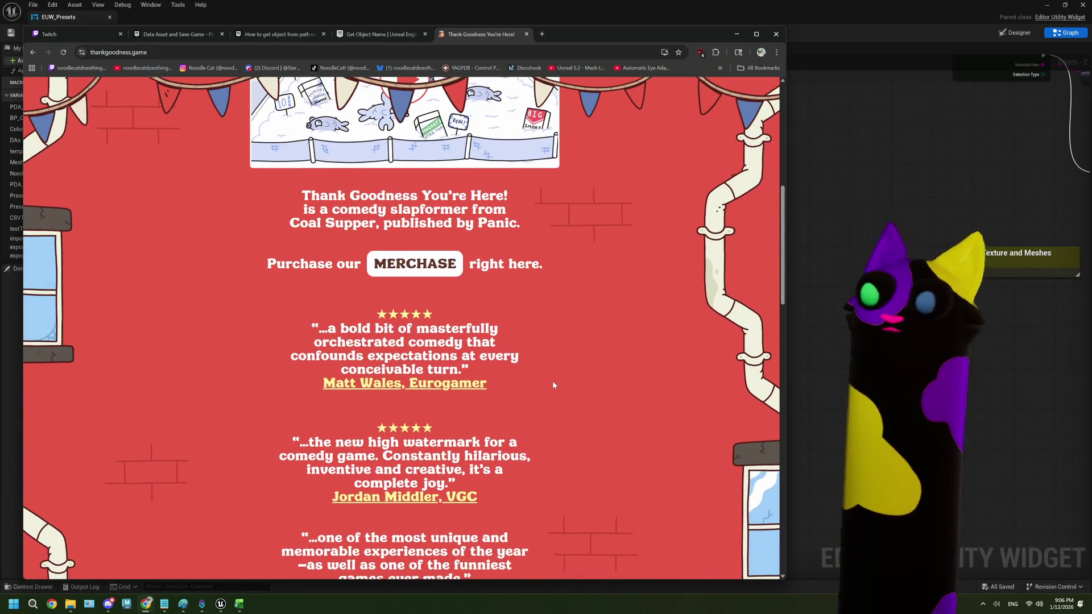
{"action": "scroll", "coordinate": [553, 385], "scroll_direction": "down", "scroll_amount": 1}
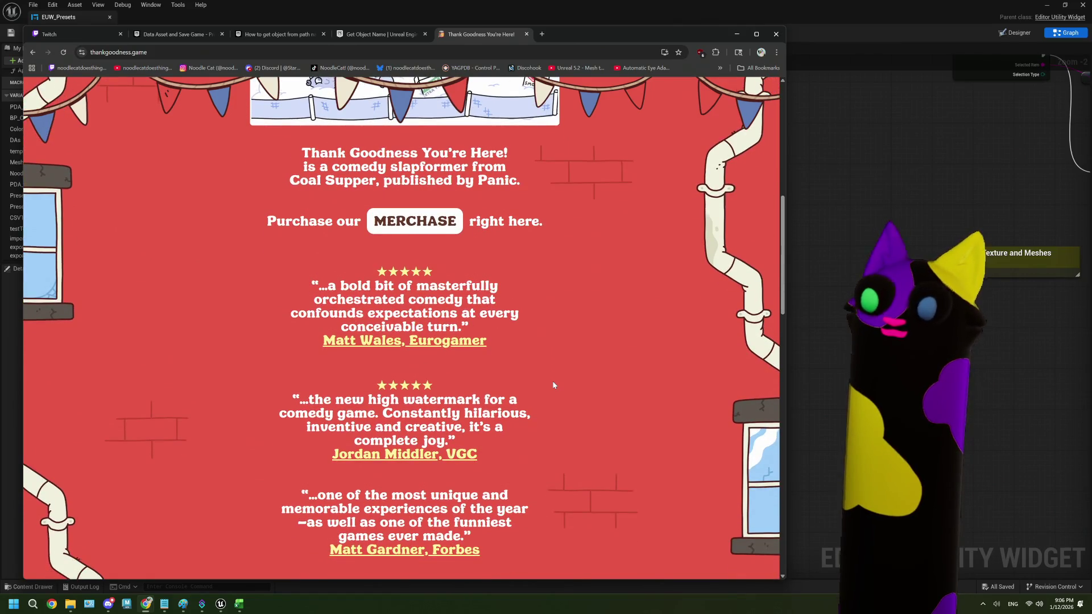
{"action": "scroll", "coordinate": [553, 385], "scroll_direction": "down", "scroll_amount": 10}
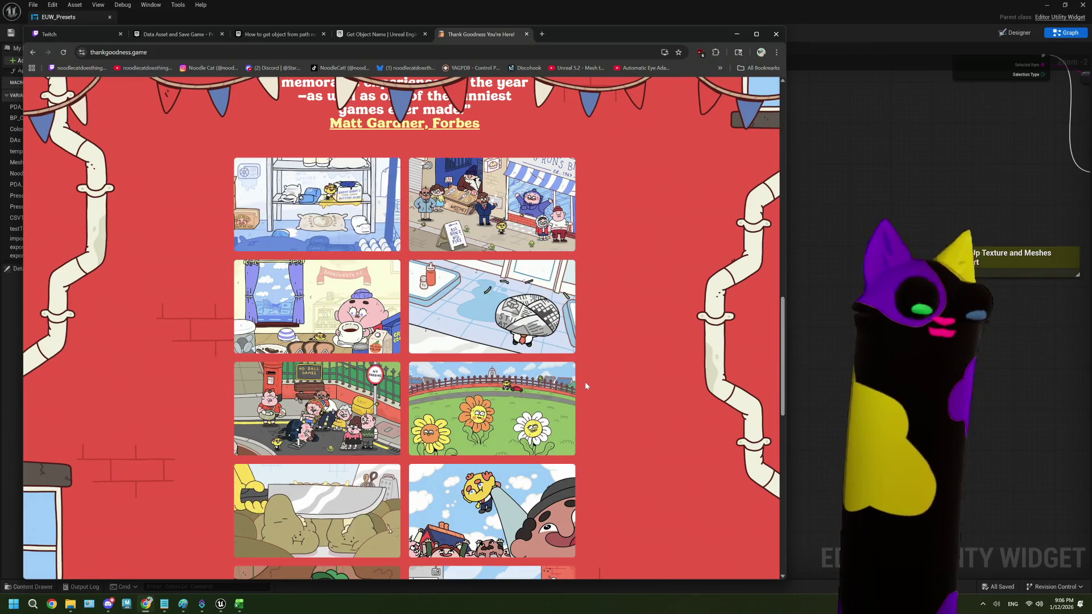
{"action": "scroll", "coordinate": [585, 386], "scroll_direction": "down", "scroll_amount": 4}
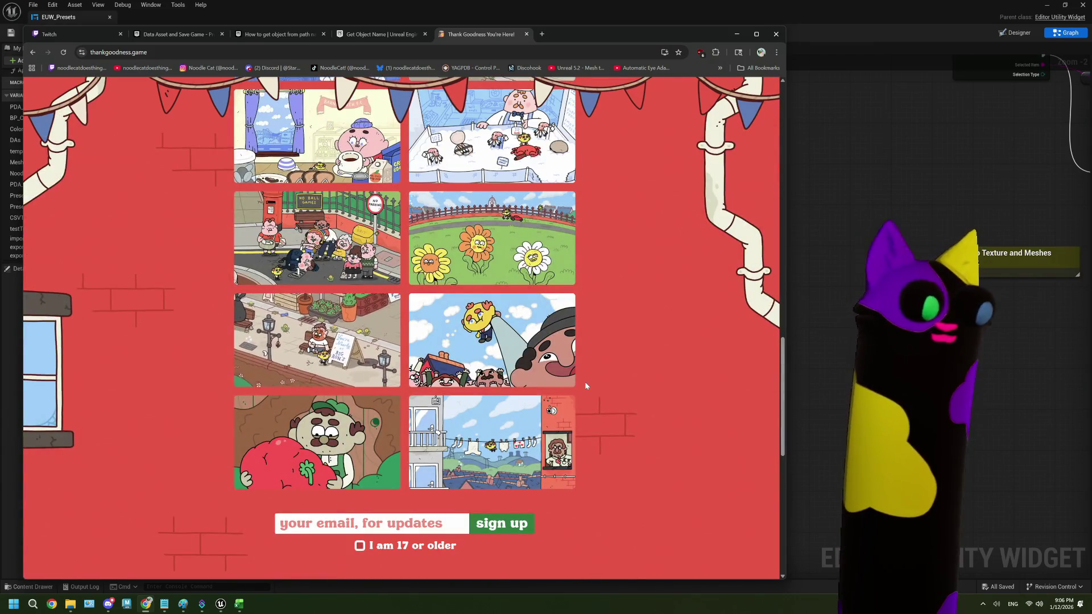
{"action": "scroll", "coordinate": [585, 386], "scroll_direction": "down", "scroll_amount": 4}
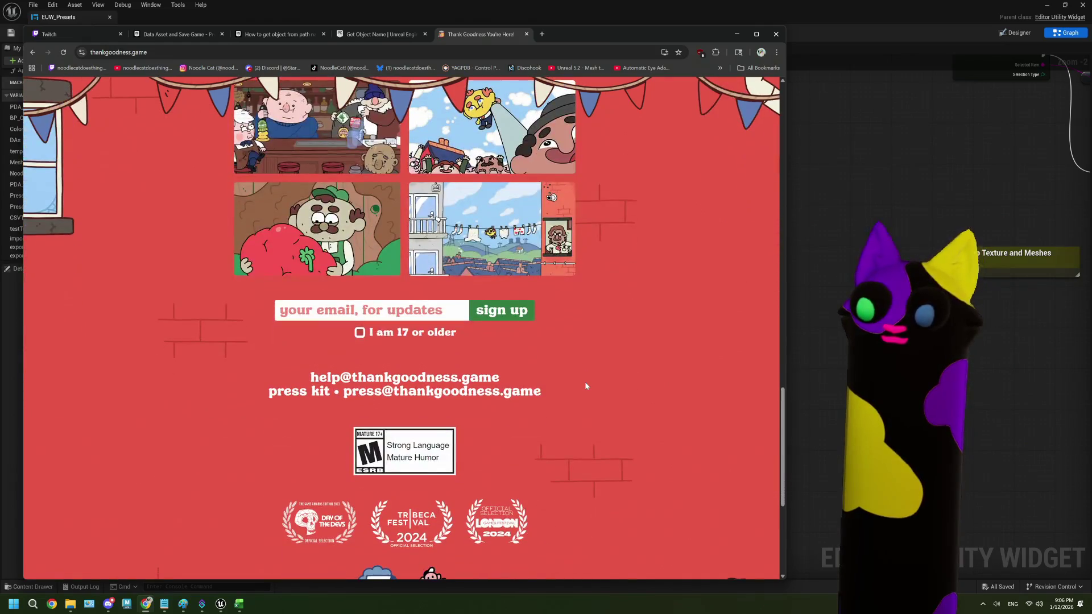
{"action": "scroll", "coordinate": [585, 387], "scroll_direction": "down", "scroll_amount": 3}
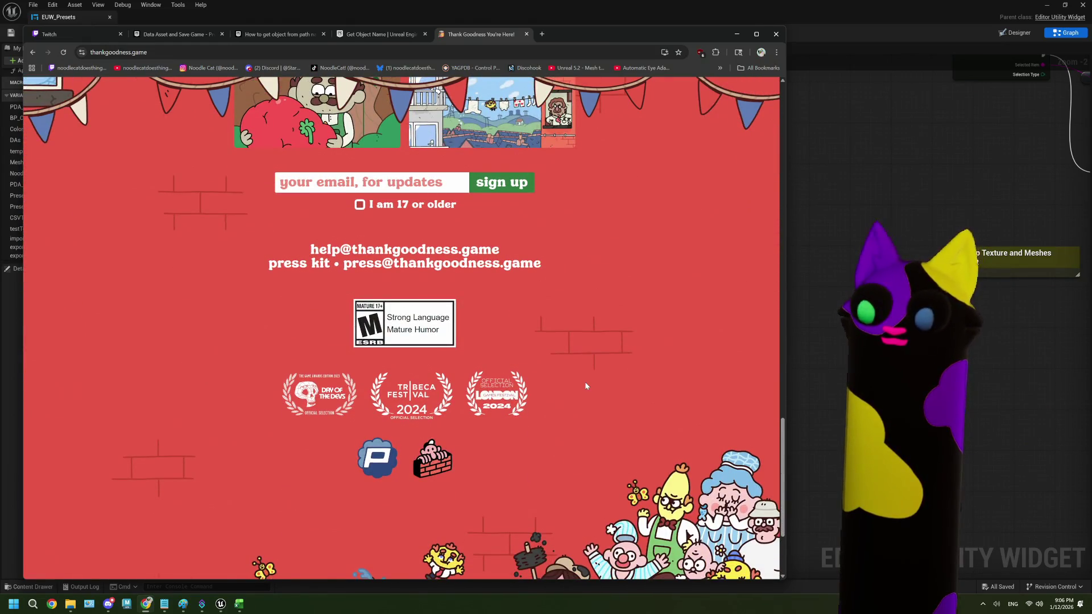
{"action": "scroll", "coordinate": [586, 386], "scroll_direction": "down", "scroll_amount": 3}
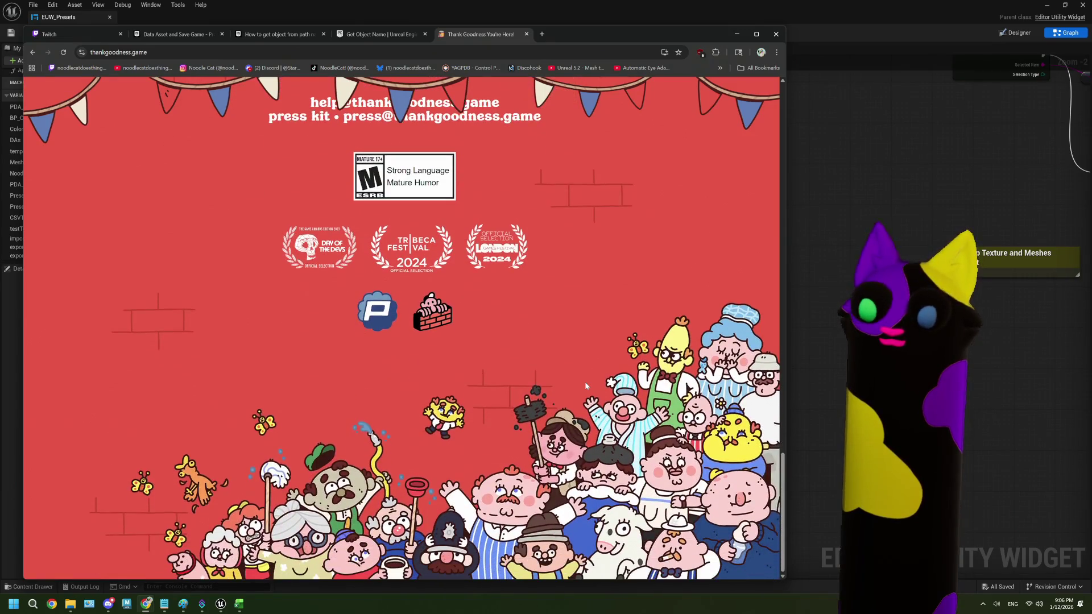
{"action": "key", "text": "Home"}
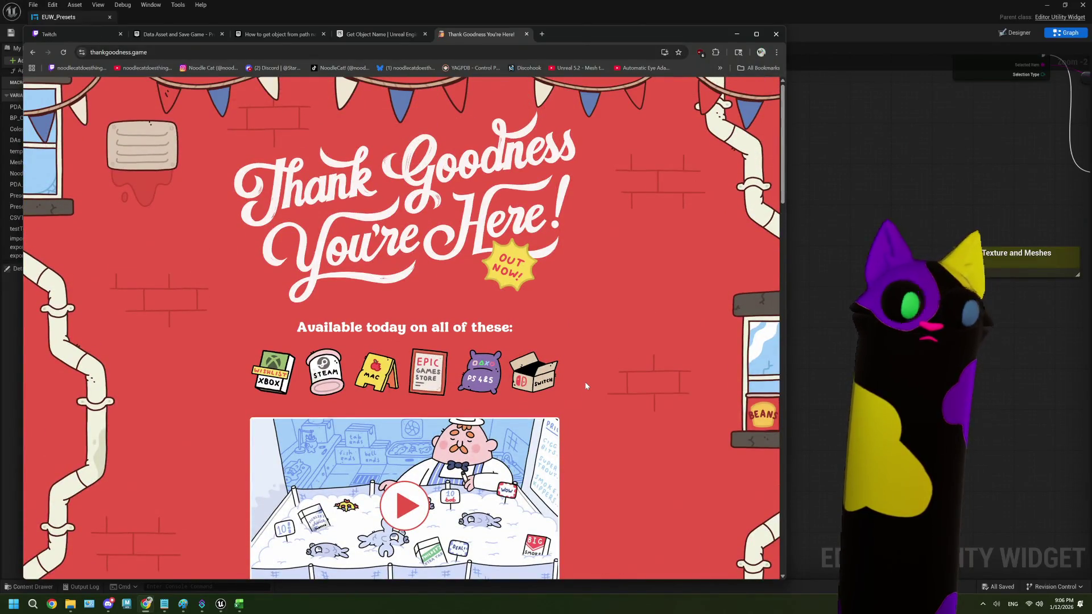
{"action": "scroll", "coordinate": [586, 386], "scroll_direction": "down", "scroll_amount": 1}
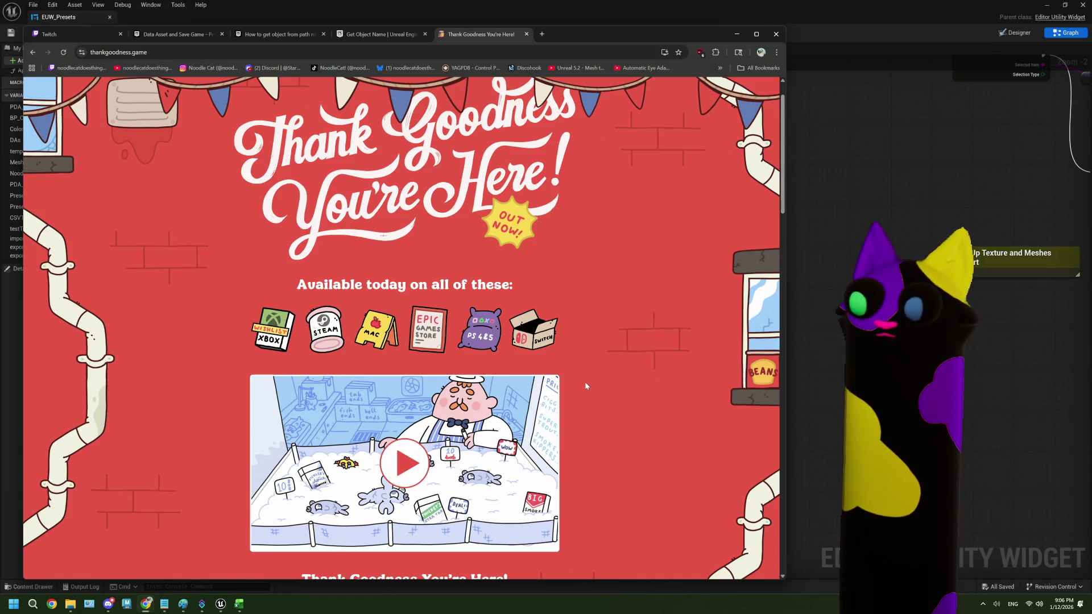
{"action": "scroll", "coordinate": [752, 364], "scroll_direction": "down", "scroll_amount": 4}
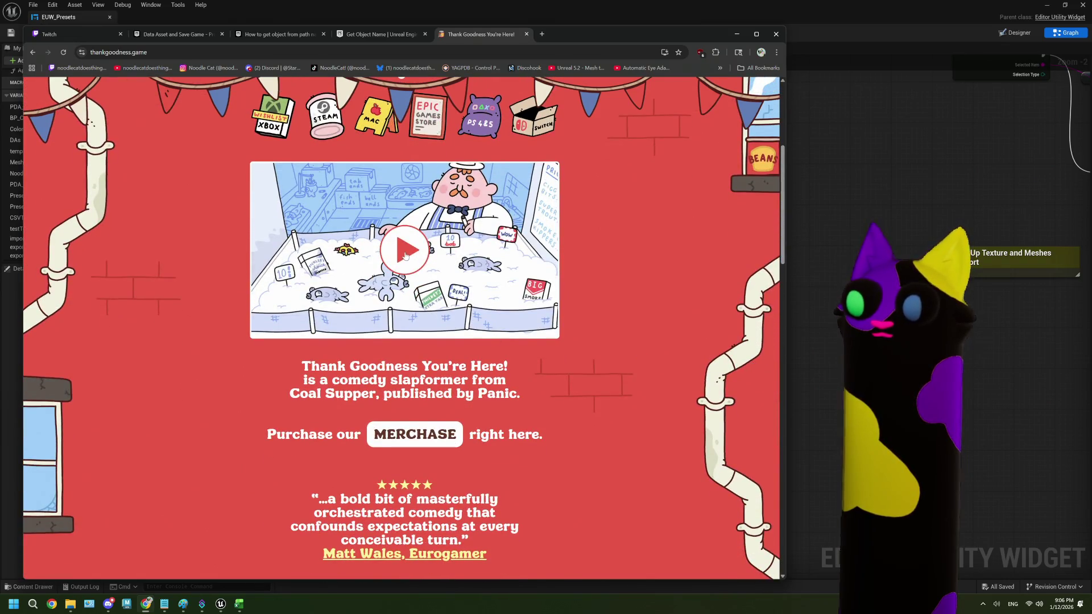
- Rerun EUW_Presets, enter 'test' as the palette name, and export it with 'export to data asset'
{"action": "left_click", "coordinate": [543, 35]}
{"action": "left_click", "coordinate": [834, 14]}
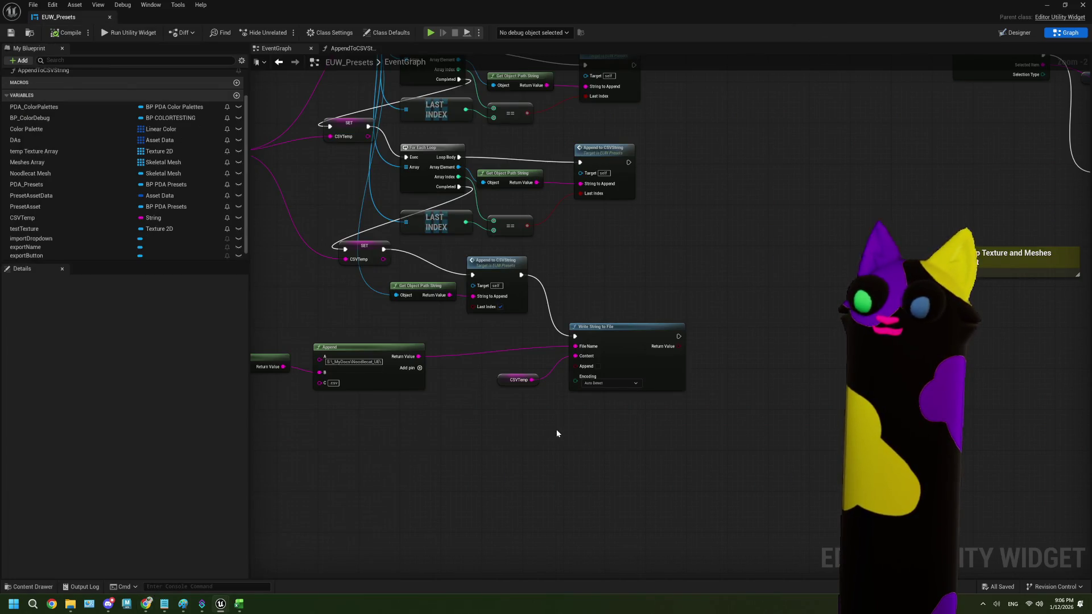
{"action": "left_click", "coordinate": [128, 33]}
{"action": "left_click", "coordinate": [120, 124]}
{"action": "type", "text": "tes"}
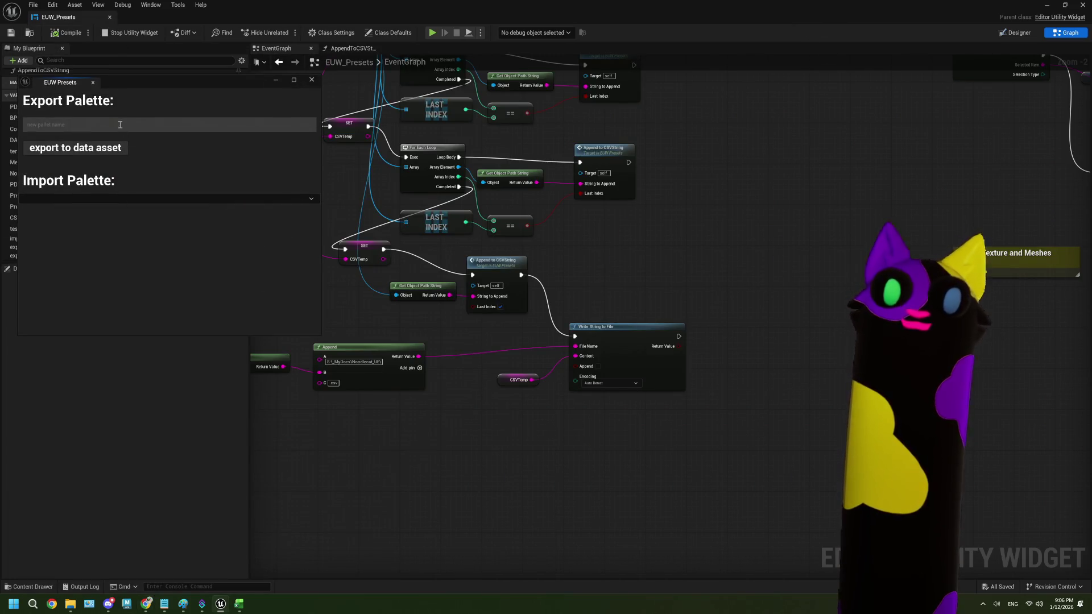
{"action": "type", "text": "t"}
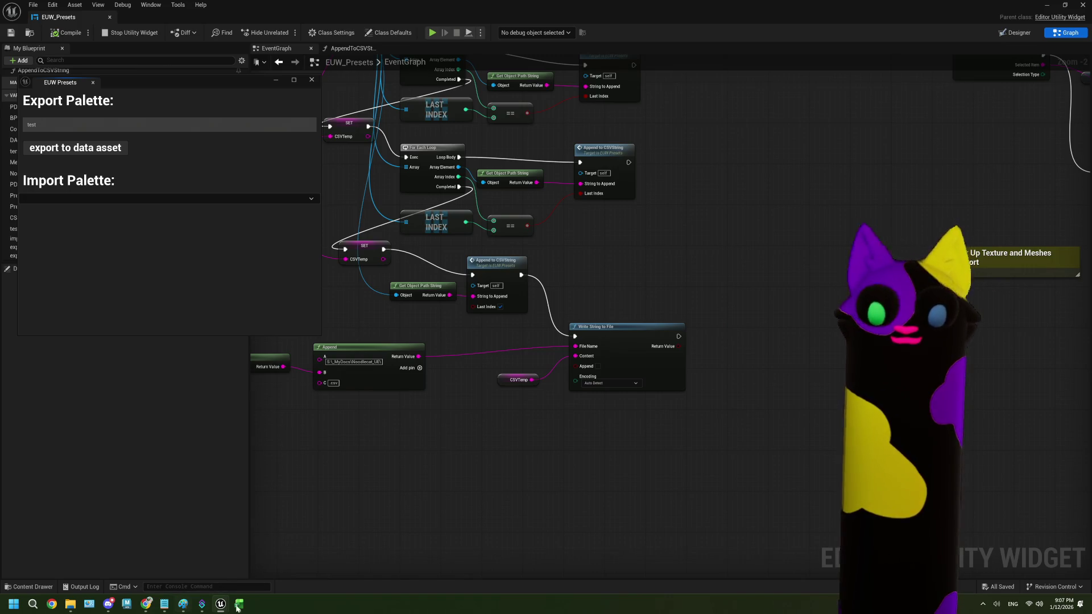
{"action": "left_click", "coordinate": [111, 149]}
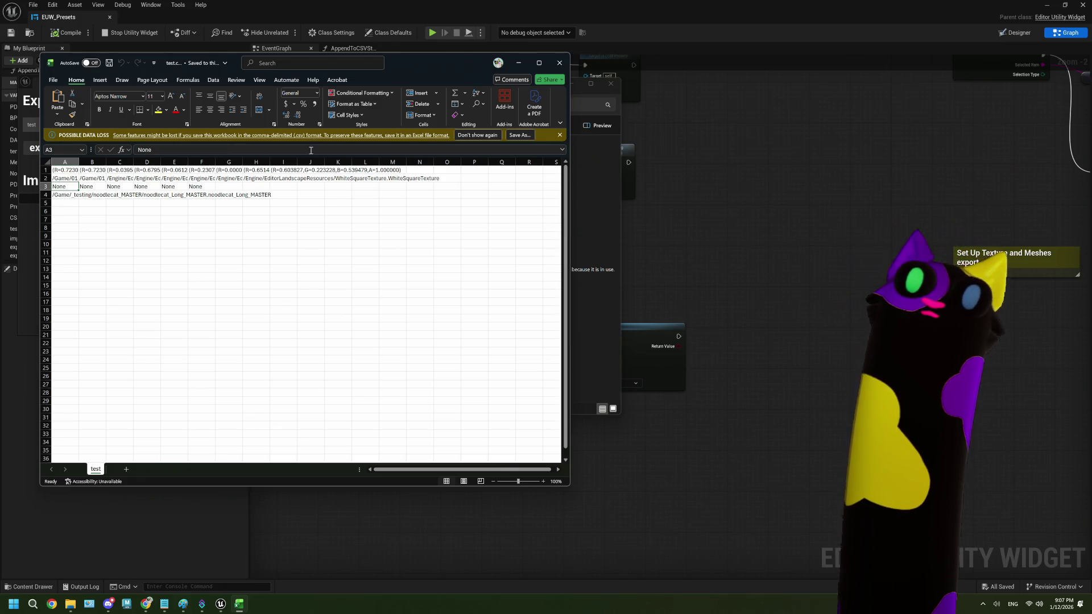
- Inspect the texture path in H2 and the material mask path in A2 of the exported CSV
{"action": "left_click", "coordinate": [253, 178]}
{"action": "left_click", "coordinate": [67, 180]}
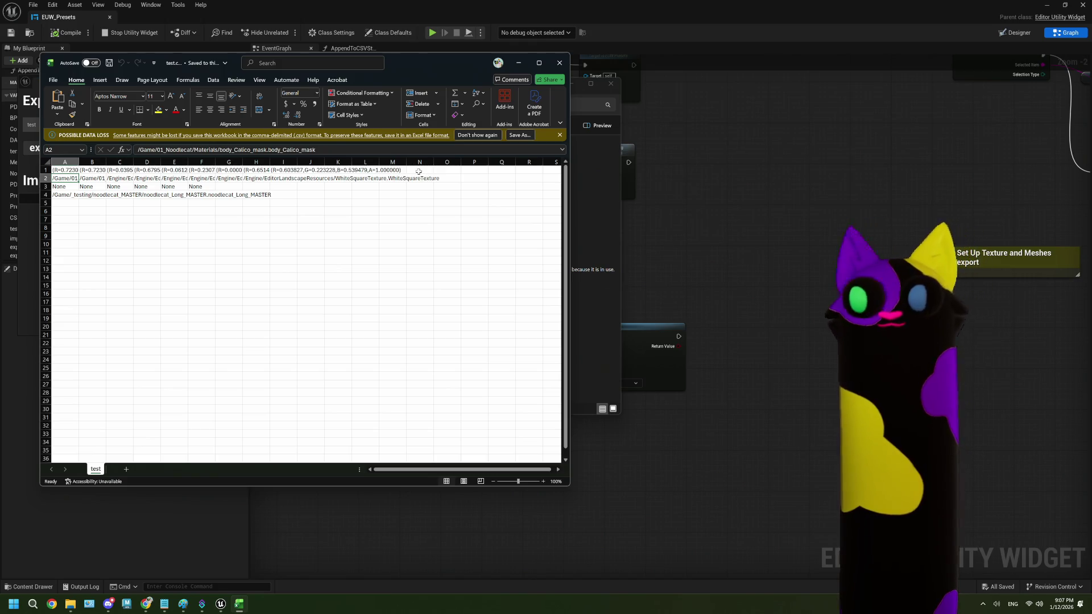
{"action": "left_click", "coordinate": [753, 138]}
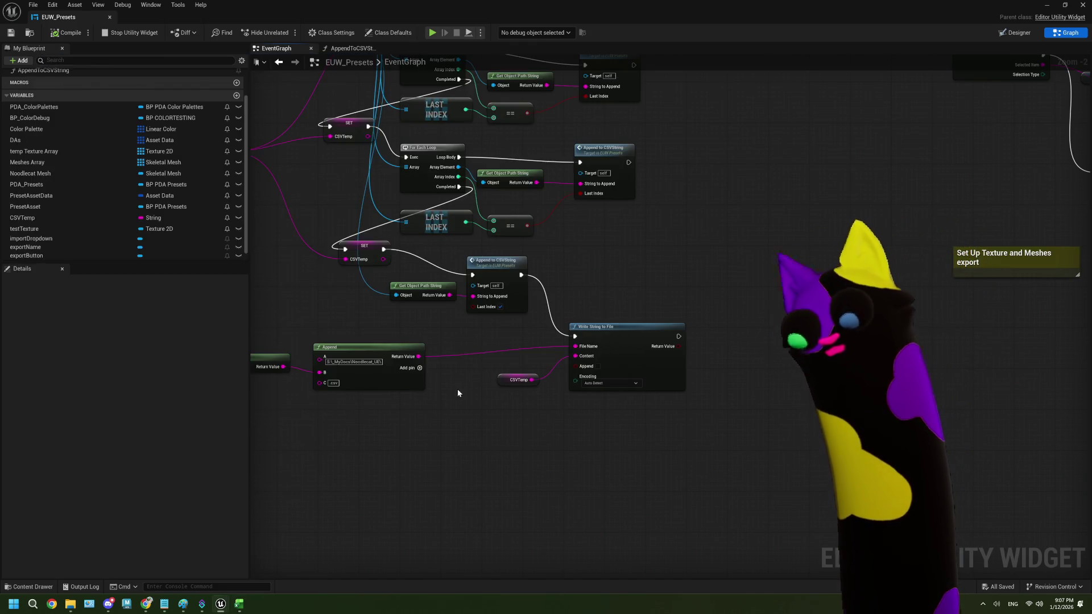
{"action": "scroll", "coordinate": [458, 387], "scroll_direction": "down", "scroll_amount": 2}
{"action": "left_click", "coordinate": [238, 604]}
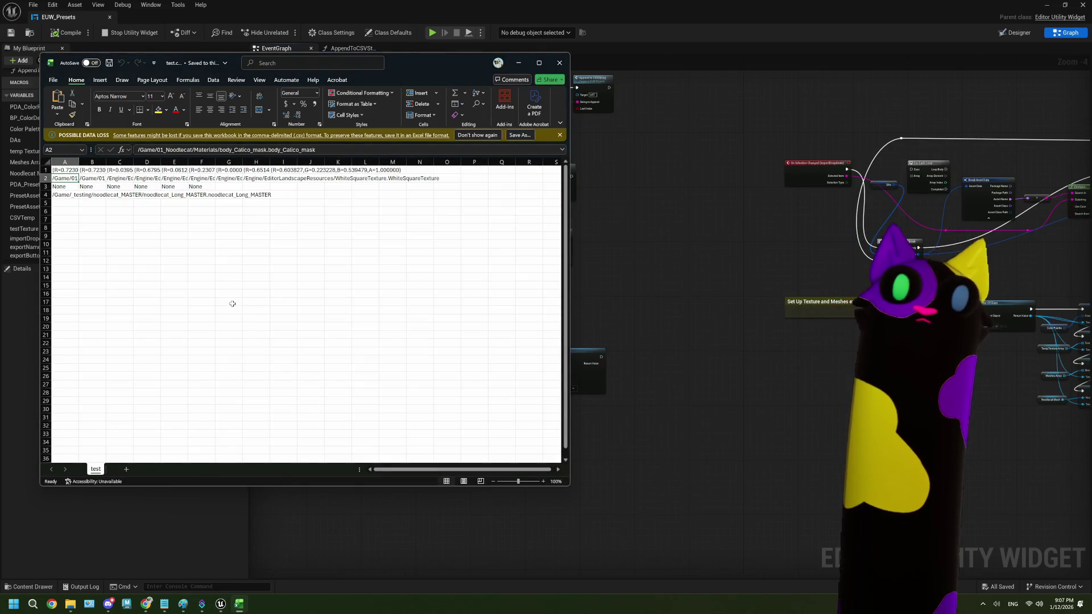
- Check the None values along row 3 through cell F3
{"action": "left_click", "coordinate": [80, 187]}
{"action": "left_click", "coordinate": [92, 187]}
{"action": "left_click", "coordinate": [120, 186]}
{"action": "left_click", "coordinate": [147, 187]}
{"action": "left_click", "coordinate": [174, 187]}
{"action": "left_click", "coordinate": [202, 186]}
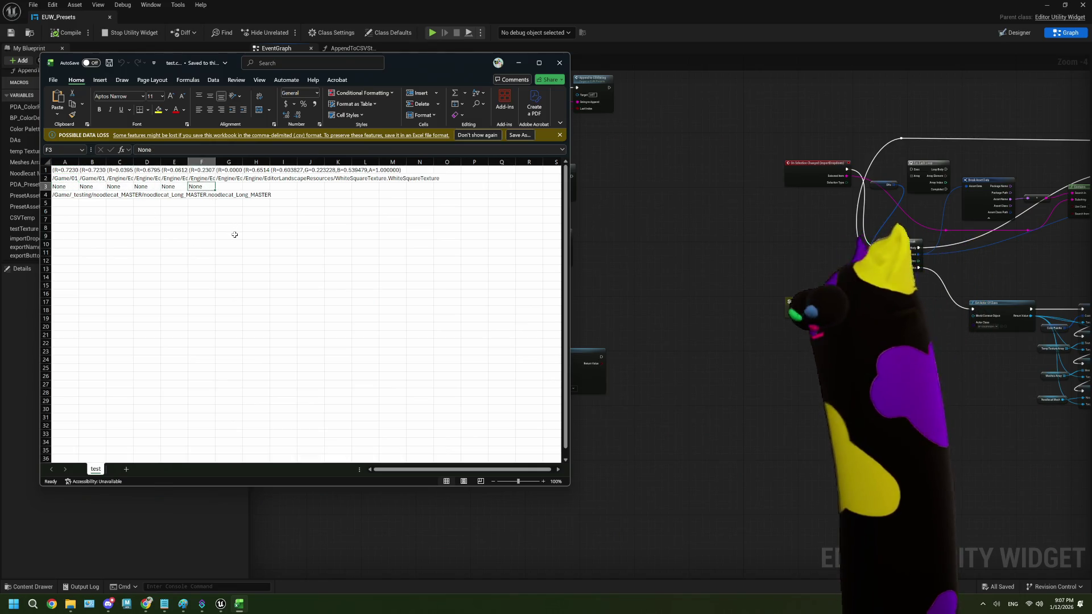
- Inspect the mesh path in A4 and colour values in A1, then close the workbook
{"action": "left_click", "coordinate": [66, 195]}
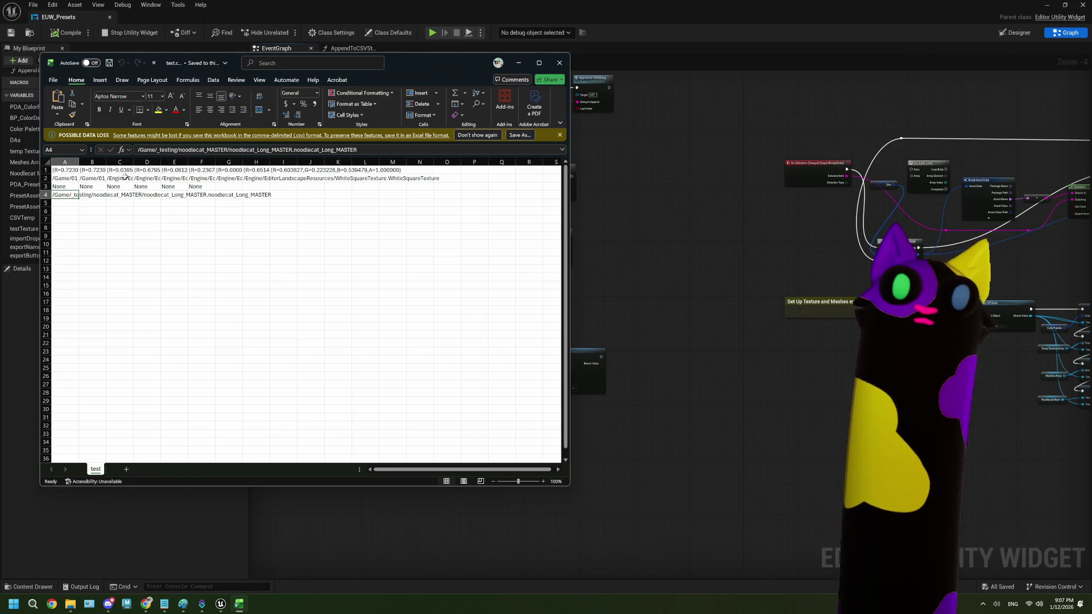
{"action": "left_click", "coordinate": [64, 170]}
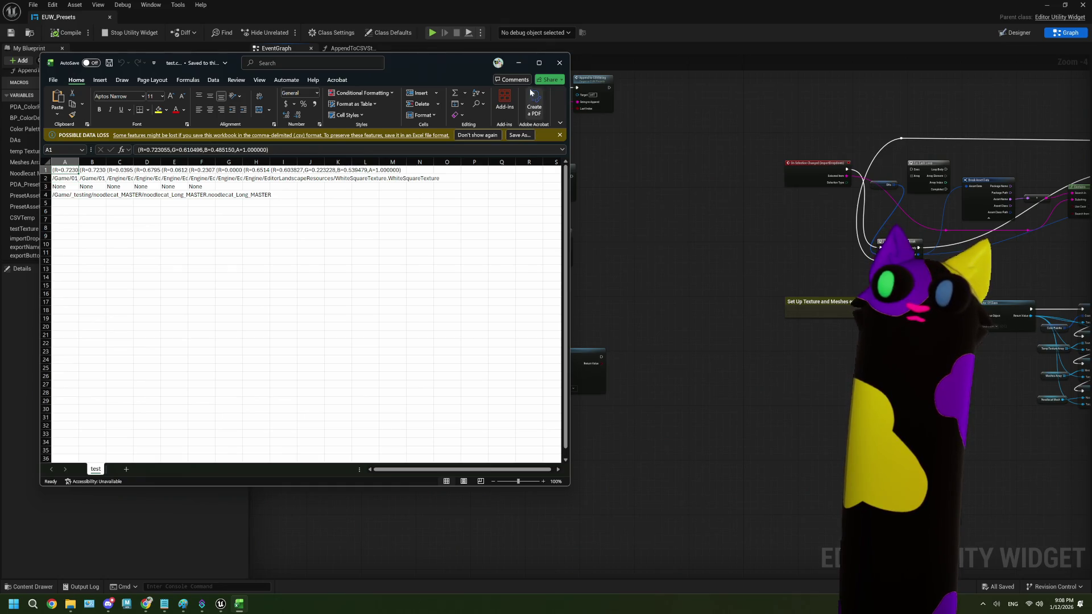
{"action": "left_click", "coordinate": [556, 62]}
{"action": "scroll", "coordinate": [589, 306], "scroll_direction": "down", "scroll_amount": 2}
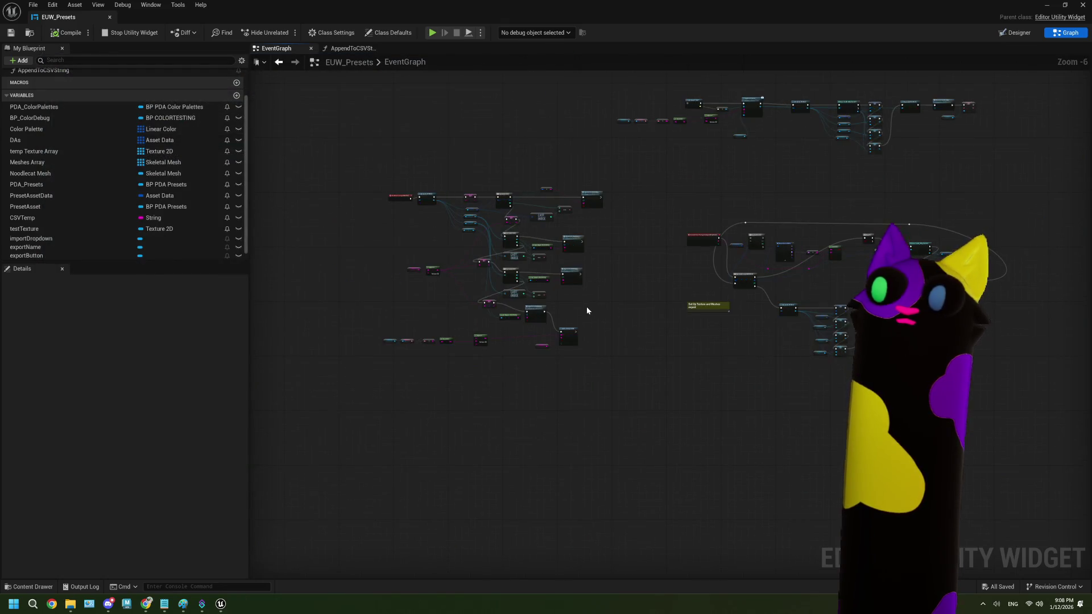
{"action": "scroll", "coordinate": [585, 305], "scroll_direction": "up", "scroll_amount": 2}
{"action": "left_click_drag", "start_coordinate": [437, 285], "coordinate": [519, 317]}
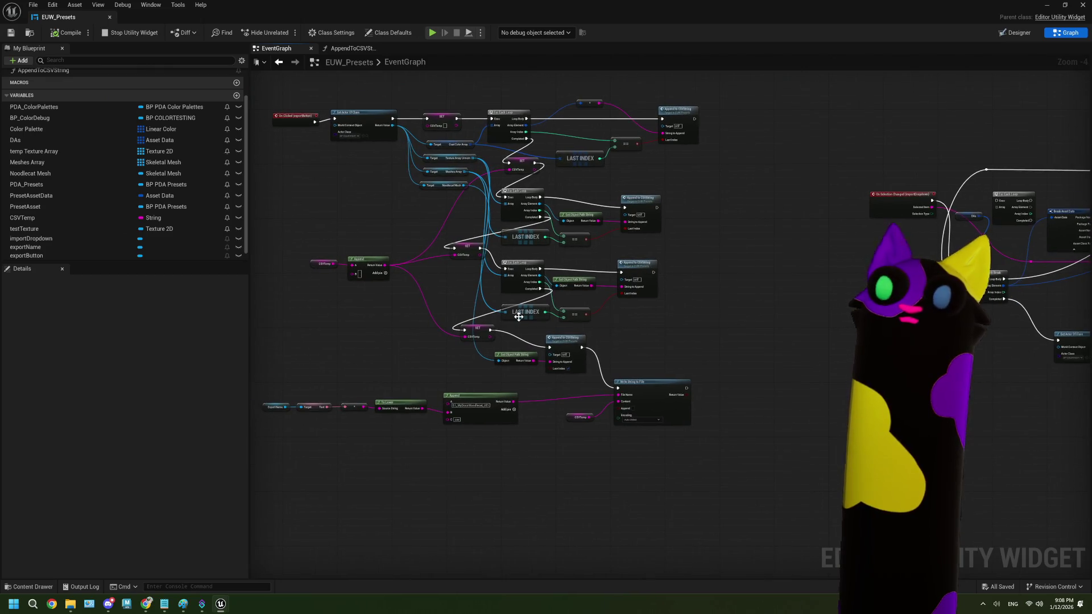
{"action": "left_click_drag", "start_coordinate": [667, 383], "coordinate": [589, 374]}
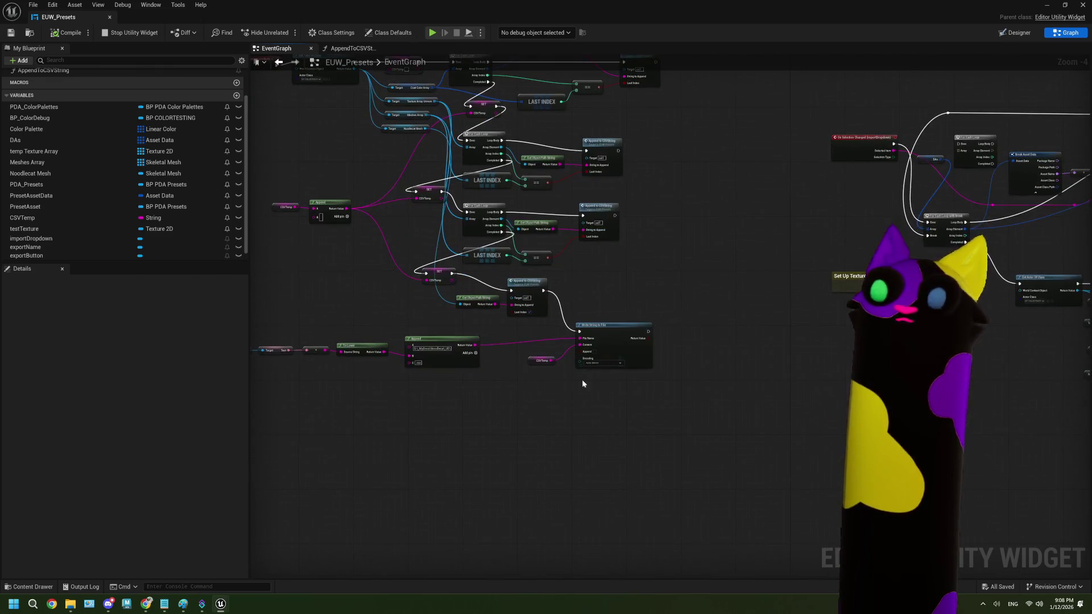
{"action": "scroll", "coordinate": [531, 395], "scroll_direction": "up", "scroll_amount": 1}
{"action": "scroll", "coordinate": [530, 394], "scroll_direction": "down", "scroll_amount": 2}
{"action": "left_click_drag", "start_coordinate": [531, 395], "coordinate": [473, 406]}
{"action": "scroll", "coordinate": [467, 408], "scroll_direction": "up", "scroll_amount": 2}
{"action": "scroll", "coordinate": [467, 409], "scroll_direction": "down", "scroll_amount": 1}
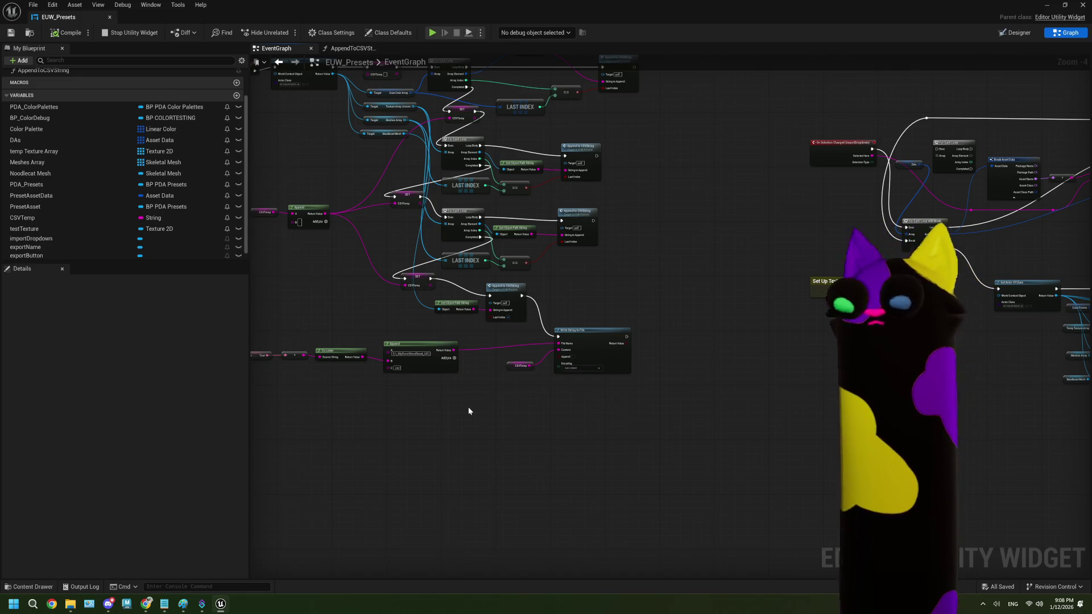
{"action": "scroll", "coordinate": [432, 364], "scroll_direction": "up", "scroll_amount": 4}
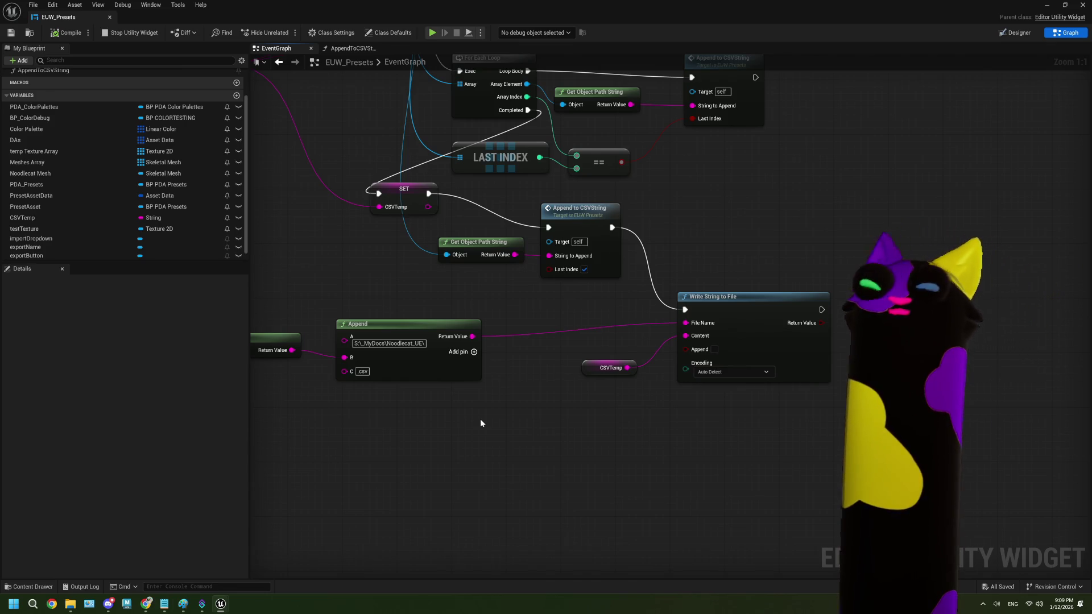
{"action": "scroll", "coordinate": [429, 415], "scroll_direction": "down", "scroll_amount": 4}
{"action": "scroll", "coordinate": [510, 407], "scroll_direction": "up", "scroll_amount": 3}
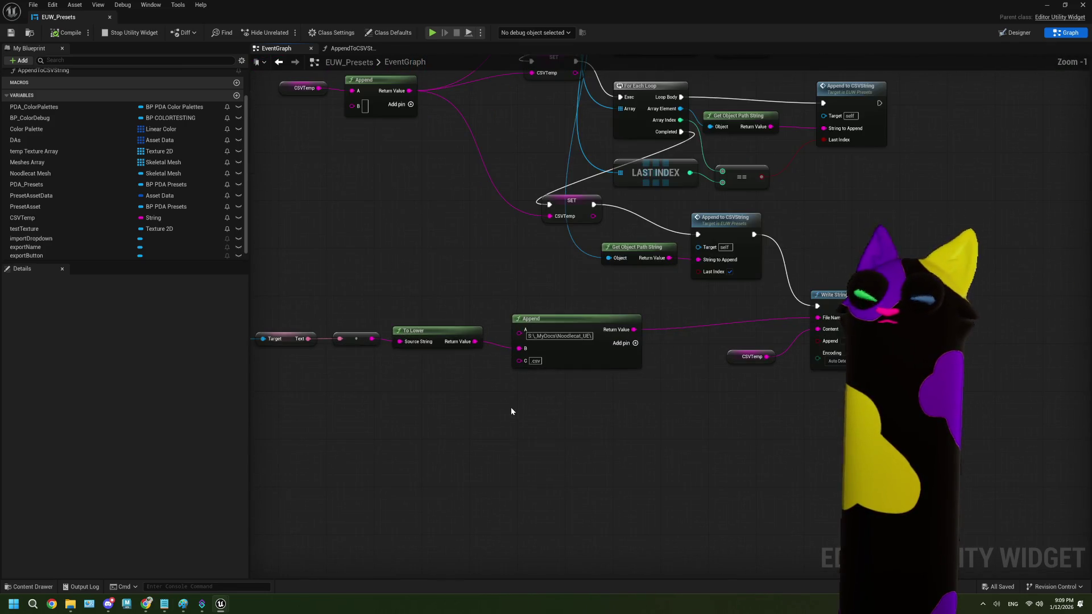
{"action": "scroll", "coordinate": [548, 397], "scroll_direction": "up", "scroll_amount": 1}
{"action": "mouse_move", "coordinate": [492, 365]}
{"action": "left_mouse_down"}
{"action": "mouse_move", "coordinate": [448, 408]}
{"action": "mouse_move", "coordinate": [385, 439]}
{"action": "mouse_move", "coordinate": [421, 406]}
{"action": "left_mouse_up"}
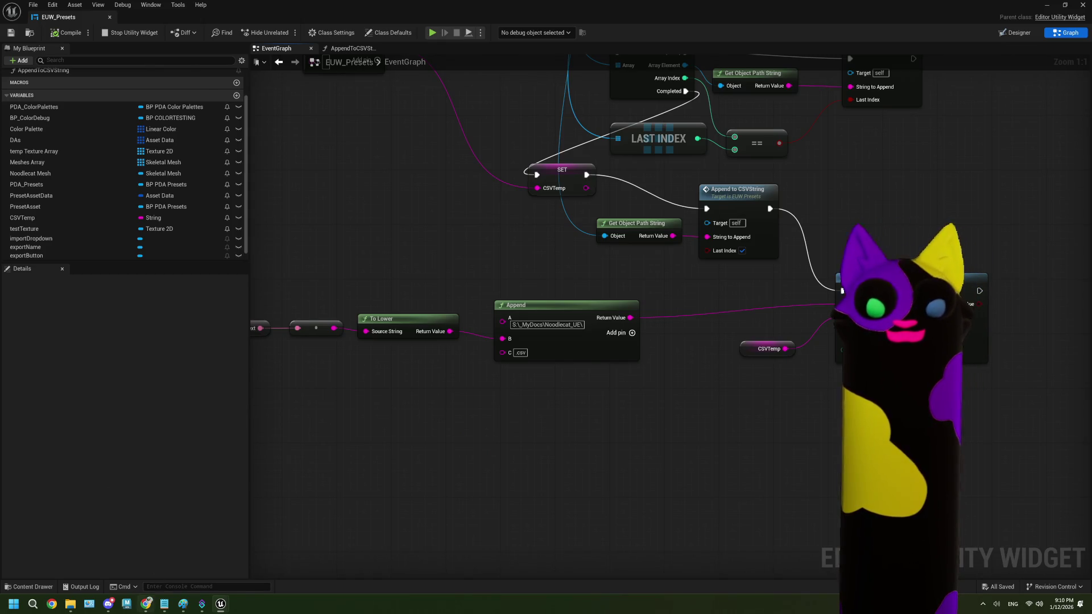
- From the streamer's Twitch channel, open the Ribena and Winter Spiced Berry chat links as tabs, viewing Ribena
{"action": "mouse_move", "coordinate": [146, 604]}
{"action": "left_click", "coordinate": [146, 554]}
{"action": "left_click", "coordinate": [81, 68]}
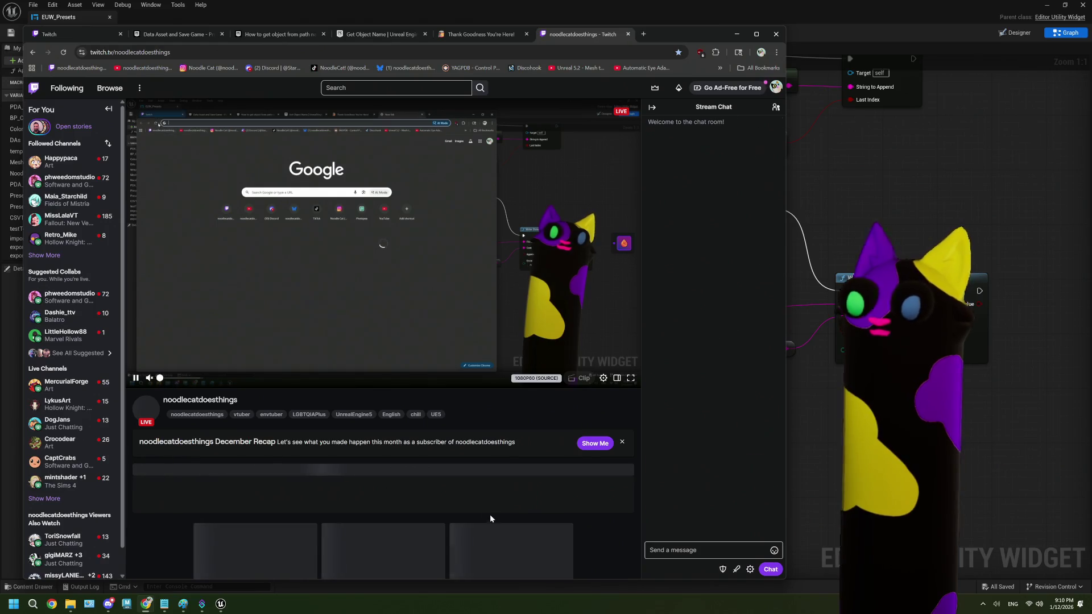
{"action": "middle_click", "coordinate": [705, 476]}
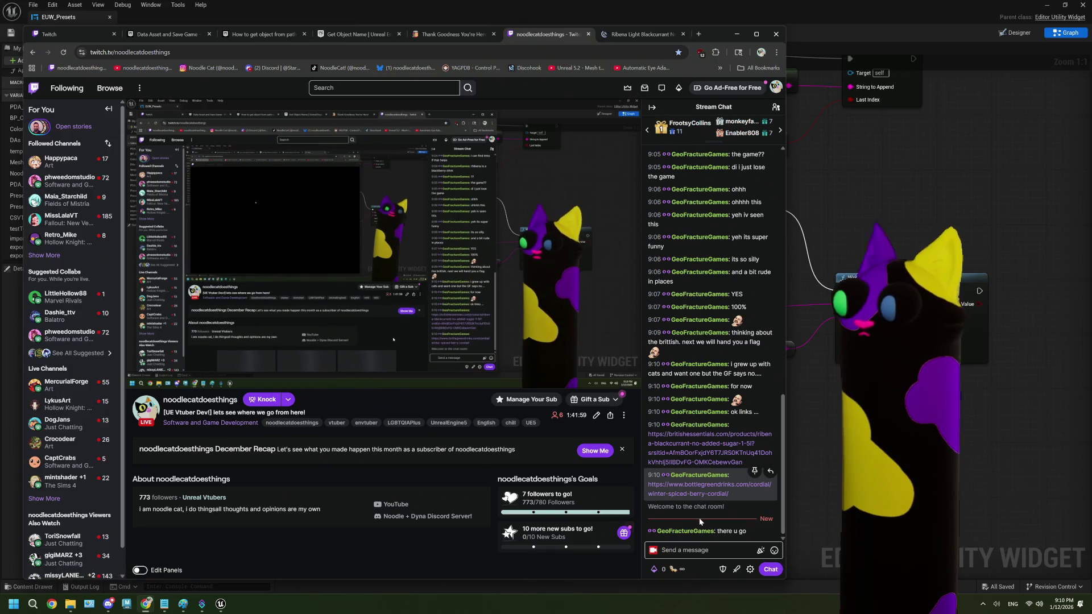
{"action": "middle_click", "coordinate": [712, 490]}
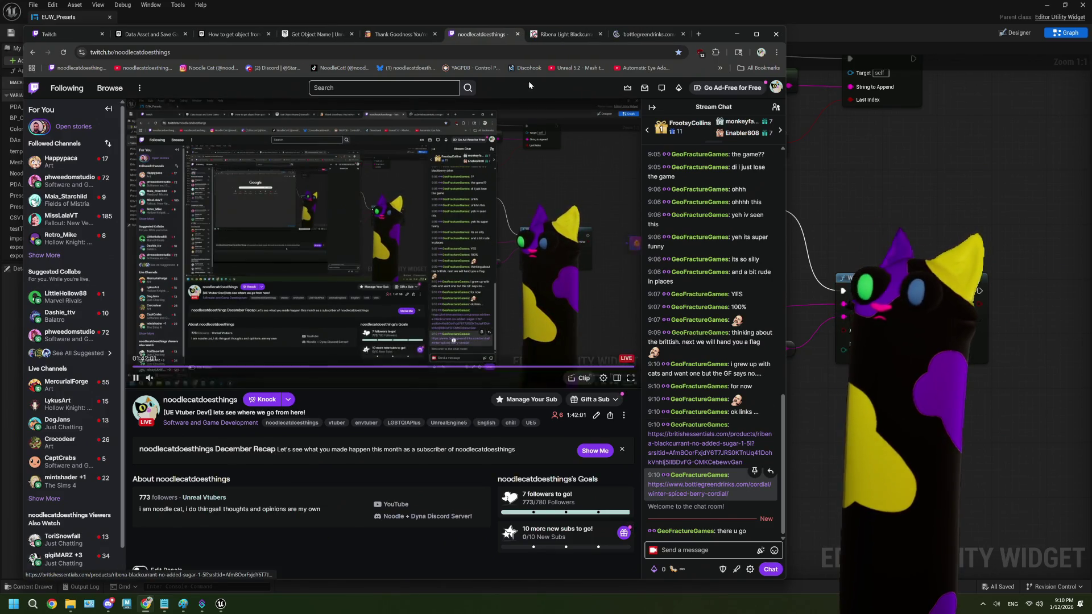
{"action": "left_click", "coordinate": [566, 34]}
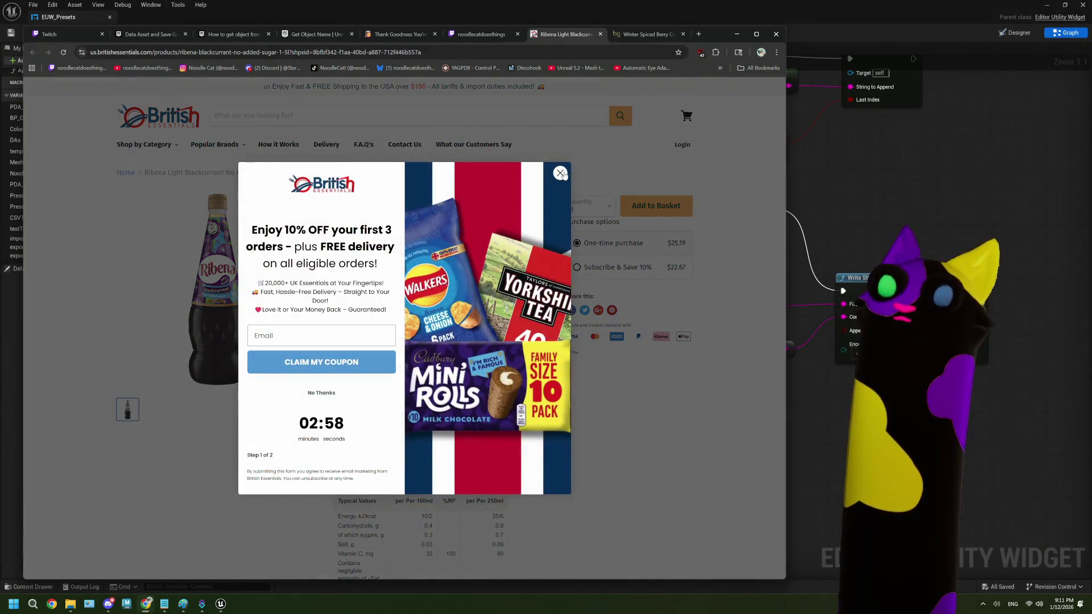
- Close the Ribena discount popup, then accept cookies on the Winter Spiced Berry Cordial page and browse it
{"action": "left_click", "coordinate": [560, 173]}
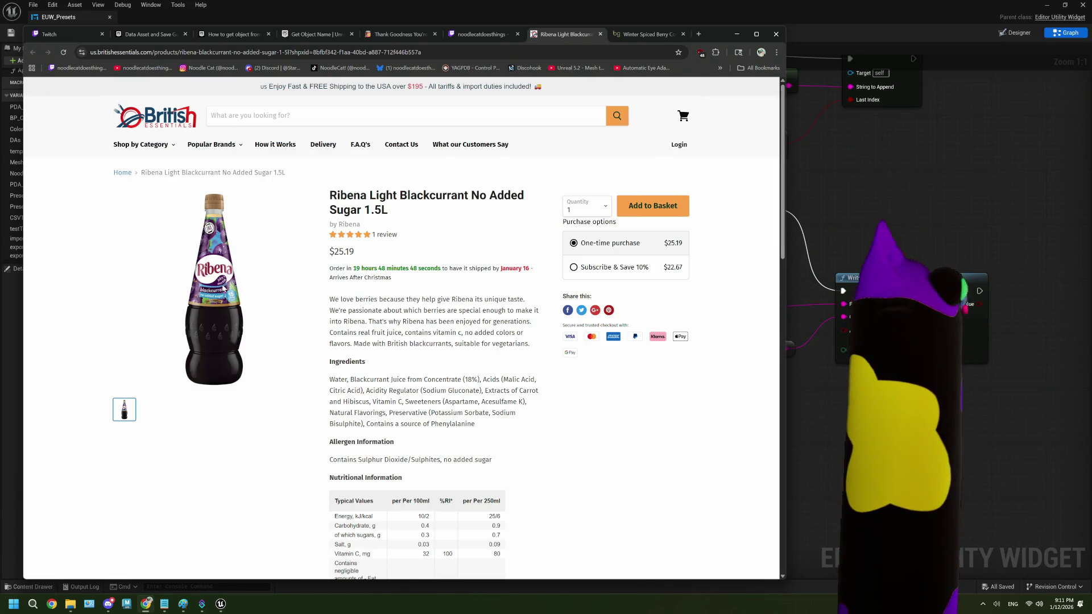
{"action": "left_click", "coordinate": [636, 35]}
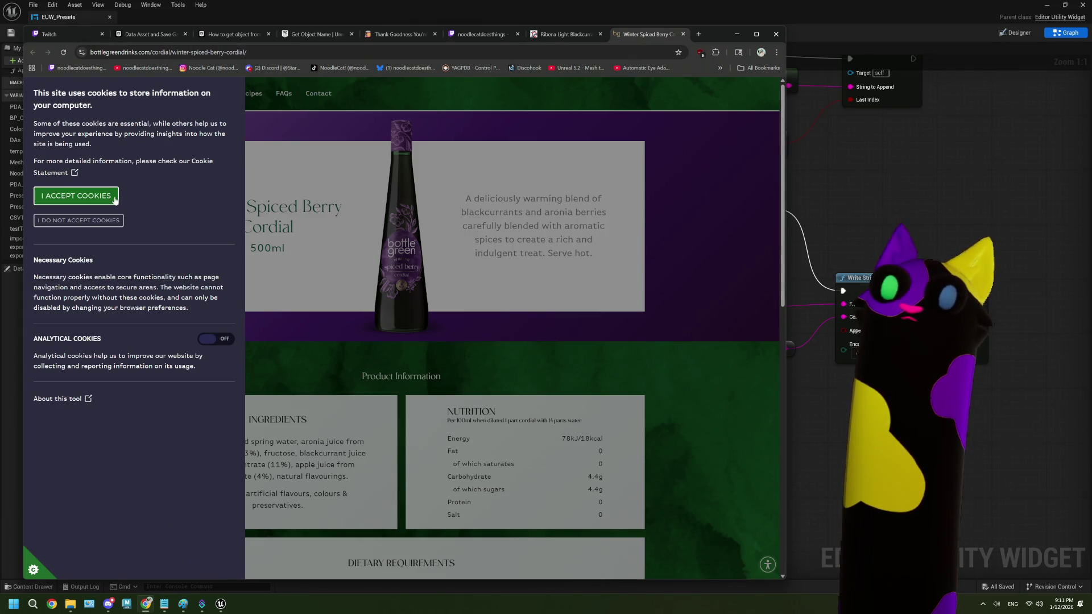
{"action": "left_click", "coordinate": [109, 220]}
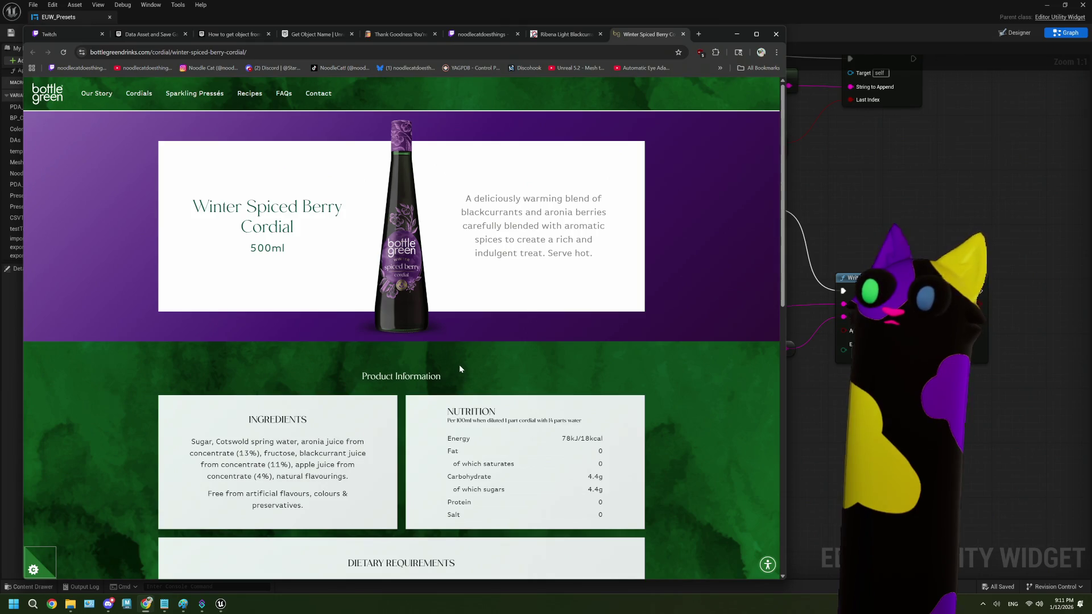
{"action": "scroll", "coordinate": [414, 292], "scroll_direction": "down", "scroll_amount": 3}
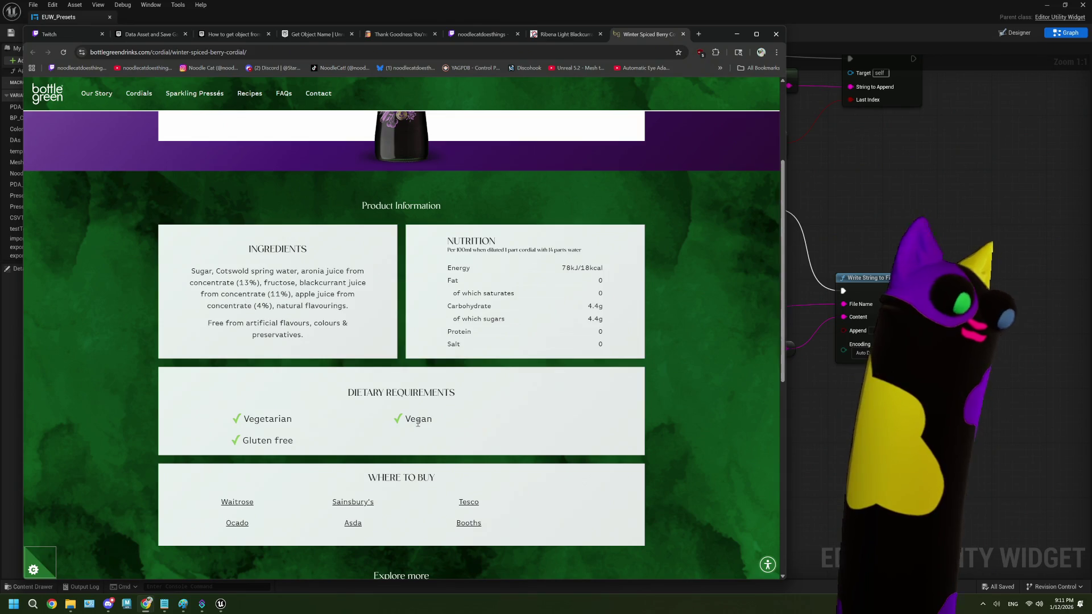
{"action": "scroll", "coordinate": [417, 422], "scroll_direction": "up", "scroll_amount": 1}
{"action": "scroll", "coordinate": [417, 423], "scroll_direction": "up", "scroll_amount": 3}
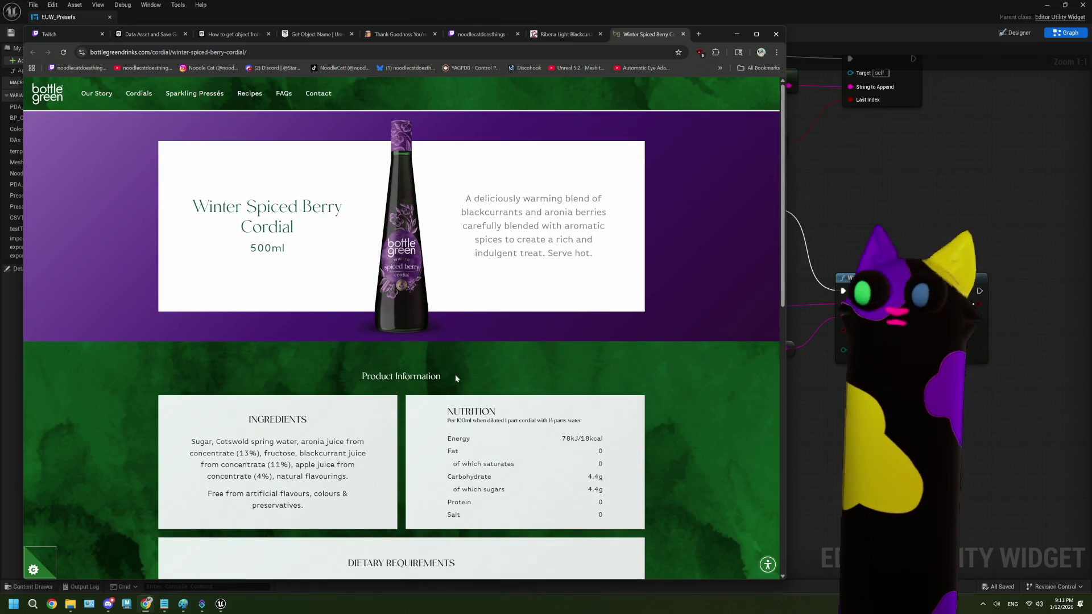
{"action": "scroll", "coordinate": [480, 377], "scroll_direction": "down", "scroll_amount": 3}
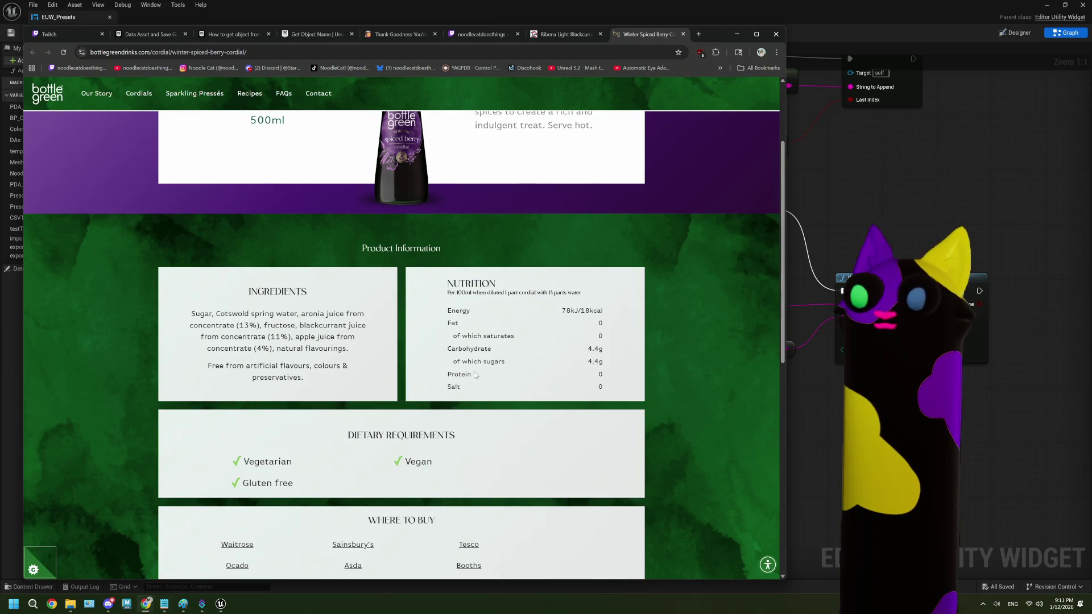
{"action": "scroll", "coordinate": [475, 376], "scroll_direction": "up", "scroll_amount": 3}
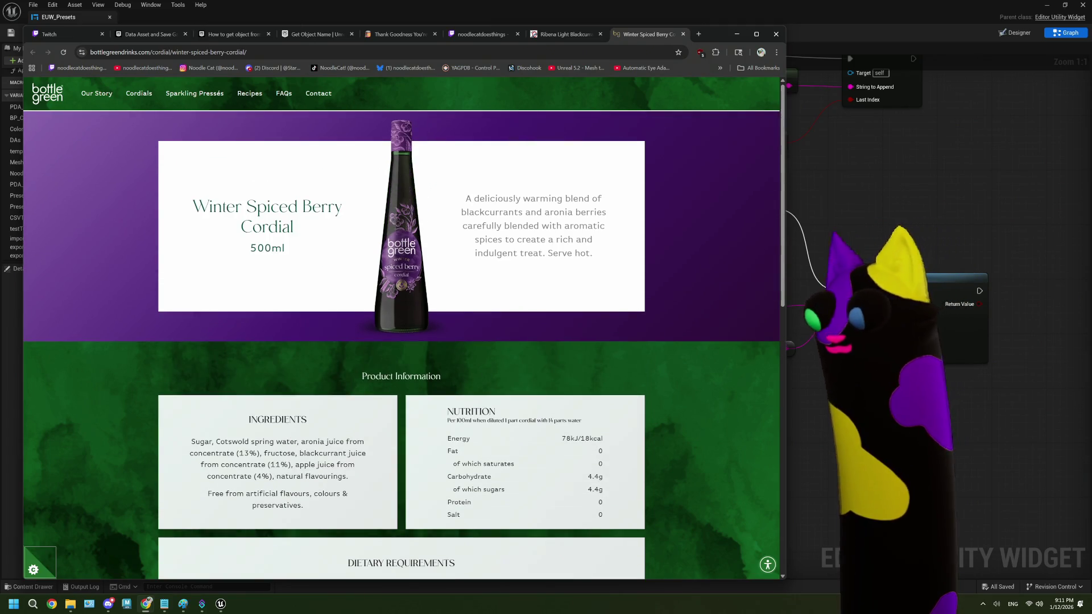
- Back in Chrome, browse the bottlegreen Cordials range grid
{"action": "left_click", "coordinate": [807, 318]}
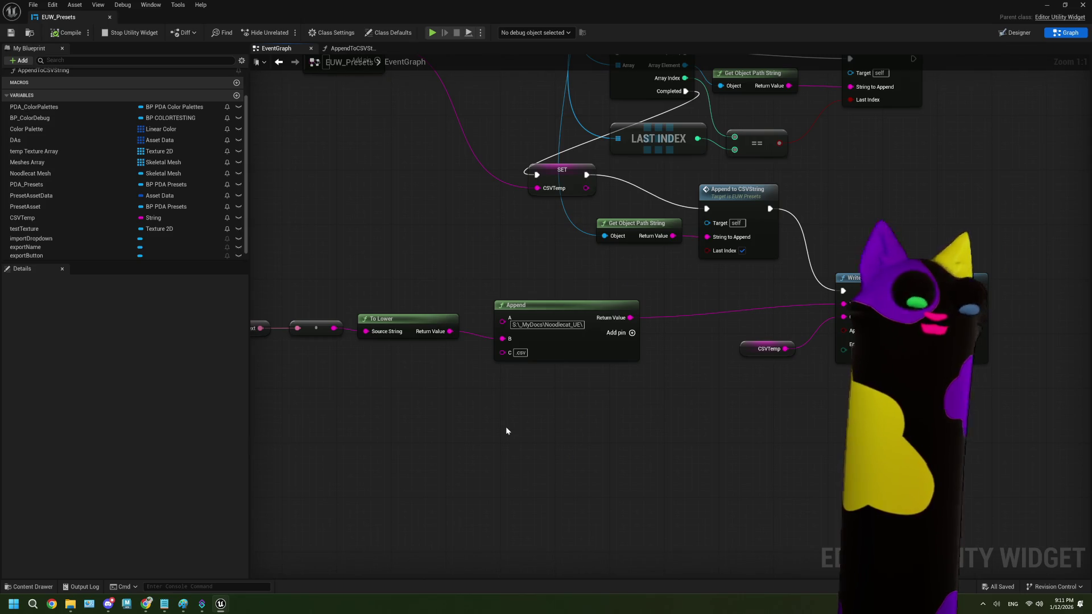
{"action": "mouse_move", "coordinate": [148, 603]}
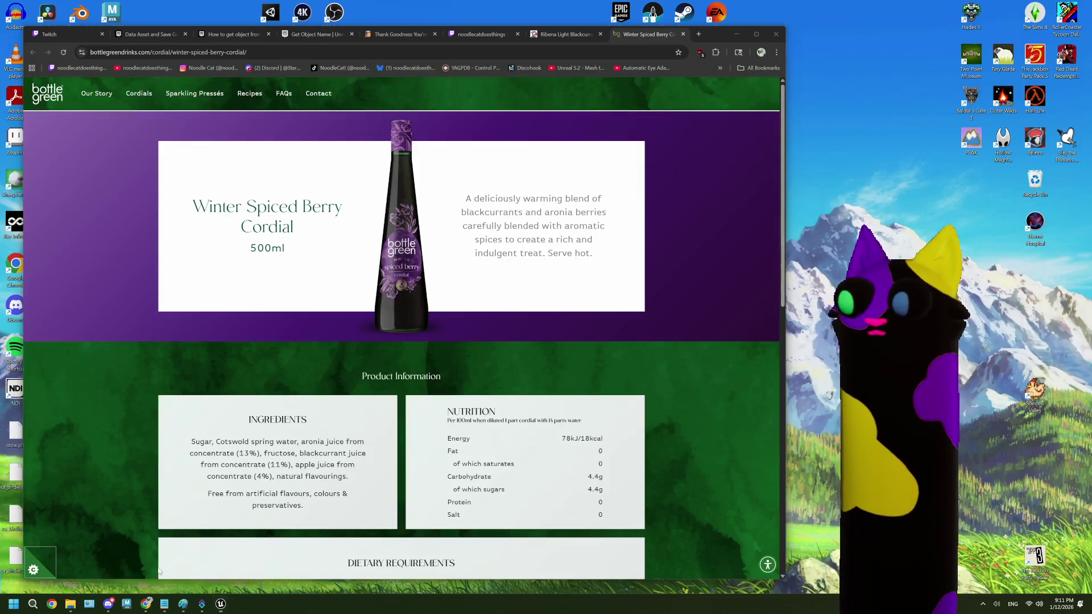
{"action": "left_click", "coordinate": [159, 572]}
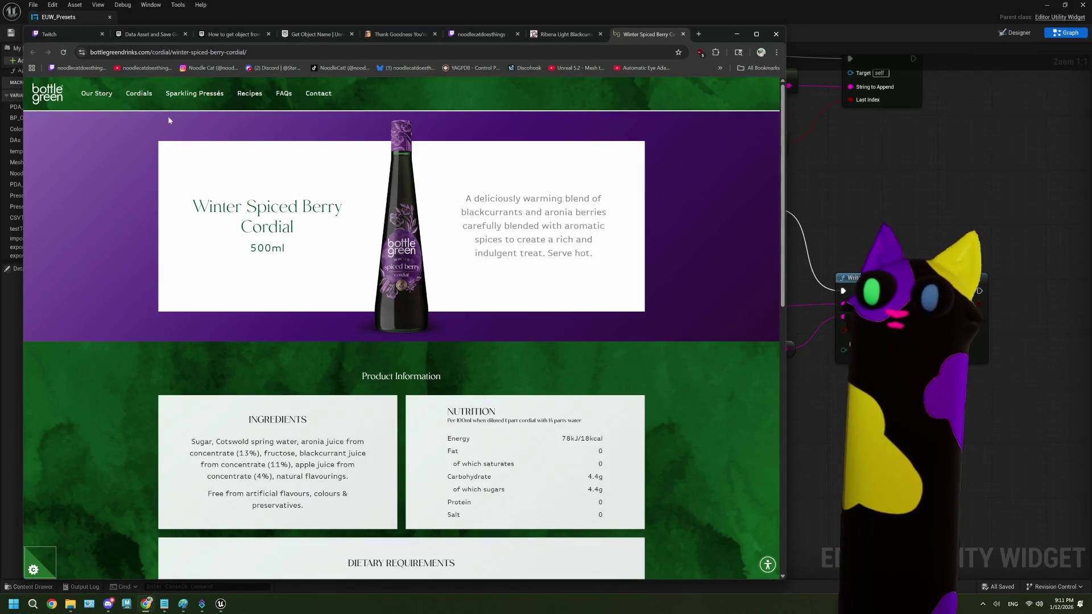
{"action": "left_click", "coordinate": [144, 99]}
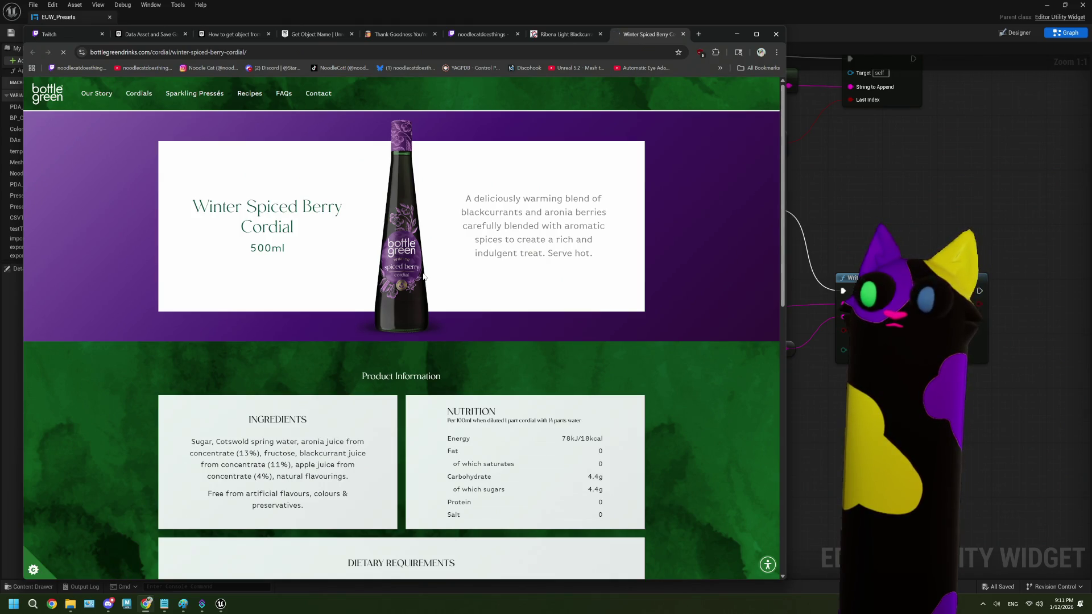
{"action": "scroll", "coordinate": [451, 293], "scroll_direction": "down", "scroll_amount": 2}
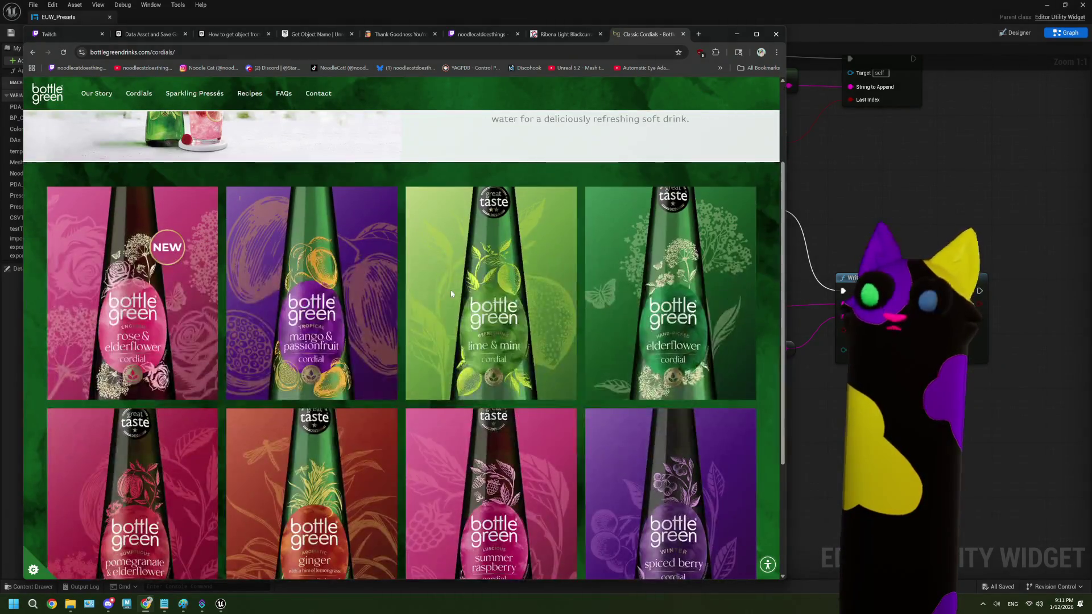
{"action": "scroll", "coordinate": [451, 293], "scroll_direction": "down", "scroll_amount": 1}
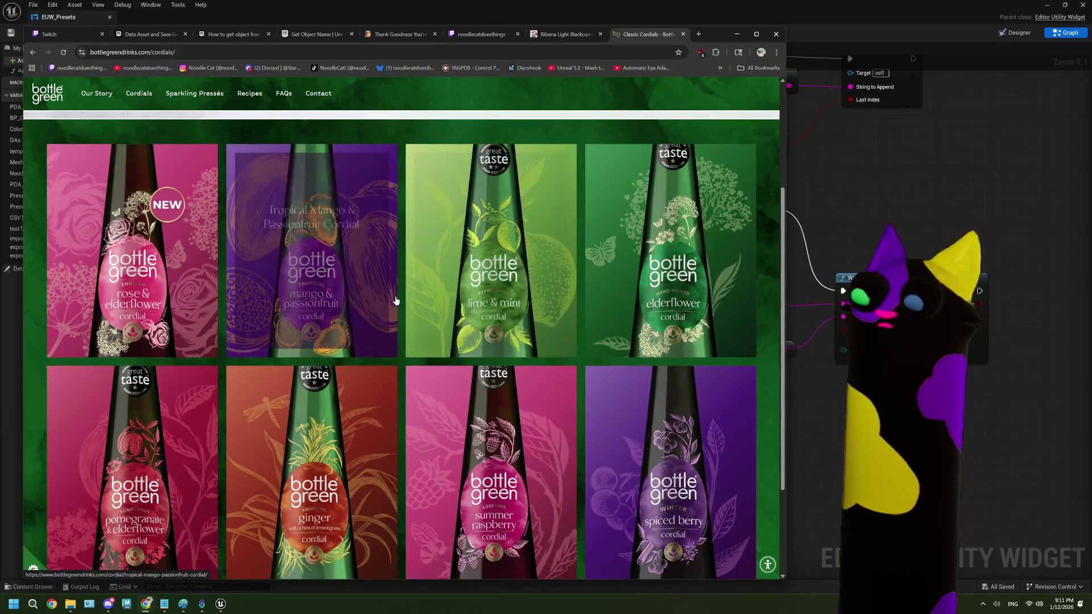
{"action": "scroll", "coordinate": [398, 301], "scroll_direction": "down", "scroll_amount": 2}
{"action": "scroll", "coordinate": [401, 300], "scroll_direction": "down", "scroll_amount": 1}
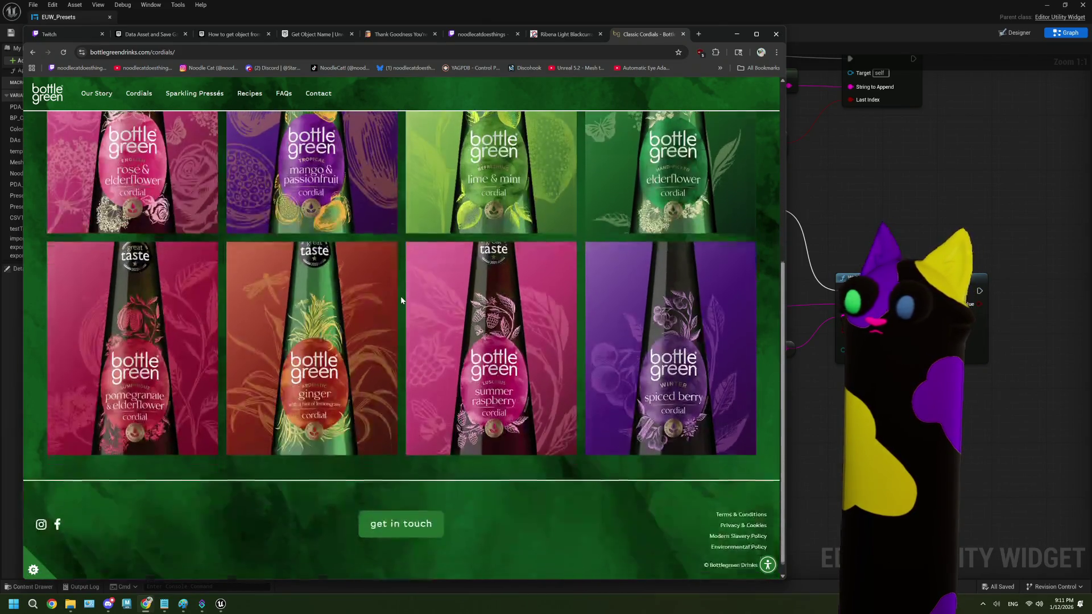
{"action": "scroll", "coordinate": [400, 300], "scroll_direction": "up", "scroll_amount": 2}
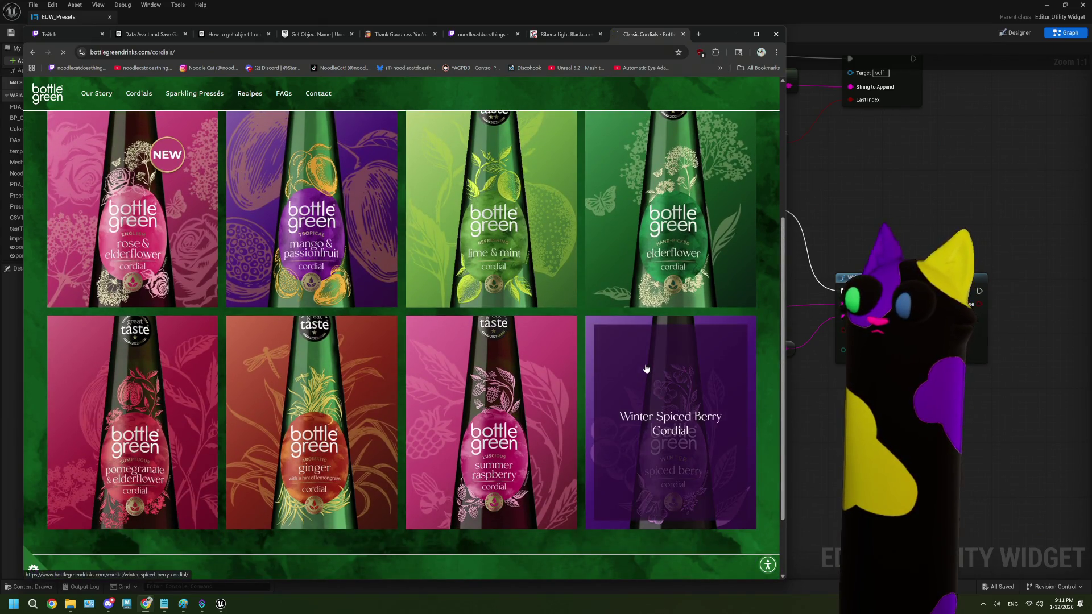
- Reopen the Winter Spiced Berry Cordial product page, then switch back to Unreal Engine
{"action": "left_click", "coordinate": [645, 368]}
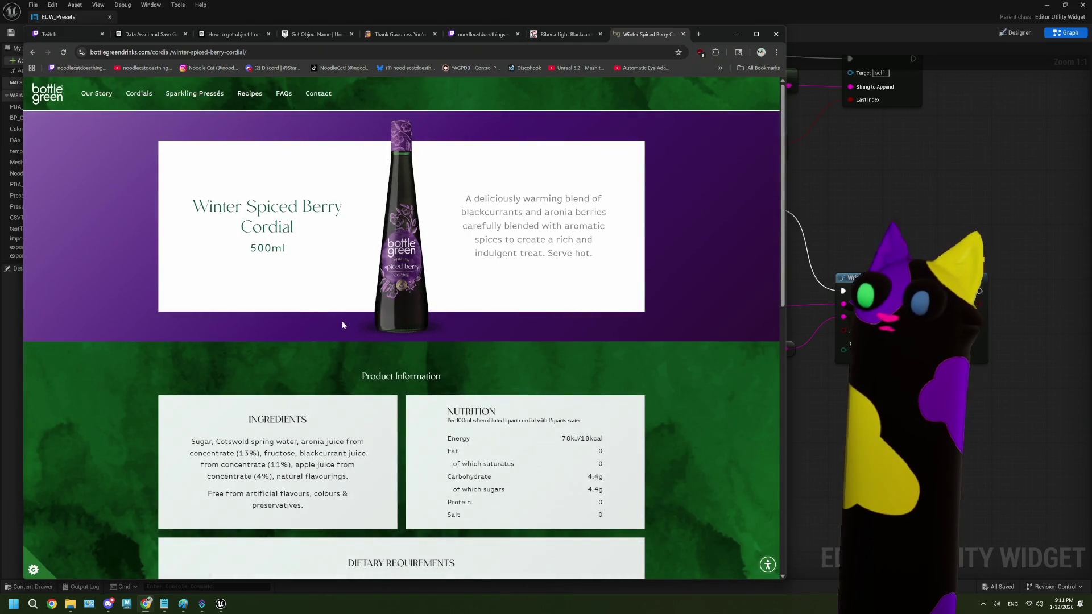
{"action": "scroll", "coordinate": [342, 325], "scroll_direction": "down", "scroll_amount": 10}
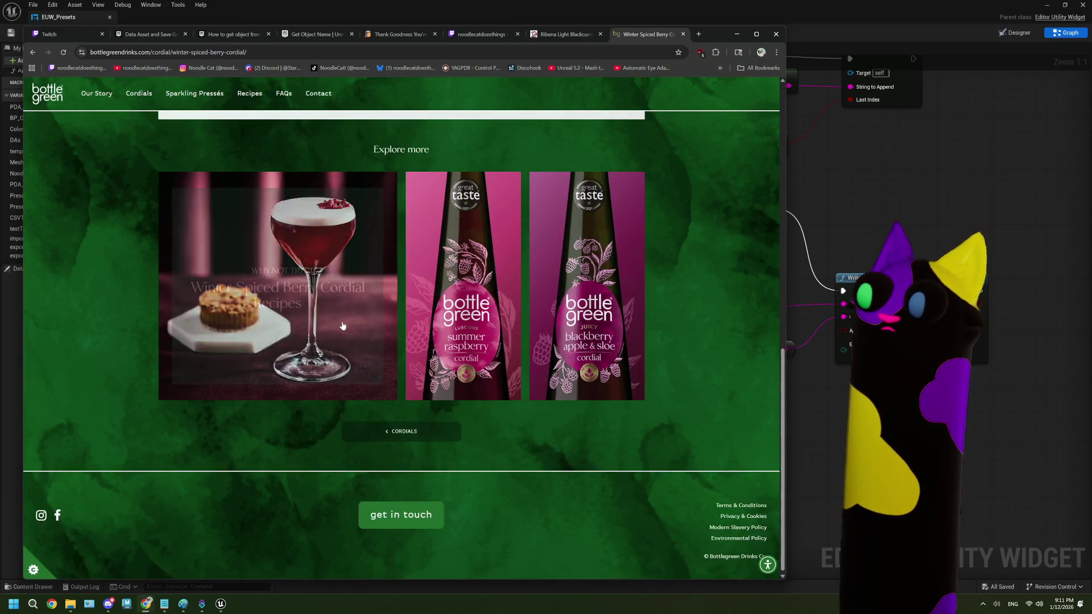
{"action": "scroll", "coordinate": [342, 326], "scroll_direction": "up", "scroll_amount": 10}
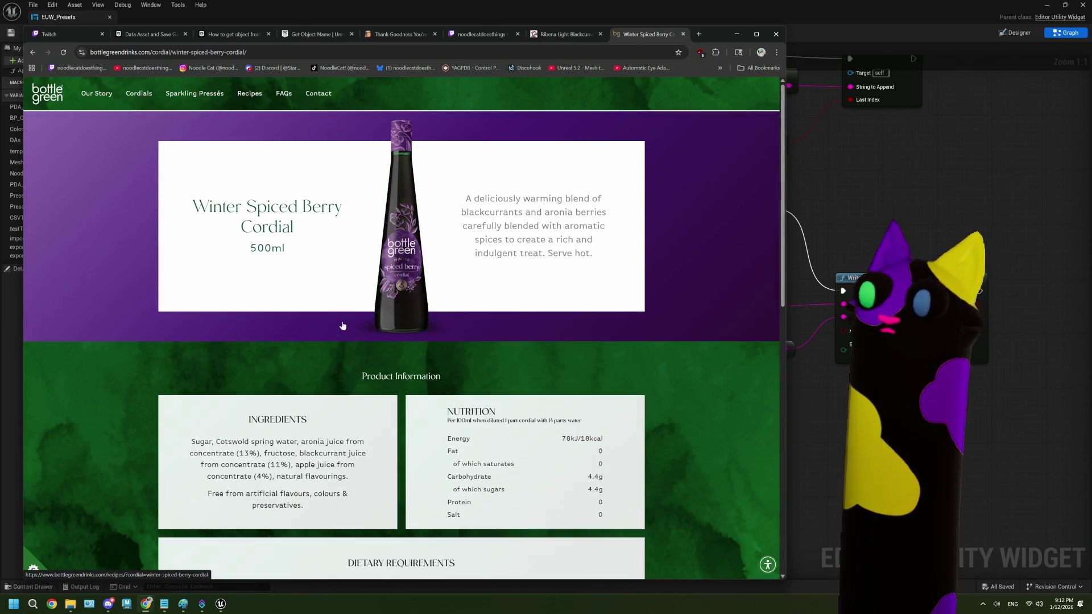
{"action": "key", "text": "alt+Tab"}
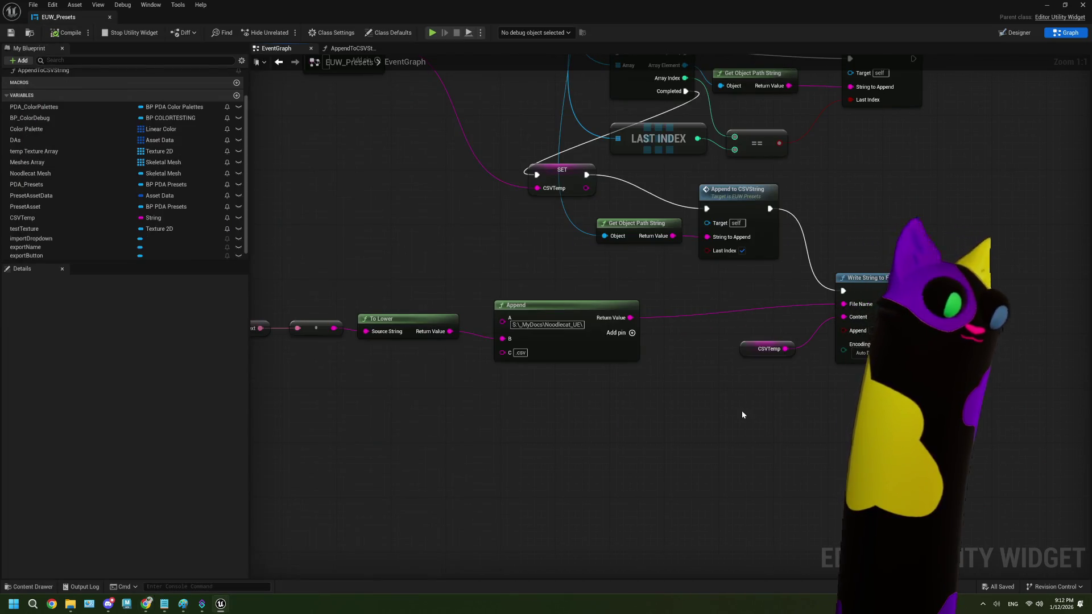
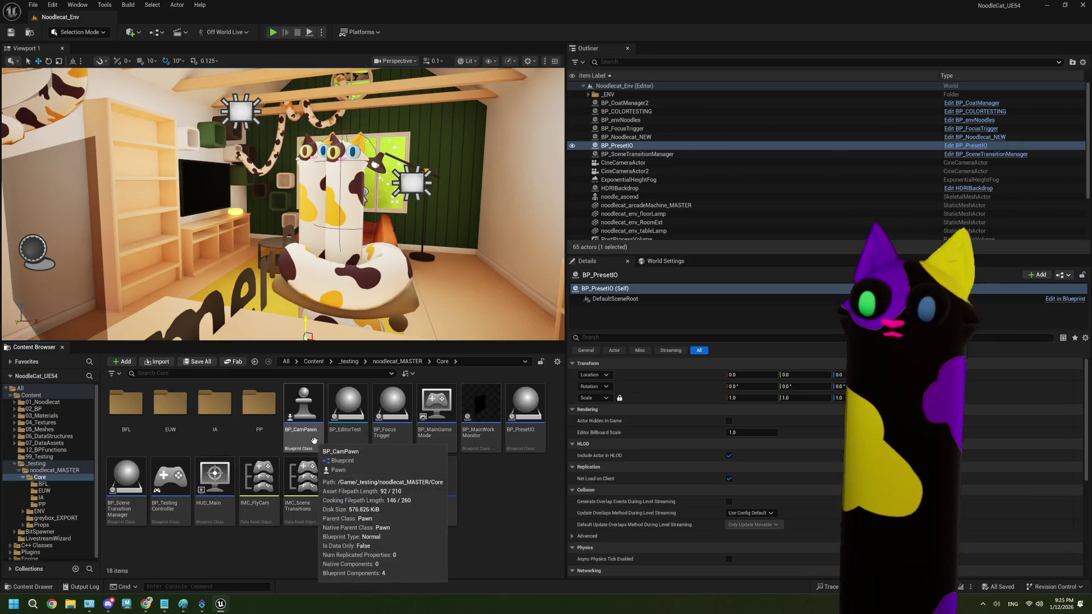
- Open BP_EditorTest and bring the EUW_Presets export logic nodes into view
{"action": "double_click", "coordinate": [348, 421]}
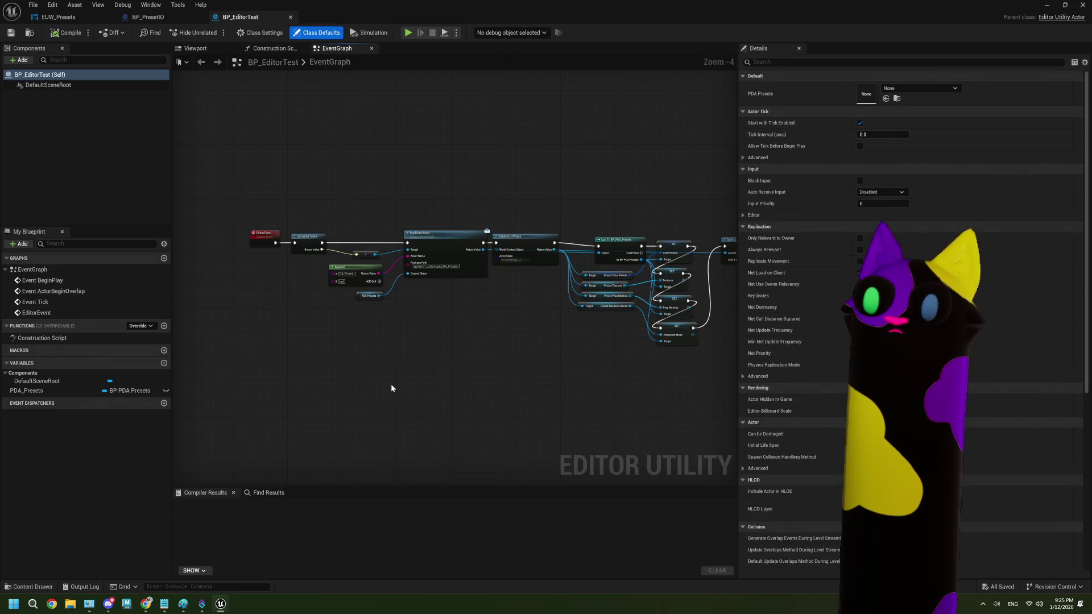
{"action": "scroll", "coordinate": [398, 374], "scroll_direction": "down", "scroll_amount": 1}
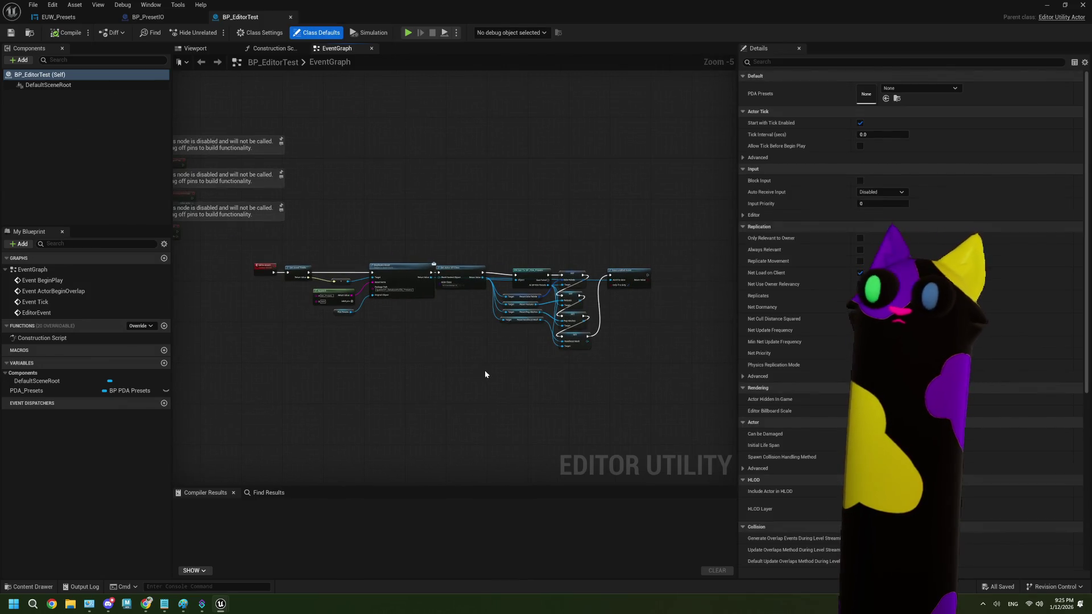
{"action": "left_click", "coordinate": [59, 17]}
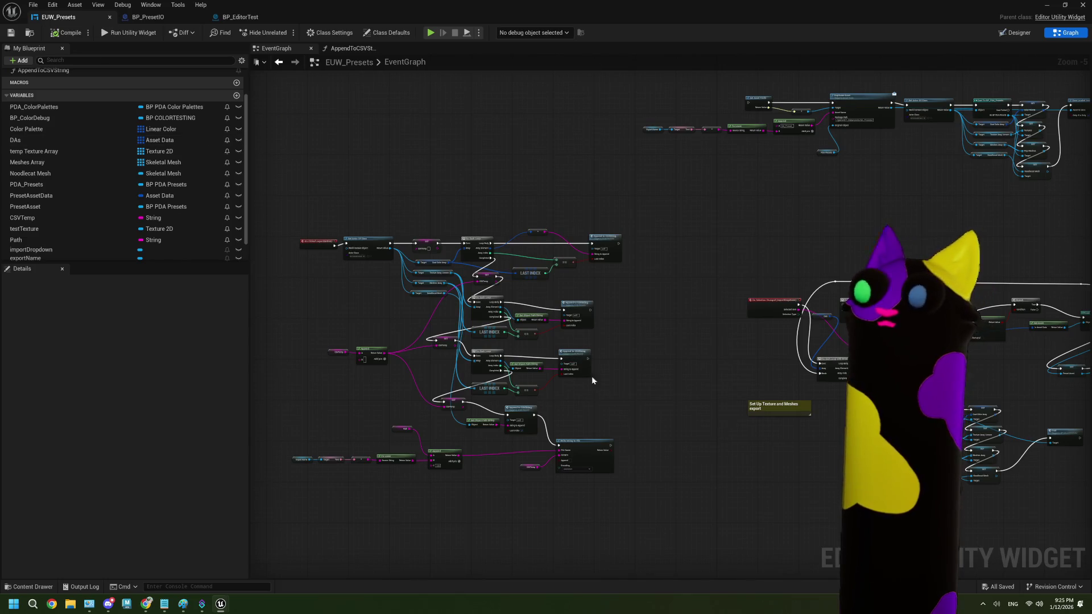
{"action": "left_click_drag", "start_coordinate": [592, 384], "coordinate": [634, 339]}
{"action": "scroll", "coordinate": [516, 277], "scroll_direction": "up", "scroll_amount": 2}
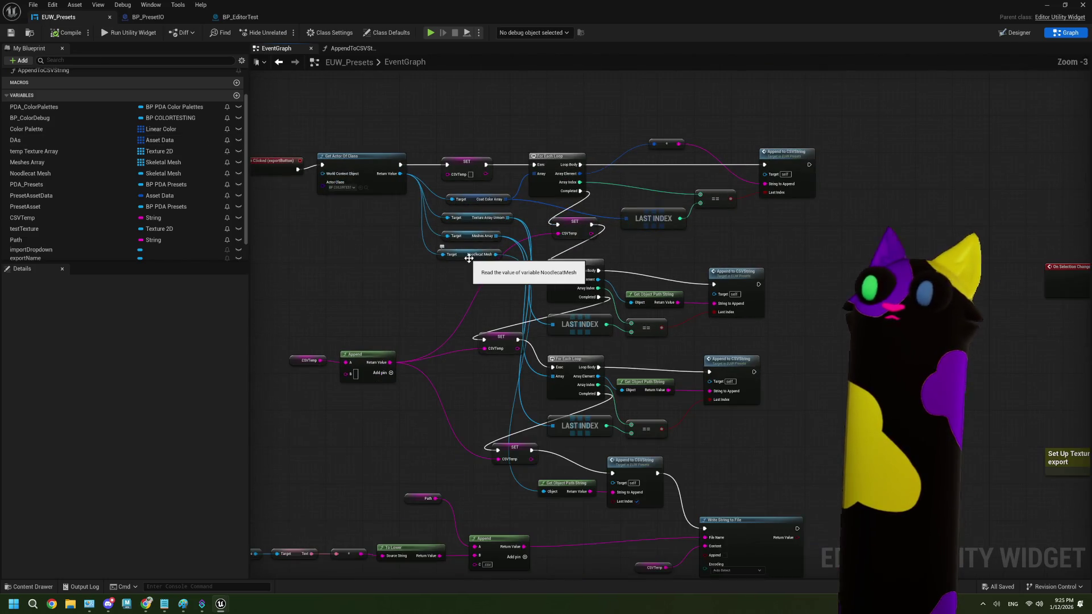
{"action": "scroll", "coordinate": [422, 301], "scroll_direction": "down", "scroll_amount": 1}
- Delete the CSV export nodes, then undo the deletions to restore them
{"action": "left_click_drag", "start_coordinate": [438, 168], "coordinate": [709, 524]}
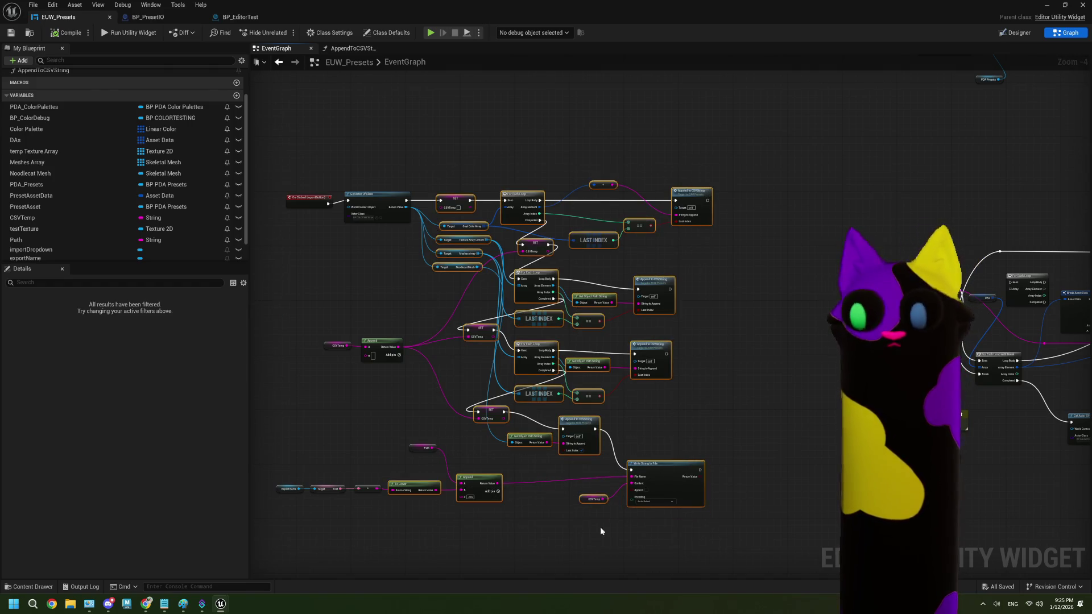
{"action": "key", "text": "Delete"}
{"action": "left_click_drag", "start_coordinate": [498, 488], "coordinate": [290, 330]}
{"action": "key", "text": "Delete"}
{"action": "scroll", "coordinate": [483, 252], "scroll_direction": "up", "scroll_amount": 3}
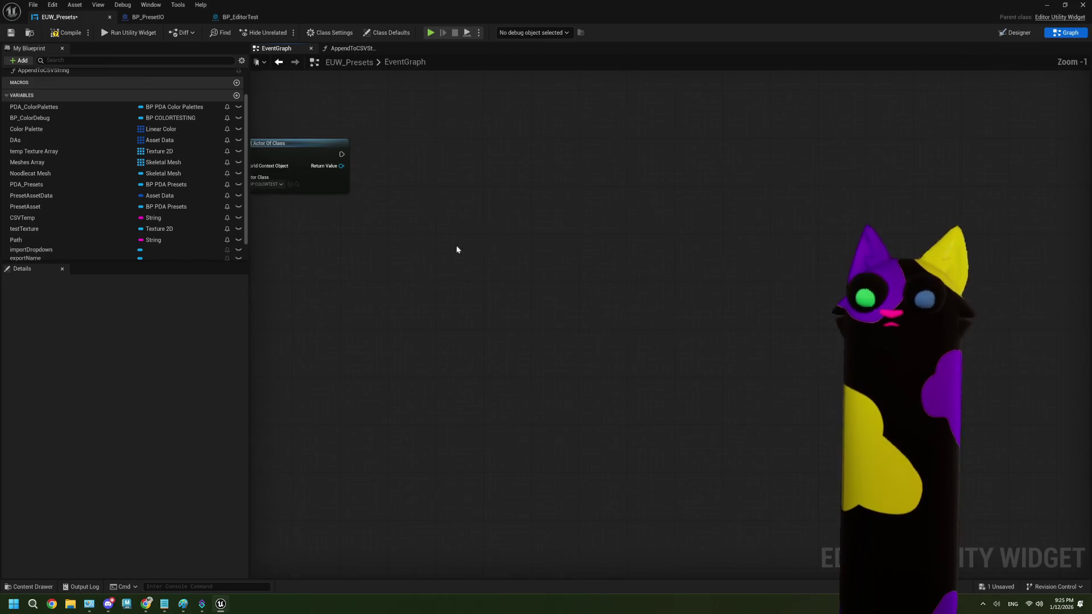
{"action": "scroll", "coordinate": [484, 257], "scroll_direction": "up", "scroll_amount": 2}
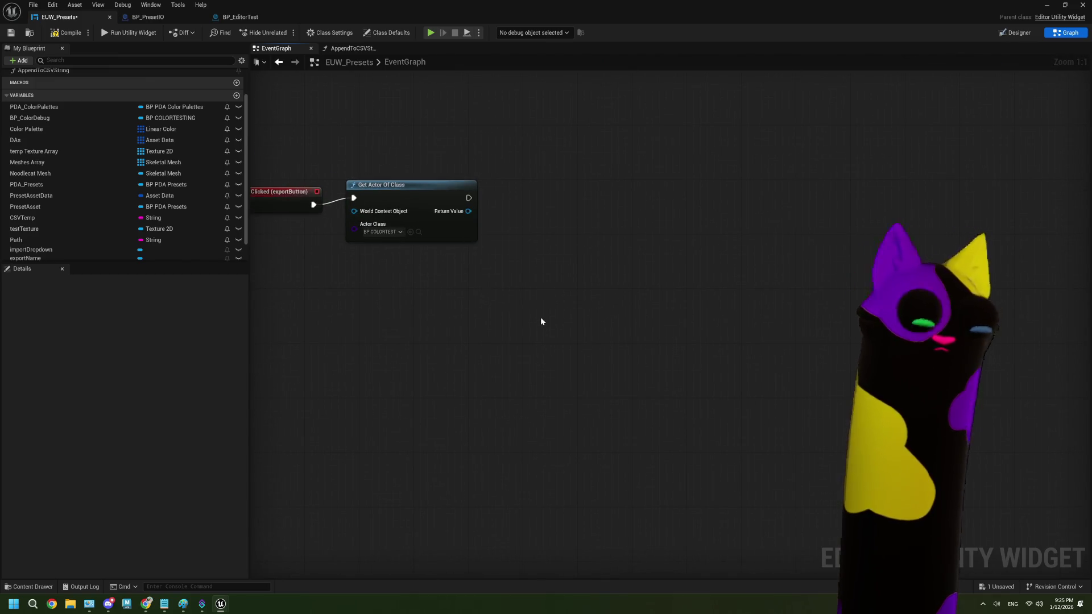
{"action": "key", "text": "ctrl+z"}
{"action": "key", "text": "ctrl+z"}
- Delete the top row, the middle loop chain and the remaining CSV-building nodes, then show BP_PresetIO
{"action": "left_click_drag", "start_coordinate": [639, 190], "coordinate": [1027, 215]}
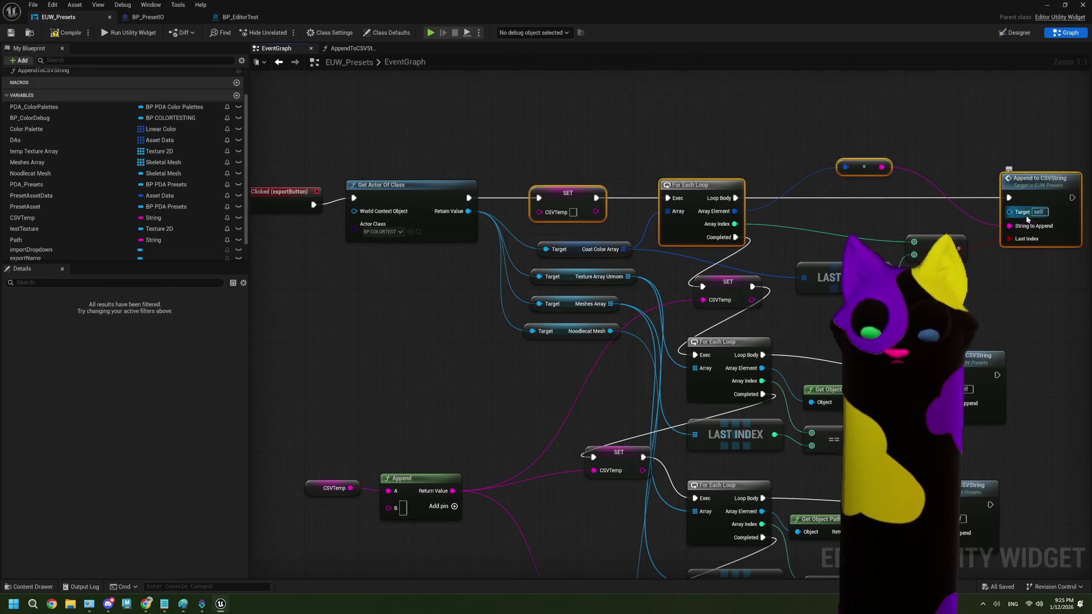
{"action": "key", "text": "Delete"}
{"action": "left_click_drag", "start_coordinate": [658, 190], "coordinate": [987, 523]}
{"action": "key", "text": "Delete"}
{"action": "scroll", "coordinate": [456, 301], "scroll_direction": "down", "scroll_amount": 2}
{"action": "scroll", "coordinate": [456, 302], "scroll_direction": "down", "scroll_amount": 2}
{"action": "left_click_drag", "start_coordinate": [705, 516], "coordinate": [369, 307]}
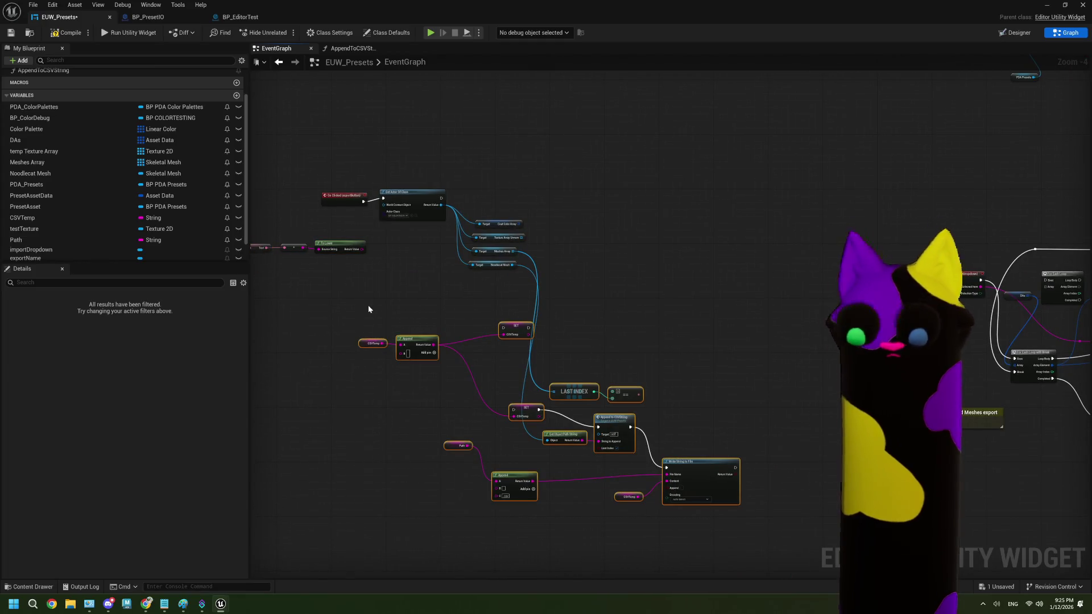
{"action": "key", "text": "Delete"}
{"action": "left_click", "coordinate": [162, 18]}
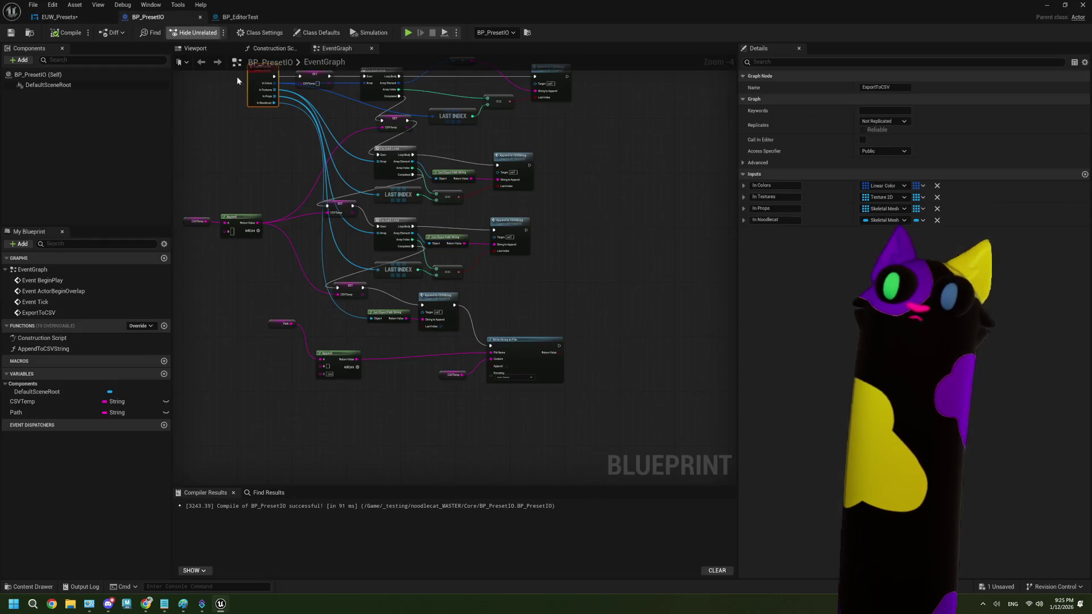
- Add a String input named Preset Name at the top of the ExportToCSV event's inputs
{"action": "left_click_drag", "start_coordinate": [260, 383], "coordinate": [314, 325]}
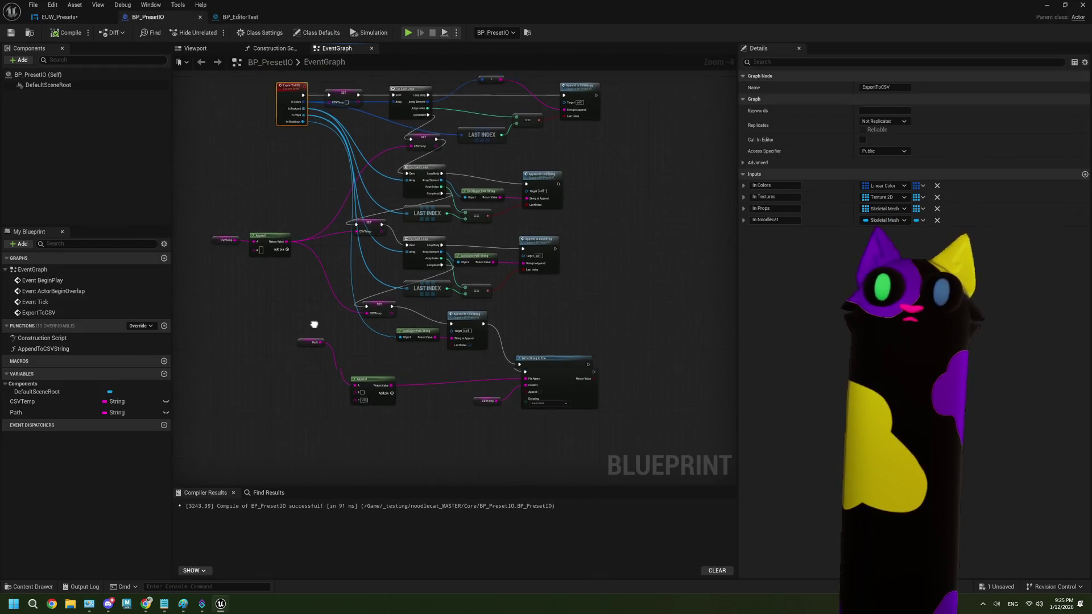
{"action": "scroll", "coordinate": [313, 325], "scroll_direction": "up", "scroll_amount": 3}
{"action": "left_click", "coordinate": [1085, 175]}
{"action": "left_click", "coordinate": [885, 232]}
{"action": "type", "text": "string"}
{"action": "left_click", "coordinate": [883, 257]}
{"action": "mouse_move", "coordinate": [746, 221]}
{"action": "left_mouse_down"}
{"action": "mouse_move", "coordinate": [737, 195]}
{"action": "mouse_move", "coordinate": [762, 185]}
{"action": "left_mouse_up"}
{"action": "left_click", "coordinate": [774, 186]}
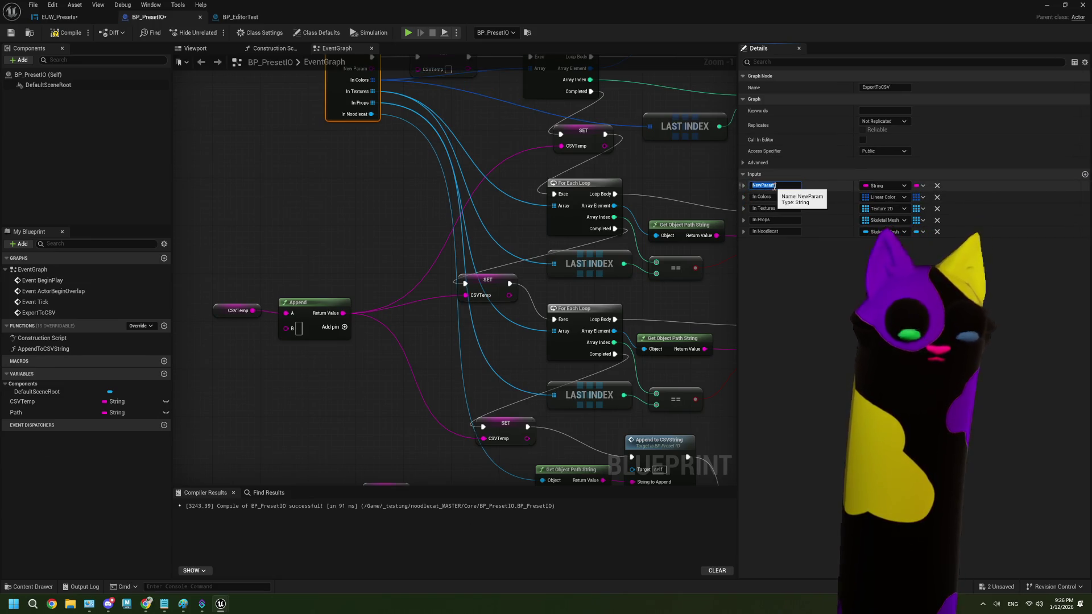
{"action": "type", "text": "Preset Name"}
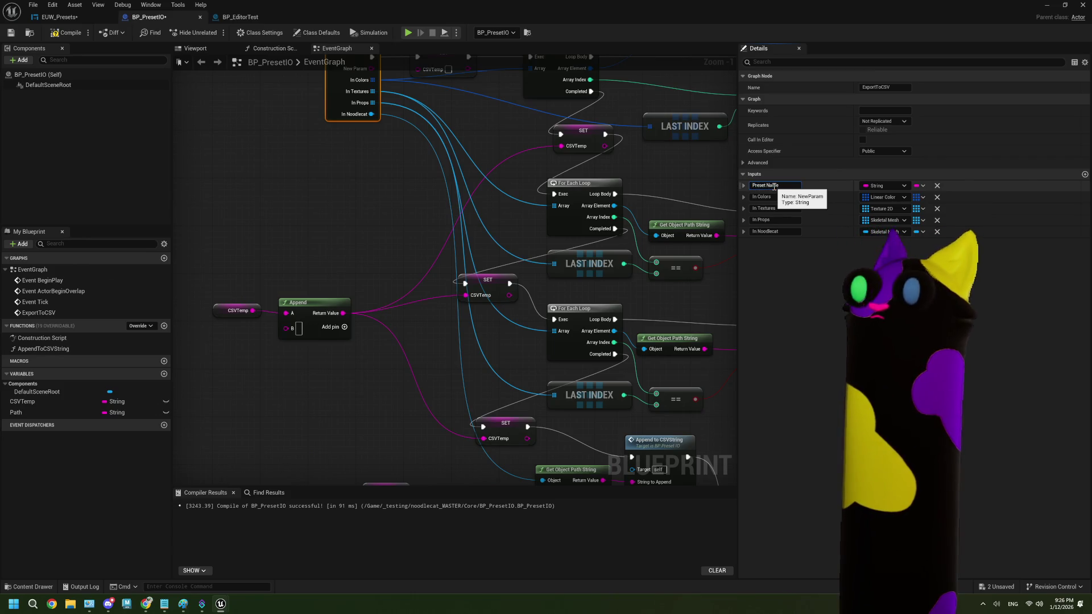
{"action": "left_click", "coordinate": [339, 195]}
- Wire Preset Name into the Append node, then compile and save BP_PresetIO
{"action": "key", "text": "ctrl+s"}
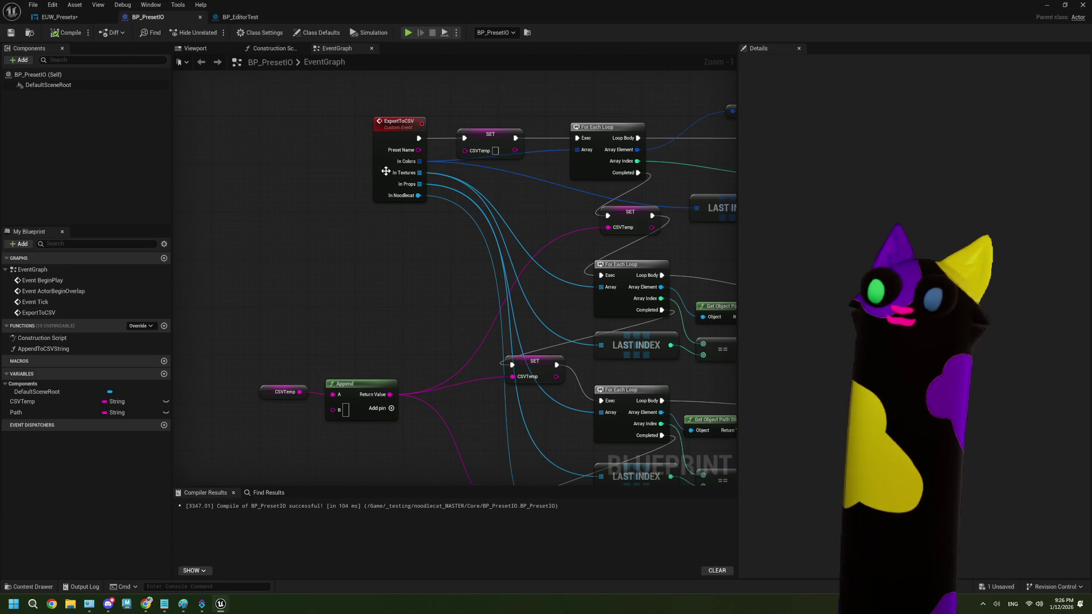
{"action": "mouse_move", "coordinate": [418, 149]}
{"action": "left_mouse_down"}
{"action": "mouse_move", "coordinate": [472, 508]}
{"action": "mouse_move", "coordinate": [458, 456]}
{"action": "mouse_move", "coordinate": [489, 362]}
{"action": "mouse_move", "coordinate": [507, 345]}
{"action": "left_mouse_up"}
{"action": "scroll", "coordinate": [552, 390], "scroll_direction": "down", "scroll_amount": 2}
{"action": "scroll", "coordinate": [552, 390], "scroll_direction": "down", "scroll_amount": 3}
{"action": "scroll", "coordinate": [441, 228], "scroll_direction": "up", "scroll_amount": 4}
{"action": "key", "text": "ctrl+s"}
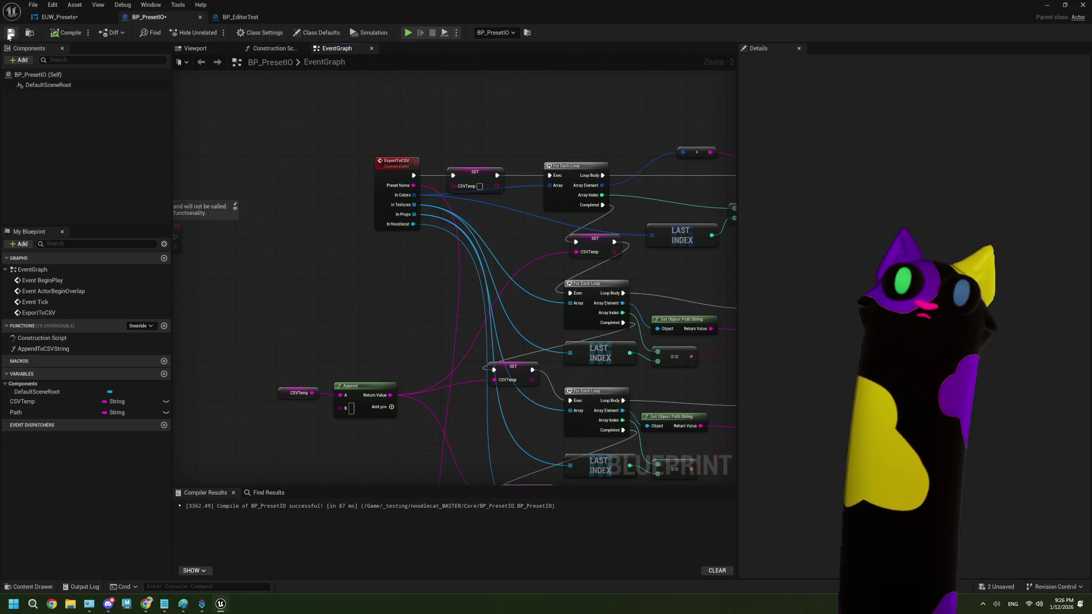
{"action": "left_click", "coordinate": [72, 21]}
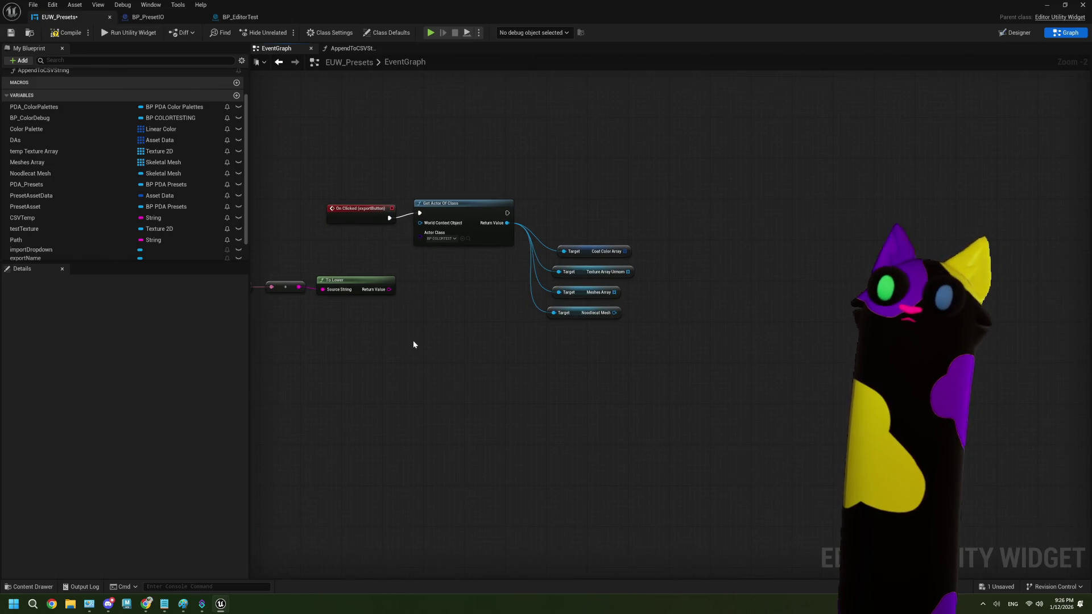
- Add a Get Actor Of Class node set to BP_PresetIO after On Clicked (exportButton)
{"action": "scroll", "coordinate": [444, 347], "scroll_direction": "down", "scroll_amount": 3}
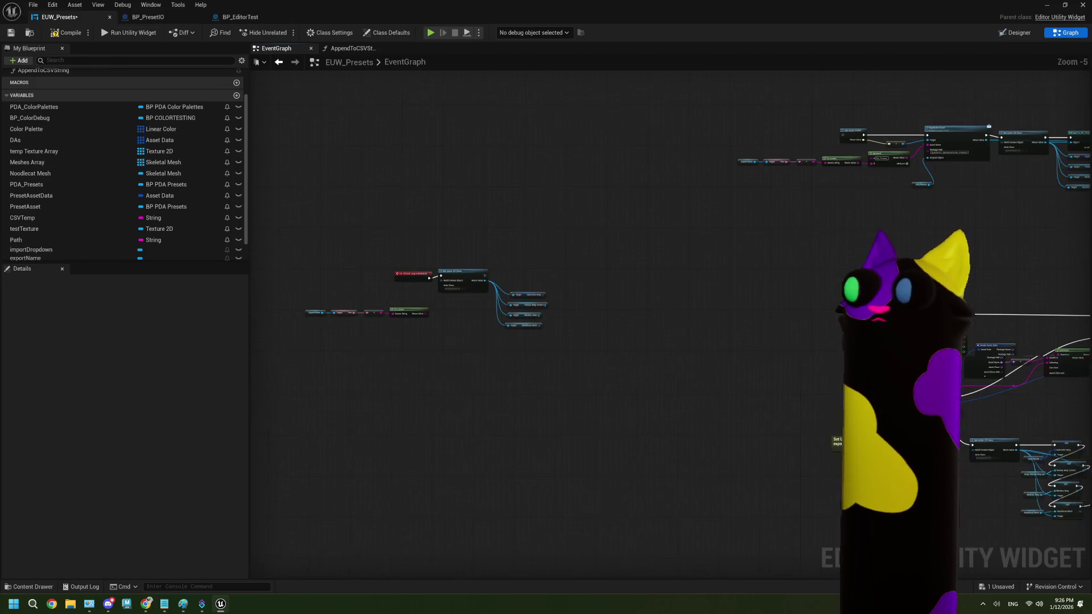
{"action": "scroll", "coordinate": [463, 288], "scroll_direction": "up", "scroll_amount": 2}
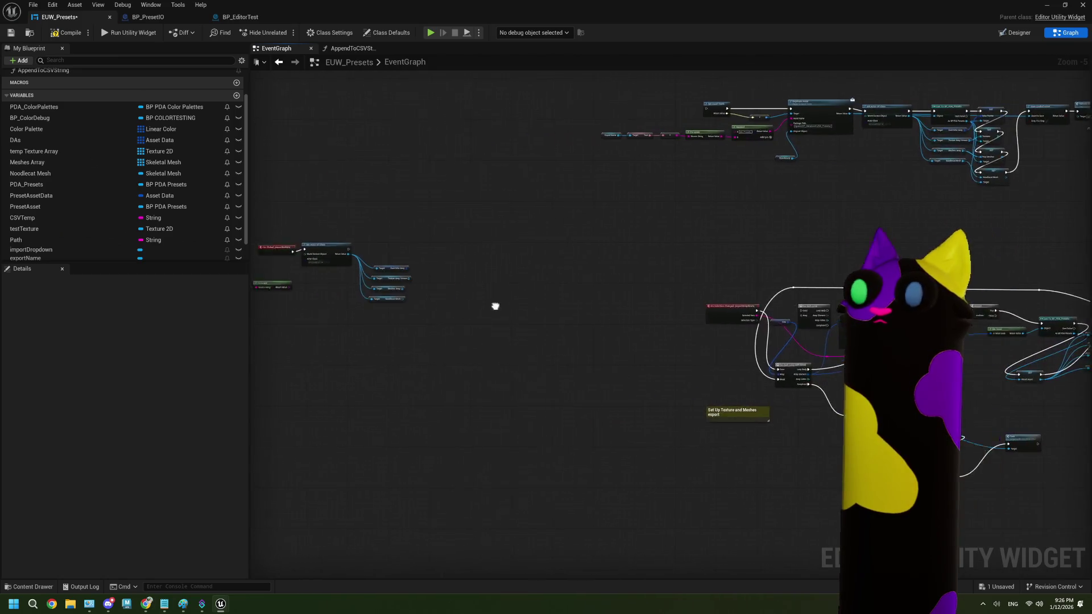
{"action": "scroll", "coordinate": [425, 277], "scroll_direction": "up", "scroll_amount": 1}
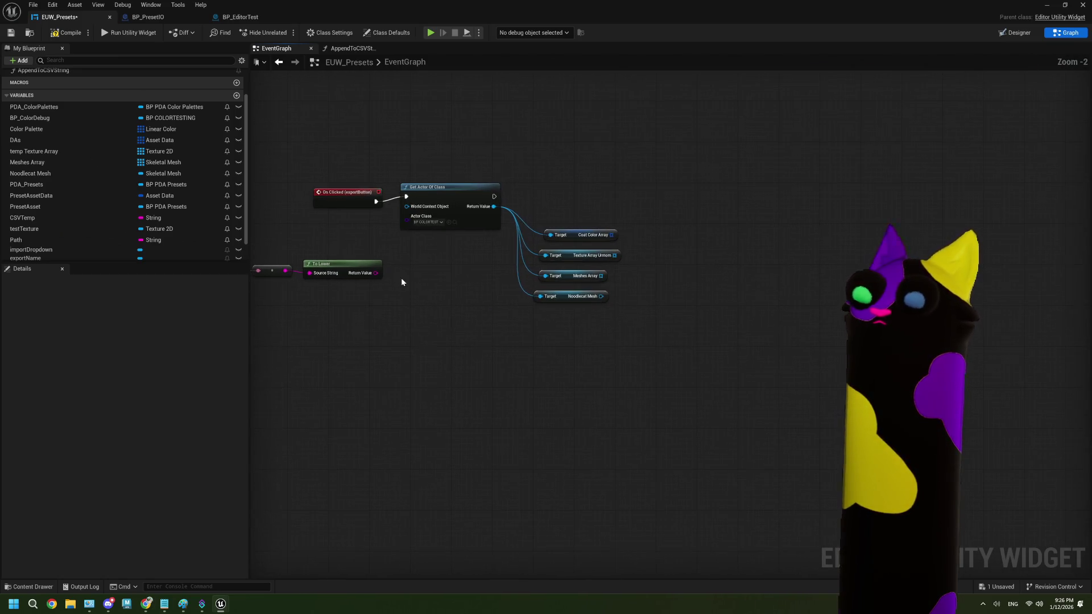
{"action": "mouse_move", "coordinate": [492, 211]}
{"action": "left_mouse_down"}
{"action": "mouse_move", "coordinate": [382, 206]}
{"action": "mouse_move", "coordinate": [479, 223]}
{"action": "left_mouse_up"}
{"action": "type", "text": "g"}
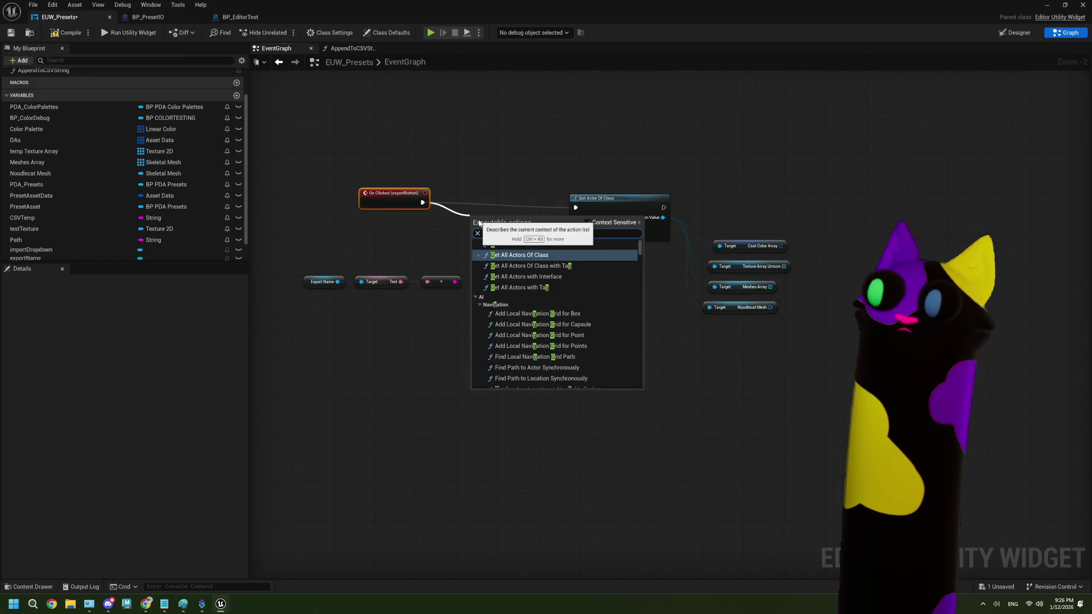
{"action": "type", "text": "et"}
{"action": "left_click", "coordinate": [519, 244]}
{"action": "scroll", "coordinate": [509, 223], "scroll_direction": "up", "scroll_amount": 2}
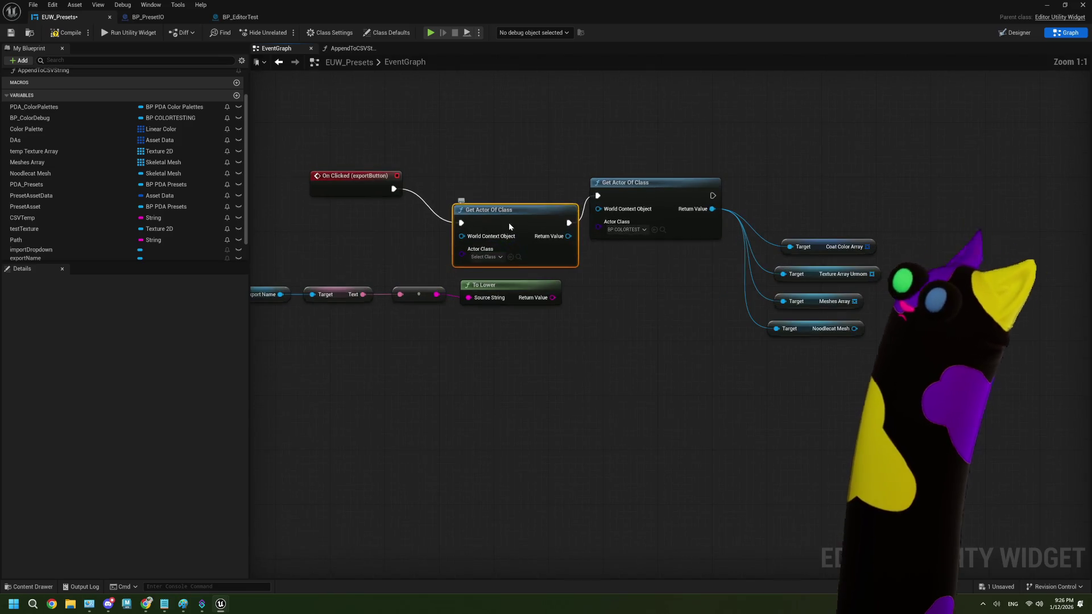
{"action": "left_click", "coordinate": [465, 230]}
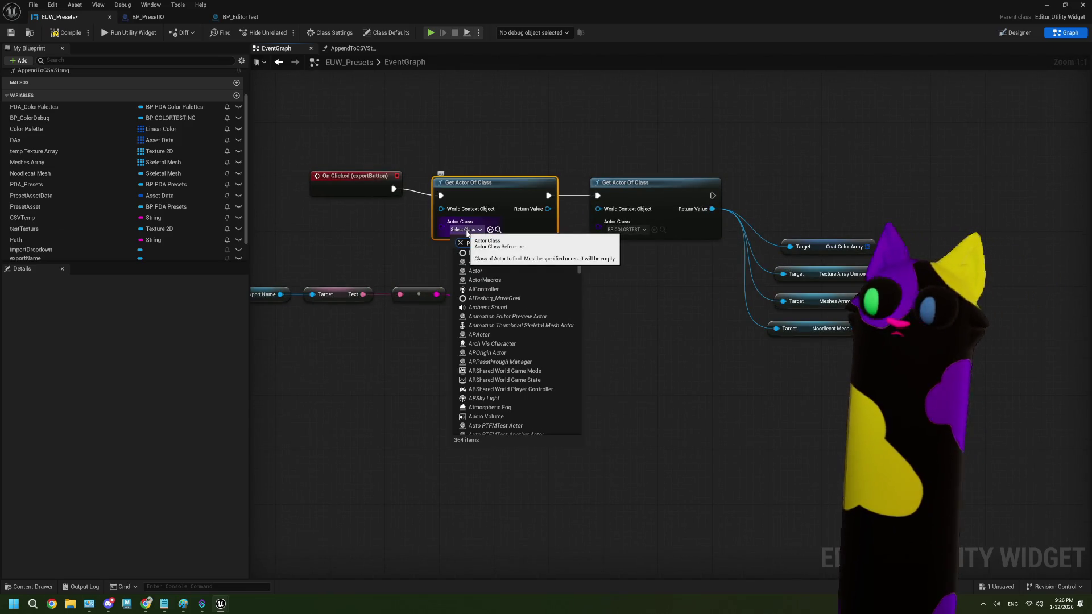
{"action": "type", "text": "prese"}
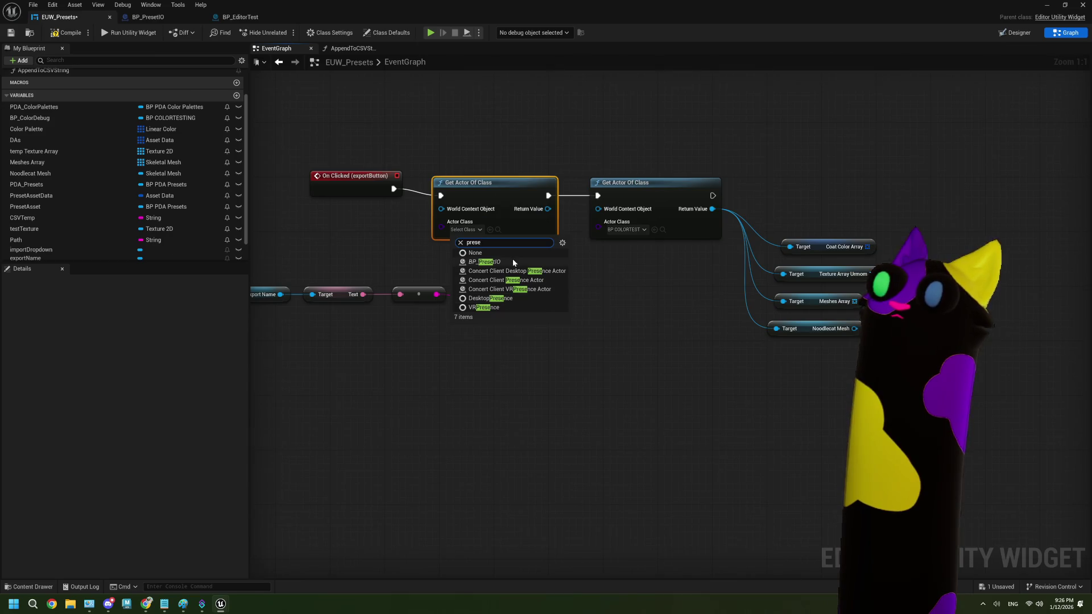
{"action": "left_click", "coordinate": [513, 262]}
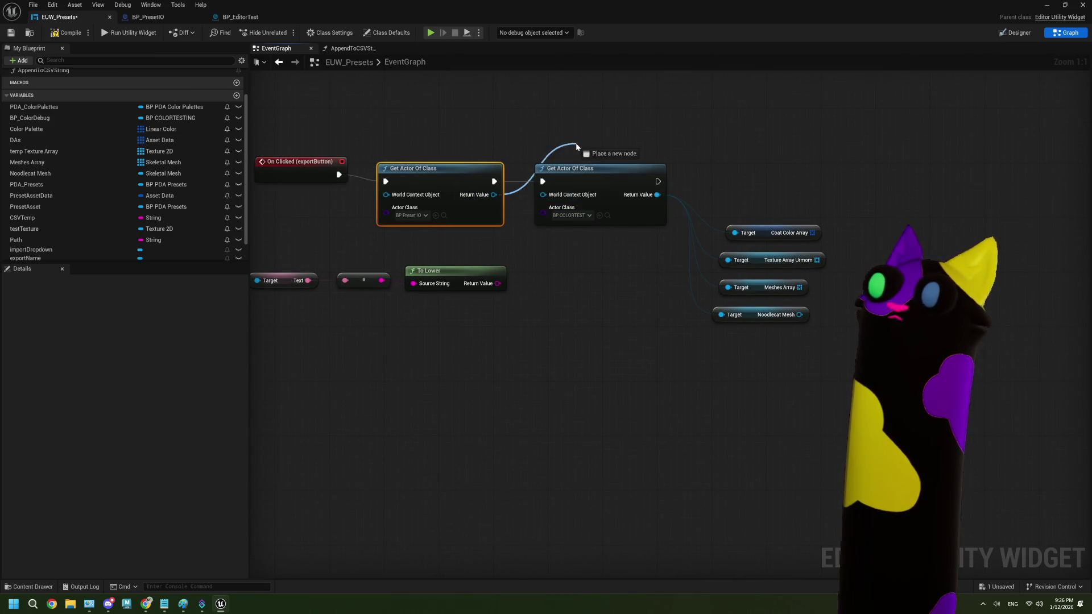
- Call Export to CSV on the found actor, wiring execution, the lowercased name, coat colours, textures, Meshes Array and Noodlecat Mesh
{"action": "left_click_drag", "start_coordinate": [529, 144], "coordinate": [531, 144]}
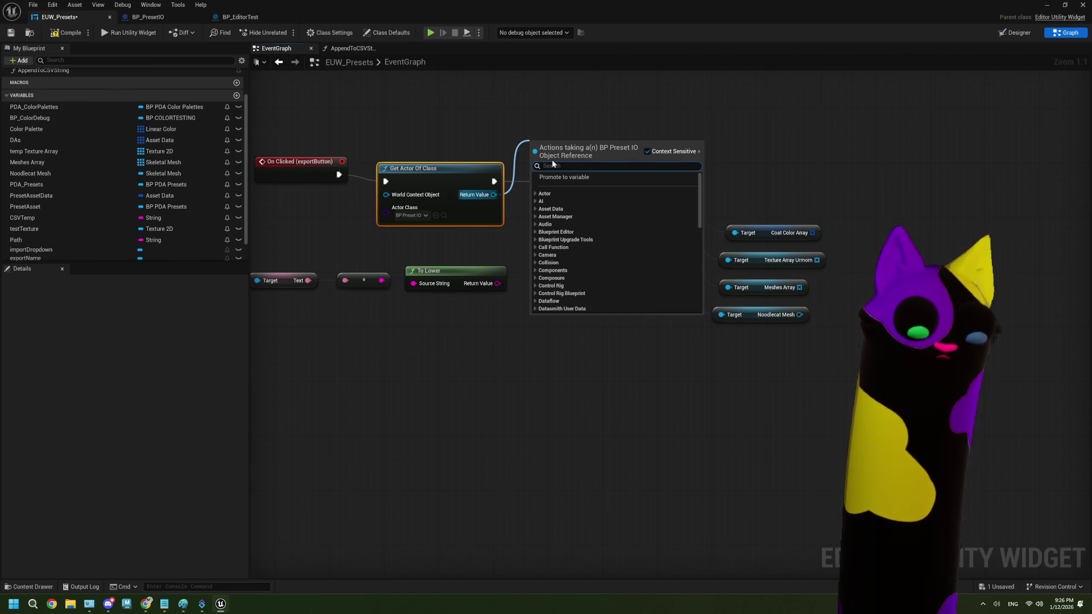
{"action": "type", "text": "expo"}
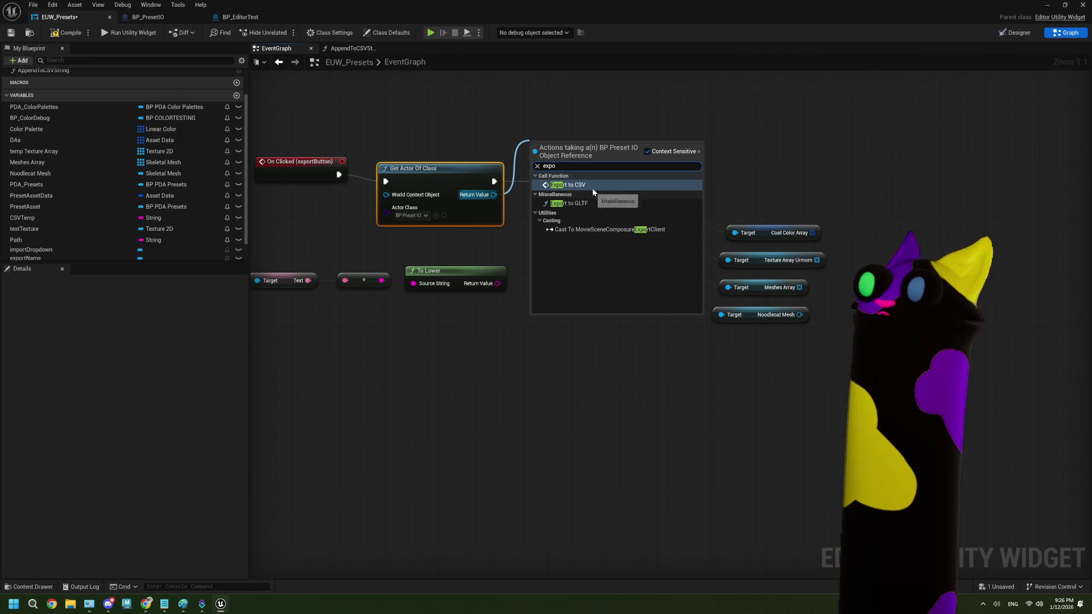
{"action": "left_click", "coordinate": [592, 187]}
{"action": "mouse_move", "coordinate": [569, 147]}
{"action": "left_mouse_down"}
{"action": "mouse_move", "coordinate": [888, 118]}
{"action": "mouse_move", "coordinate": [899, 169]}
{"action": "mouse_move", "coordinate": [885, 162]}
{"action": "left_mouse_up"}
{"action": "mouse_move", "coordinate": [655, 181]}
{"action": "left_mouse_down"}
{"action": "mouse_move", "coordinate": [856, 174]}
{"action": "mouse_move", "coordinate": [895, 161]}
{"action": "left_mouse_up"}
{"action": "mouse_move", "coordinate": [498, 283]}
{"action": "left_mouse_down"}
{"action": "mouse_move", "coordinate": [505, 291]}
{"action": "mouse_move", "coordinate": [870, 208]}
{"action": "left_mouse_up"}
{"action": "mouse_move", "coordinate": [843, 301]}
{"action": "left_mouse_down"}
{"action": "mouse_move", "coordinate": [722, 246]}
{"action": "mouse_move", "coordinate": [776, 198]}
{"action": "left_mouse_up"}
{"action": "left_click_drag", "start_coordinate": [722, 237], "coordinate": [776, 211]}
{"action": "left_click_drag", "start_coordinate": [705, 265], "coordinate": [776, 224]}
{"action": "left_click_drag", "start_coordinate": [705, 292], "coordinate": [786, 246]}
- Compile and save the widget blueprint, tidying the Export Name nodes to the right
{"action": "left_click", "coordinate": [66, 33]}
{"action": "left_click", "coordinate": [11, 32]}
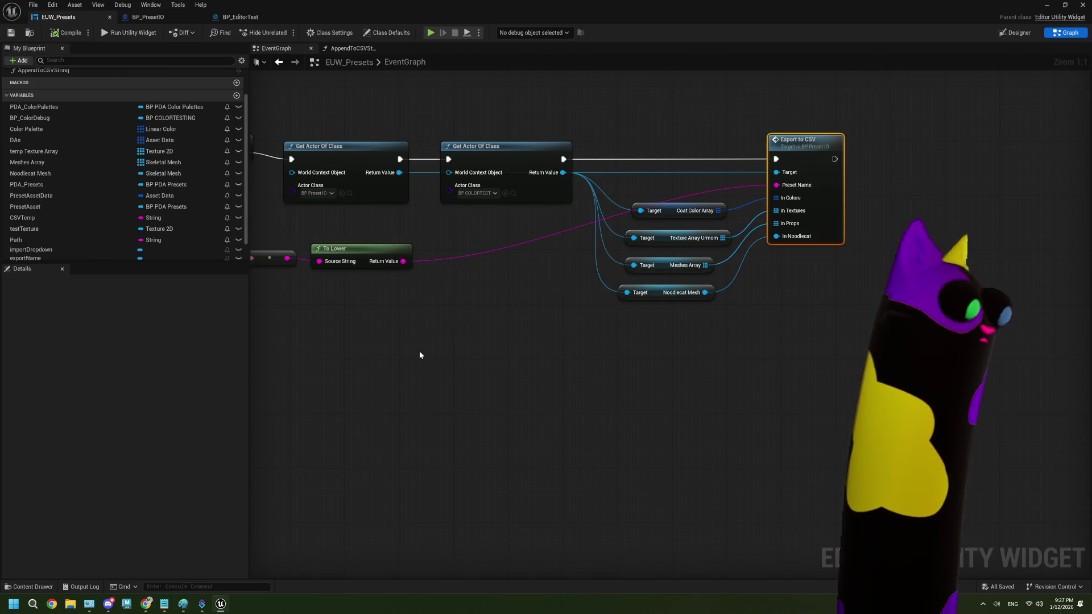
{"action": "mouse_move", "coordinate": [384, 362]}
{"action": "left_mouse_down"}
{"action": "mouse_move", "coordinate": [575, 394]}
{"action": "mouse_move", "coordinate": [362, 271]}
{"action": "left_mouse_up"}
{"action": "mouse_move", "coordinate": [640, 265]}
{"action": "left_mouse_down"}
{"action": "mouse_move", "coordinate": [735, 249]}
{"action": "mouse_move", "coordinate": [740, 259]}
{"action": "mouse_move", "coordinate": [670, 265]}
{"action": "left_mouse_up"}
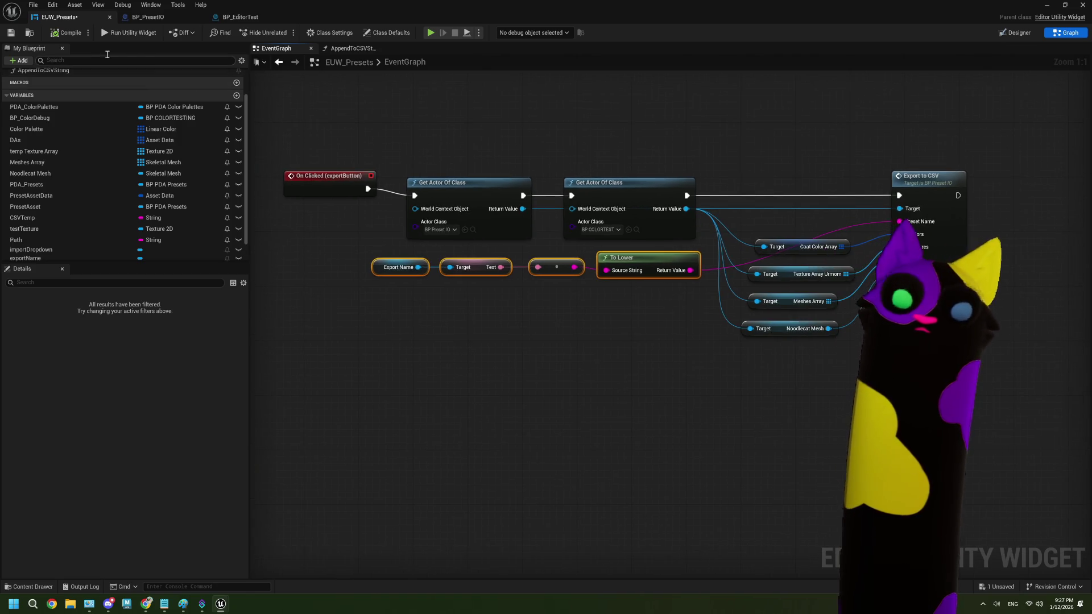
{"action": "left_click", "coordinate": [16, 34]}
{"action": "left_click", "coordinate": [544, 402]}
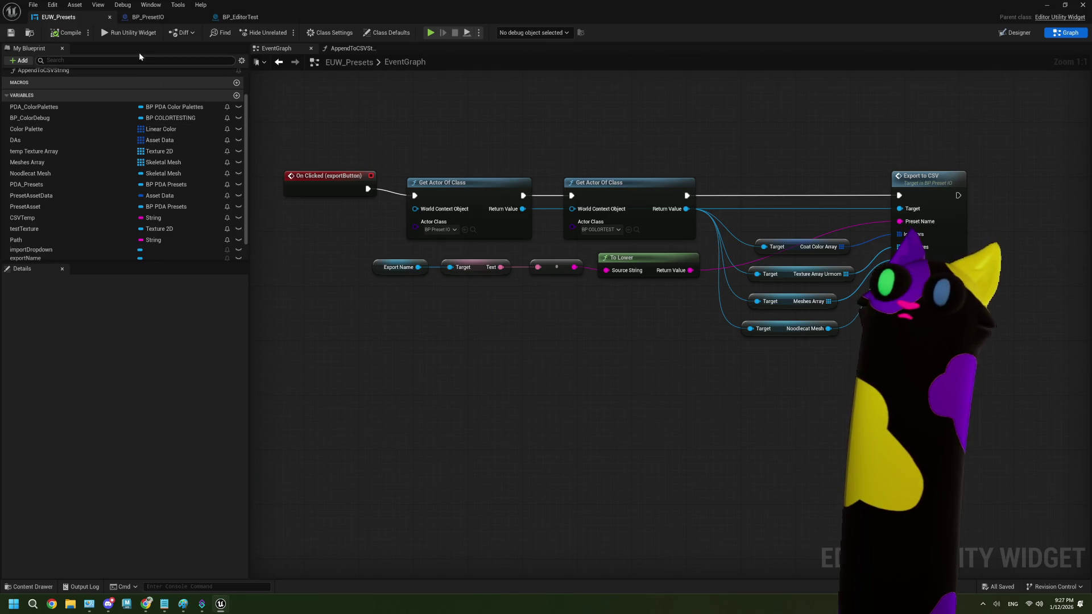
{"action": "left_click", "coordinate": [147, 17]}
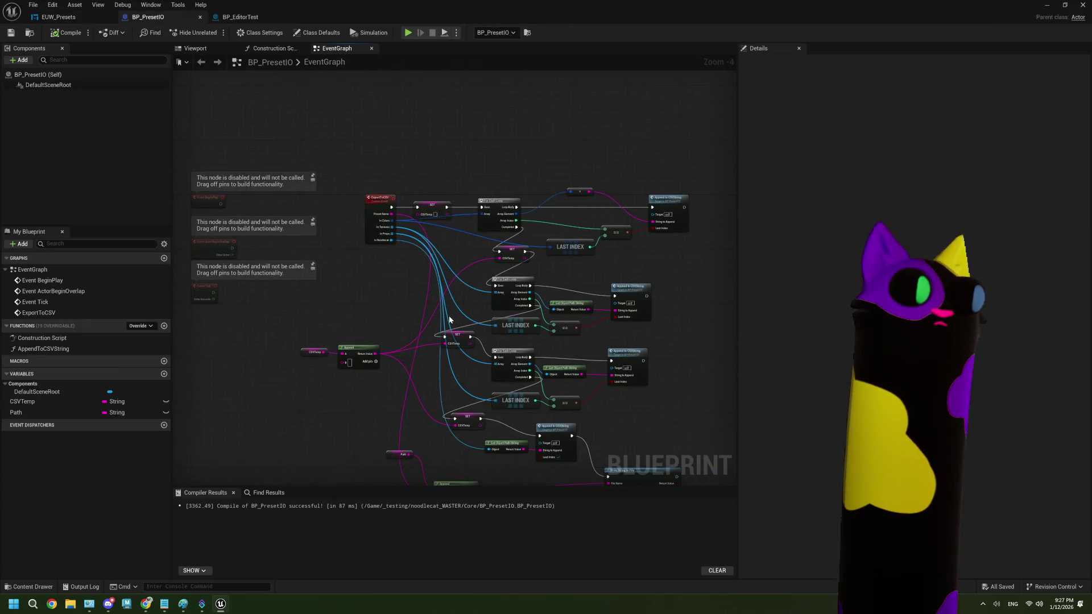
- Add a comment titled 'import from csv' and place it above the ExportToCSV nodes
{"action": "left_click_drag", "start_coordinate": [365, 368], "coordinate": [634, 360]}
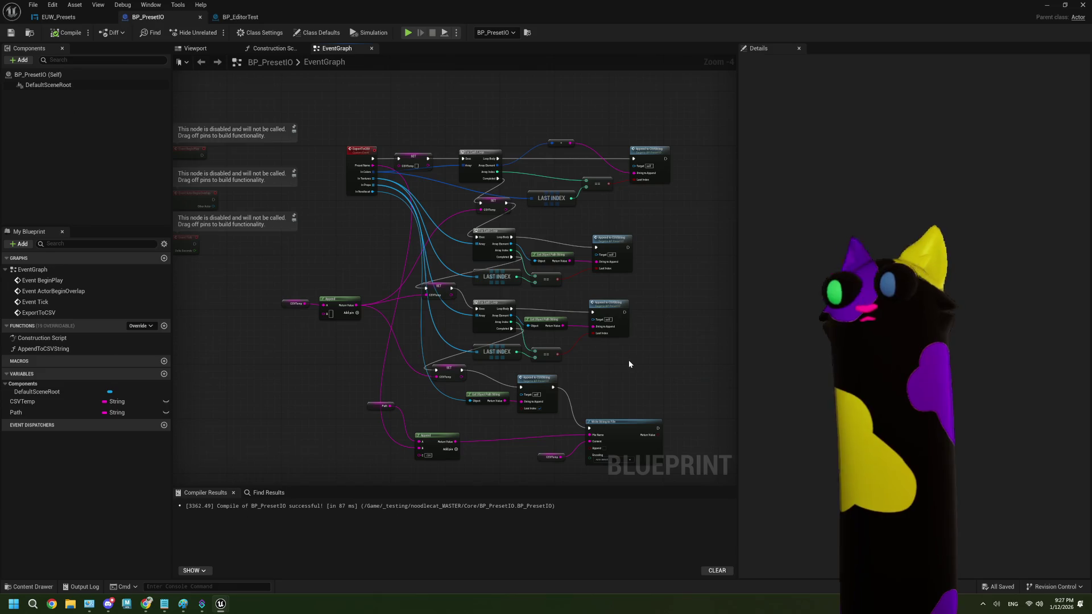
{"action": "scroll", "coordinate": [381, 185], "scroll_direction": "up", "scroll_amount": 2}
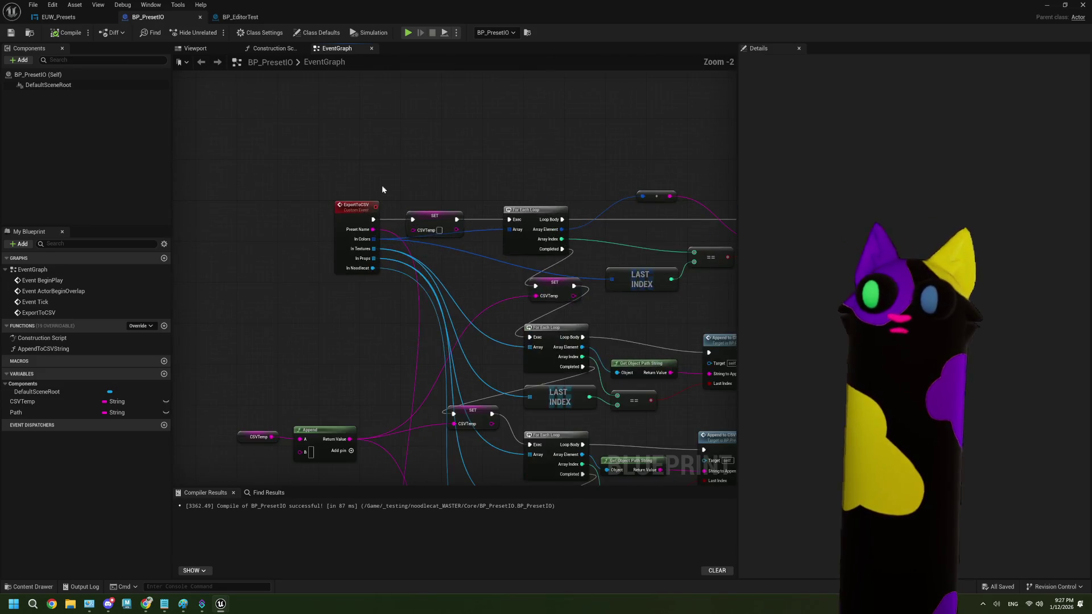
{"action": "key", "text": "c"}
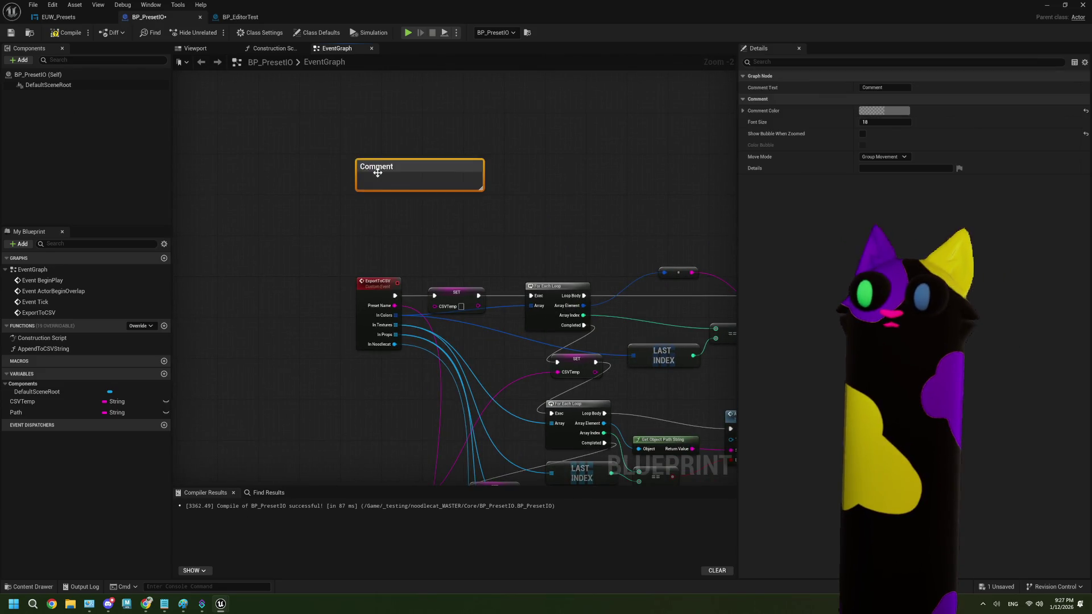
{"action": "type", "text": "in"}
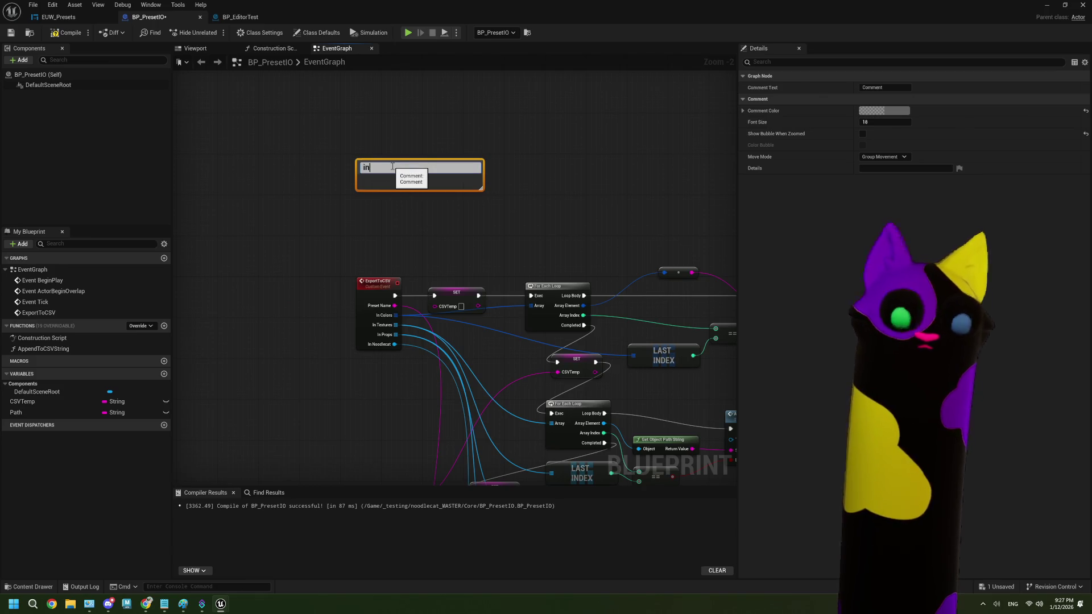
{"action": "type", "text": "port fr"}
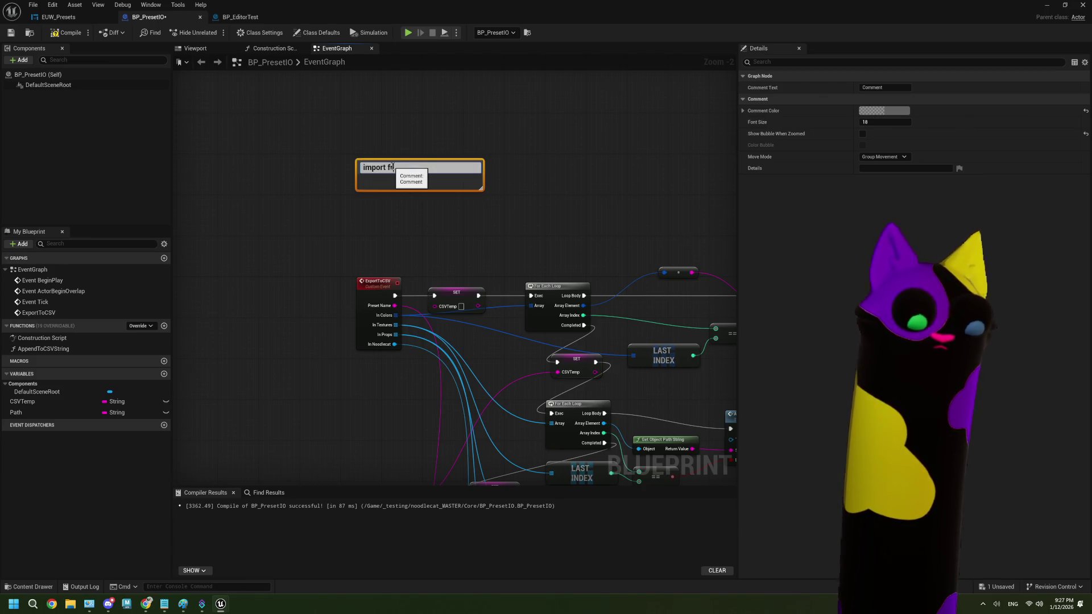
{"action": "type", "text": "om csv"}
{"action": "key", "text": "Return"}
{"action": "left_click", "coordinate": [483, 243]}
{"action": "left_click_drag", "start_coordinate": [484, 243], "coordinate": [474, 276]}
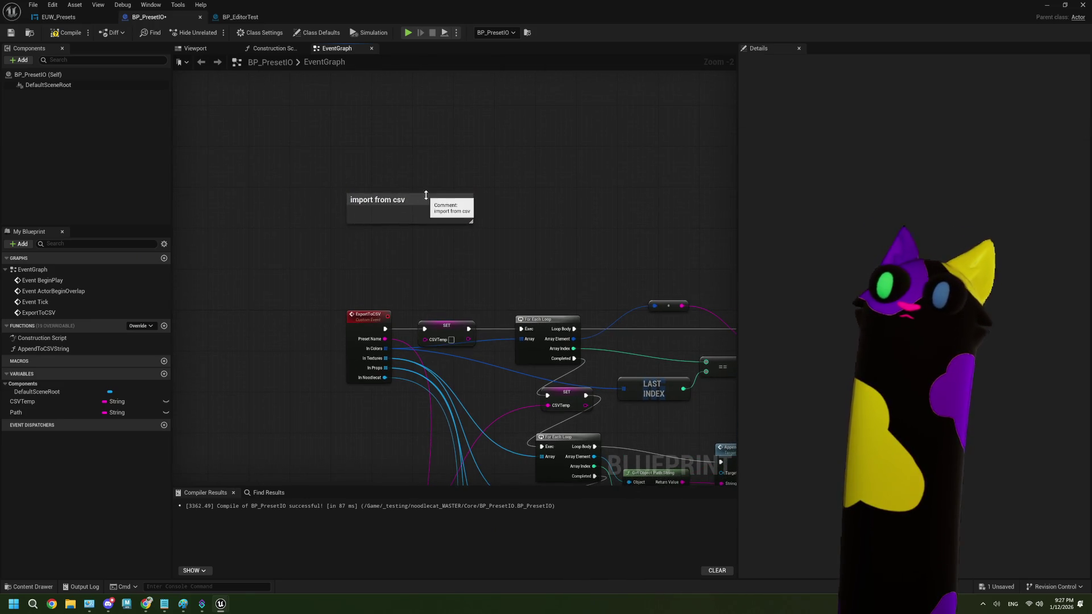
{"action": "left_click_drag", "start_coordinate": [425, 195], "coordinate": [413, 153]}
- Add a second comment line reading 'can call on startup?'
{"action": "double_click", "coordinate": [446, 209]}
{"action": "left_click", "coordinate": [448, 211]}
{"action": "key", "text": "shift+Return"}
{"action": "type", "text": "can call on startup"}
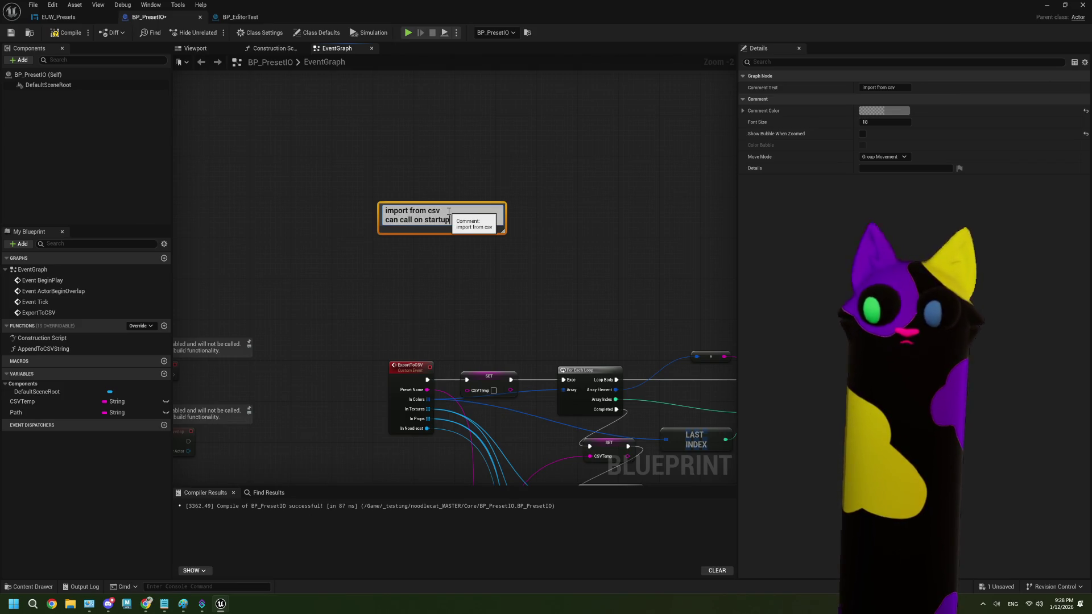
{"action": "type", "text": "?"}
{"action": "left_click_drag", "start_coordinate": [375, 327], "coordinate": [475, 248]}
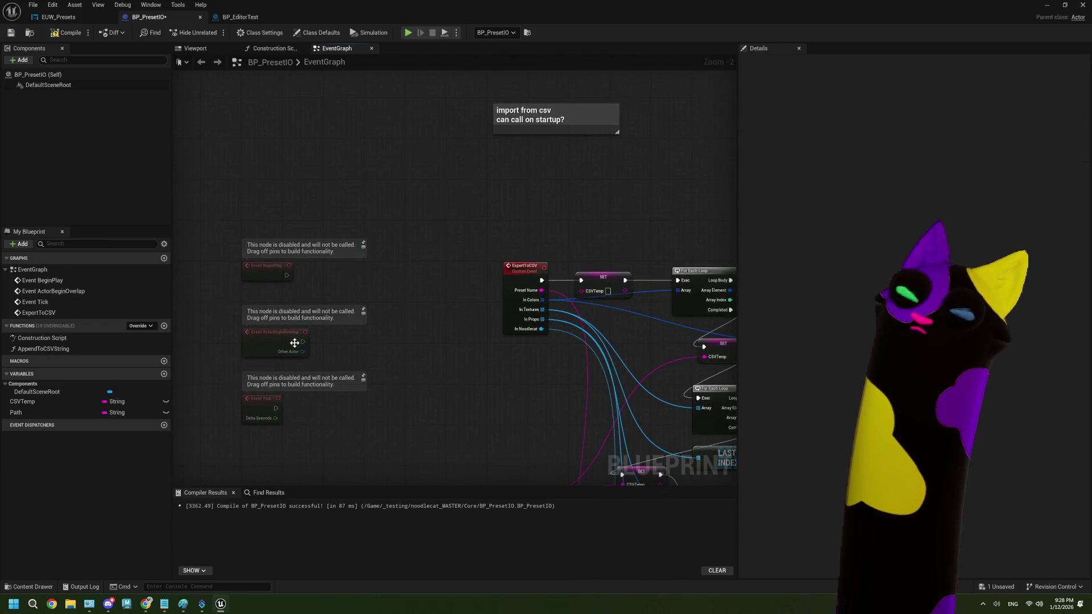
{"action": "left_click_drag", "start_coordinate": [384, 359], "coordinate": [263, 437]}
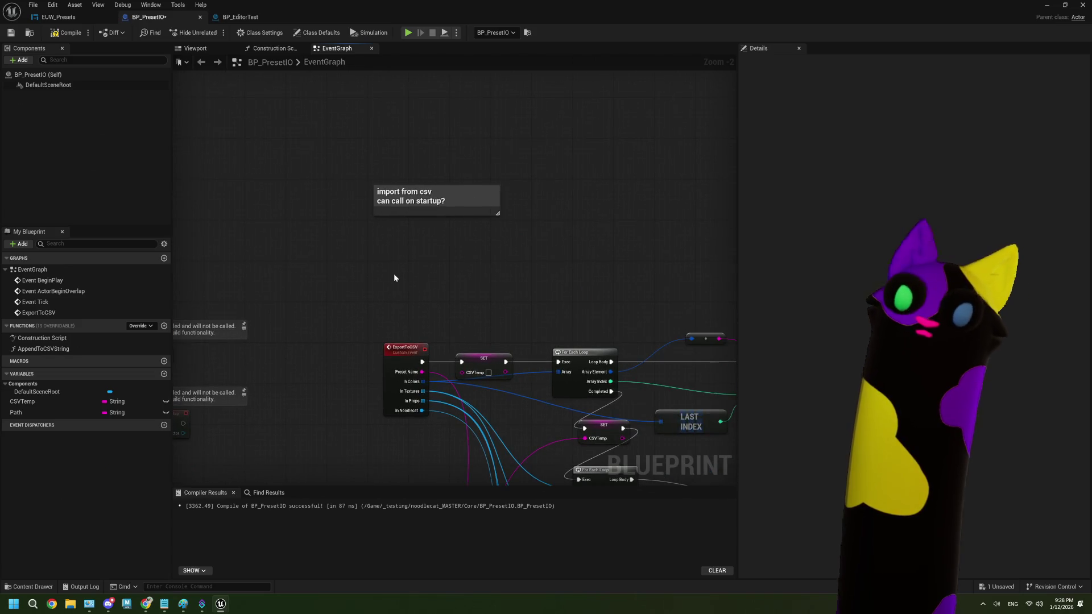
{"action": "left_click_drag", "start_coordinate": [421, 277], "coordinate": [426, 277]}
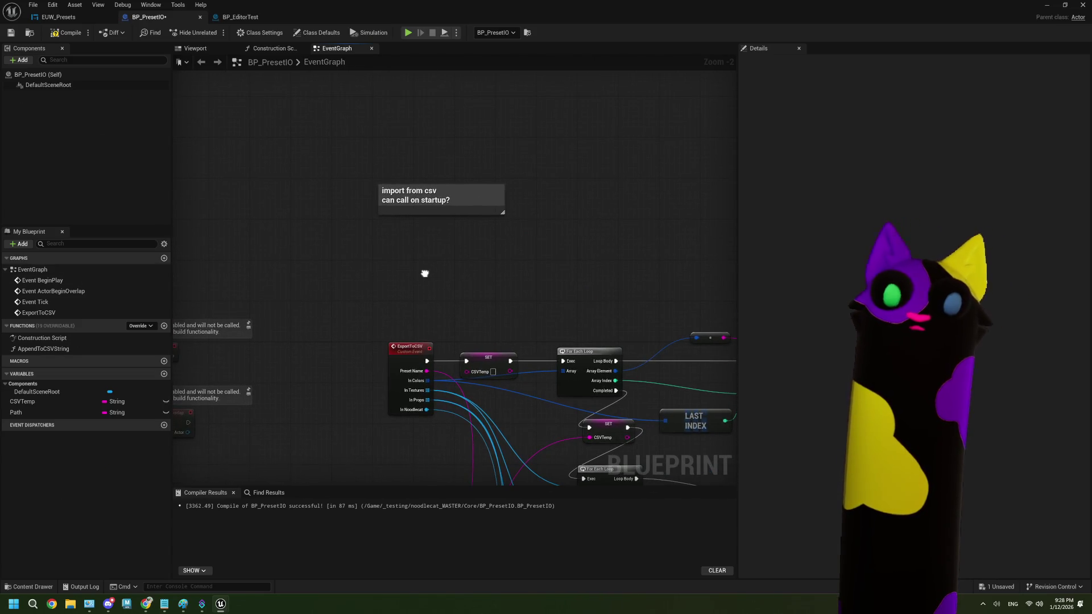
{"action": "left_click", "coordinate": [63, 271]}
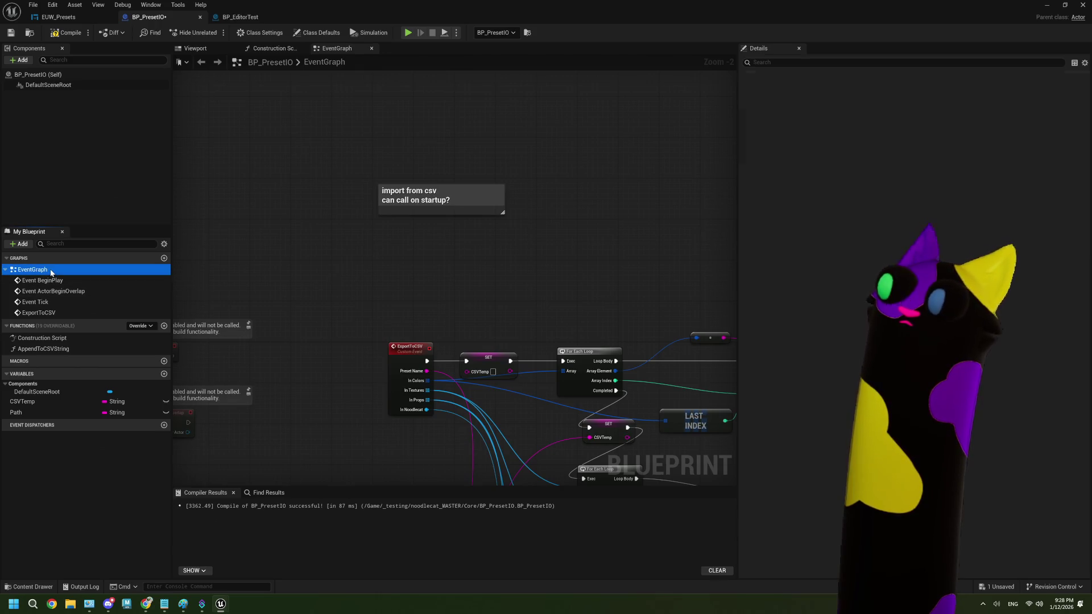
- Inspect the BP_PresetIO (Self) and DefaultSceneRoot details, scrolling through to the Events section
{"action": "left_click", "coordinate": [57, 75]}
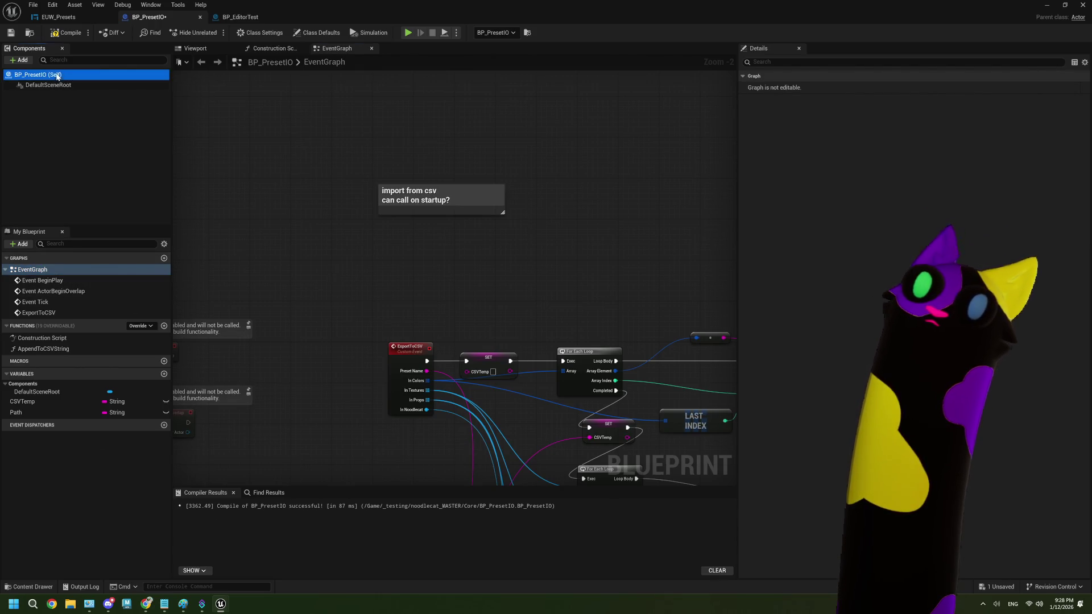
{"action": "left_click", "coordinate": [61, 86]}
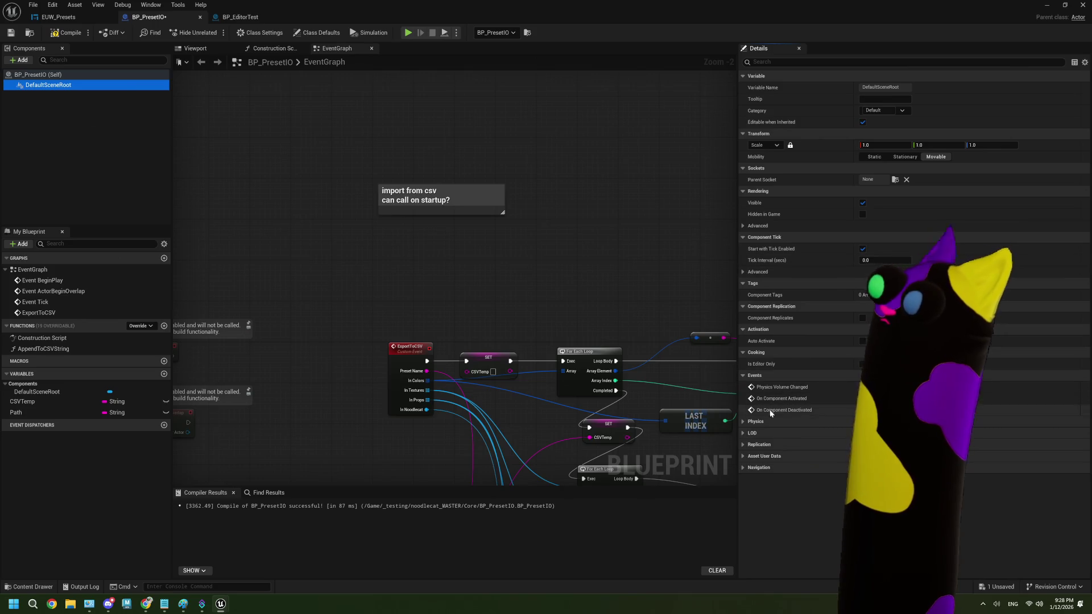
{"action": "left_click", "coordinate": [40, 74]}
{"action": "scroll", "coordinate": [859, 297], "scroll_direction": "down", "scroll_amount": 10}
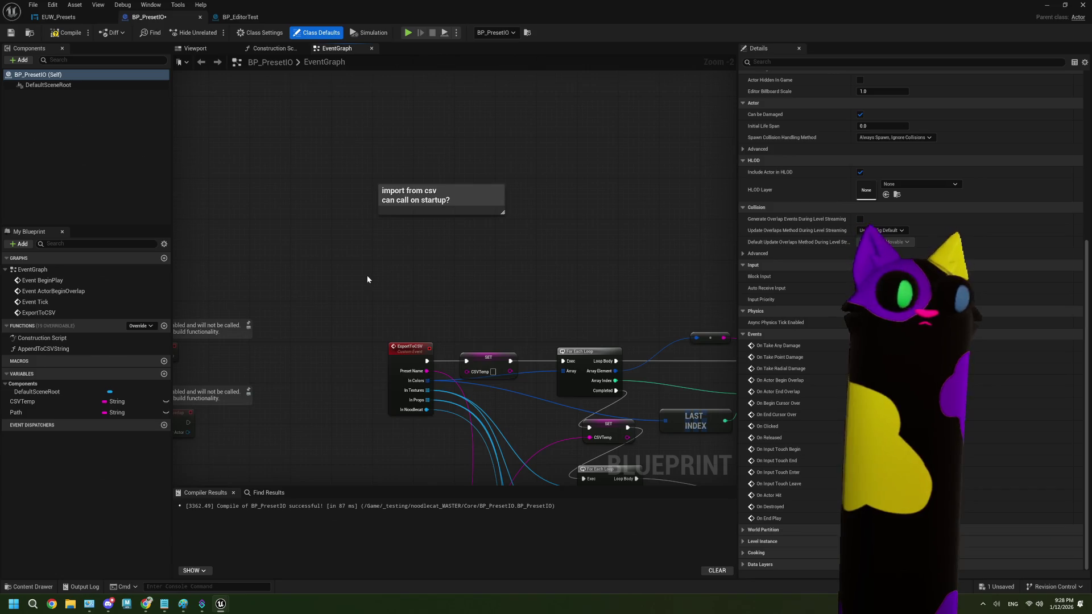
{"action": "scroll", "coordinate": [378, 291], "scroll_direction": "down", "scroll_amount": 1}
{"action": "scroll", "coordinate": [412, 316], "scroll_direction": "down", "scroll_amount": 1}
{"action": "left_click_drag", "start_coordinate": [499, 361], "coordinate": [544, 199]}
- Search Chrome for 'ue5 run bp on open editor' in a new tab
{"action": "mouse_move", "coordinate": [152, 600]}
{"action": "left_click", "coordinate": [146, 562]}
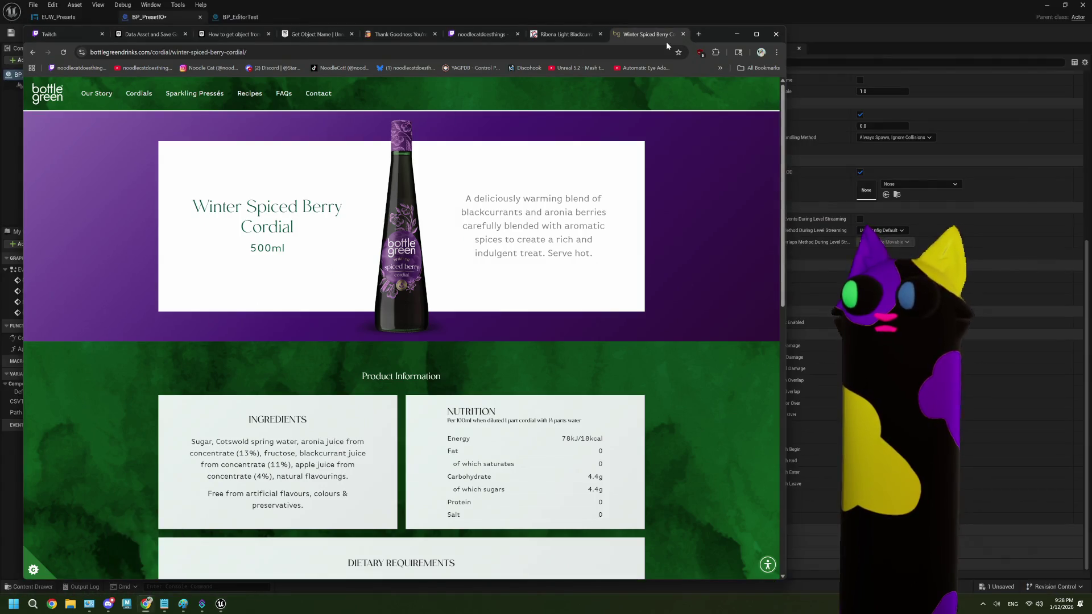
{"action": "left_click", "coordinate": [697, 34]}
{"action": "type", "text": "ue5 r"}
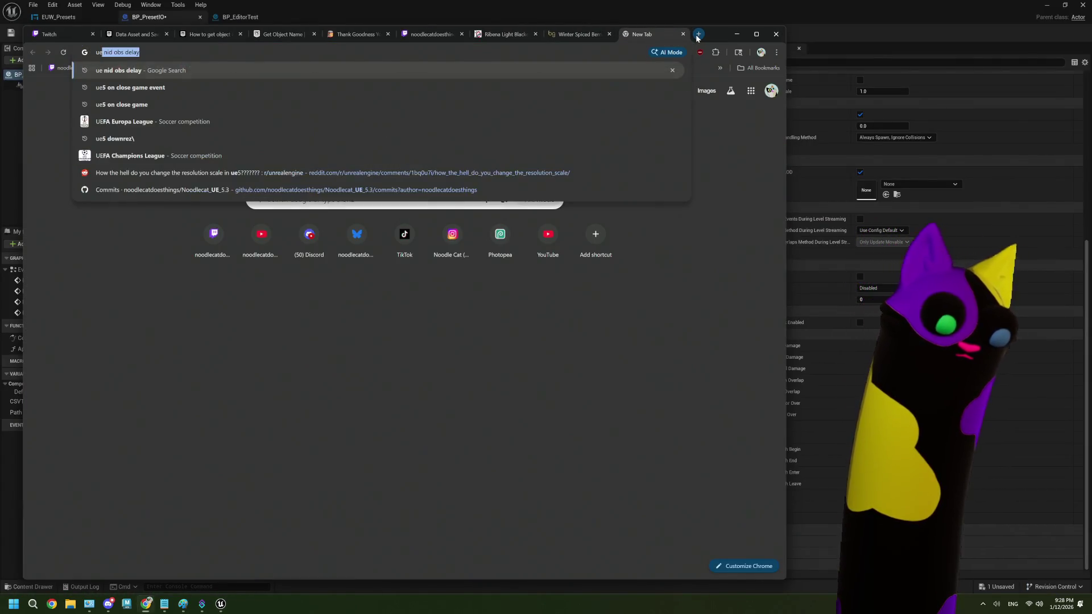
{"action": "type", "text": "un bp "}
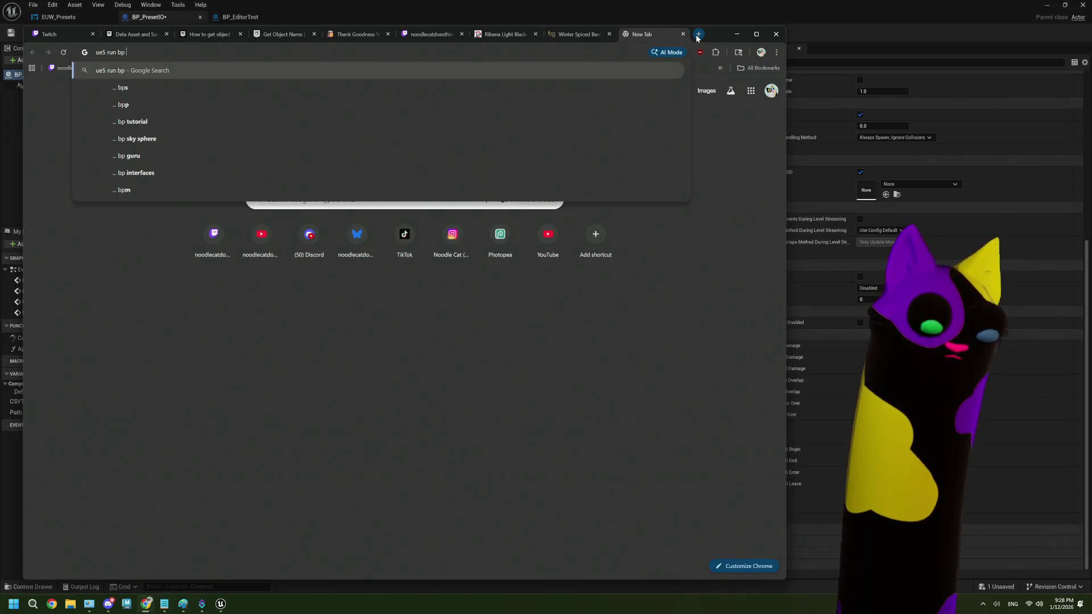
{"action": "type", "text": "on open pro"}
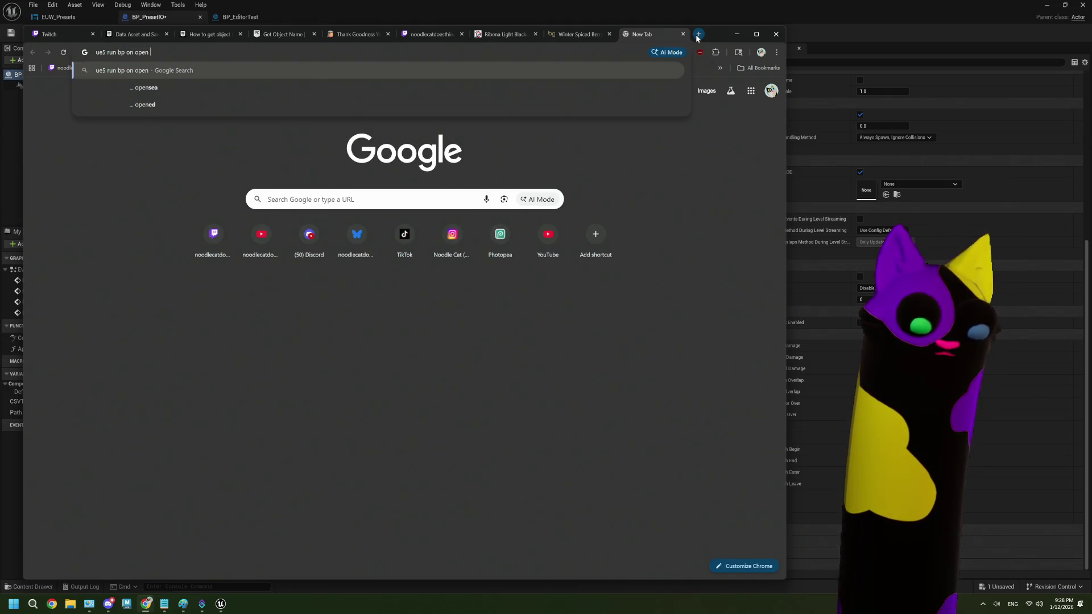
{"action": "key", "text": "BackSpace"}
{"action": "key", "text": "BackSpace"}
{"action": "key", "text": "BackSpace"}
{"action": "type", "text": "editor"}
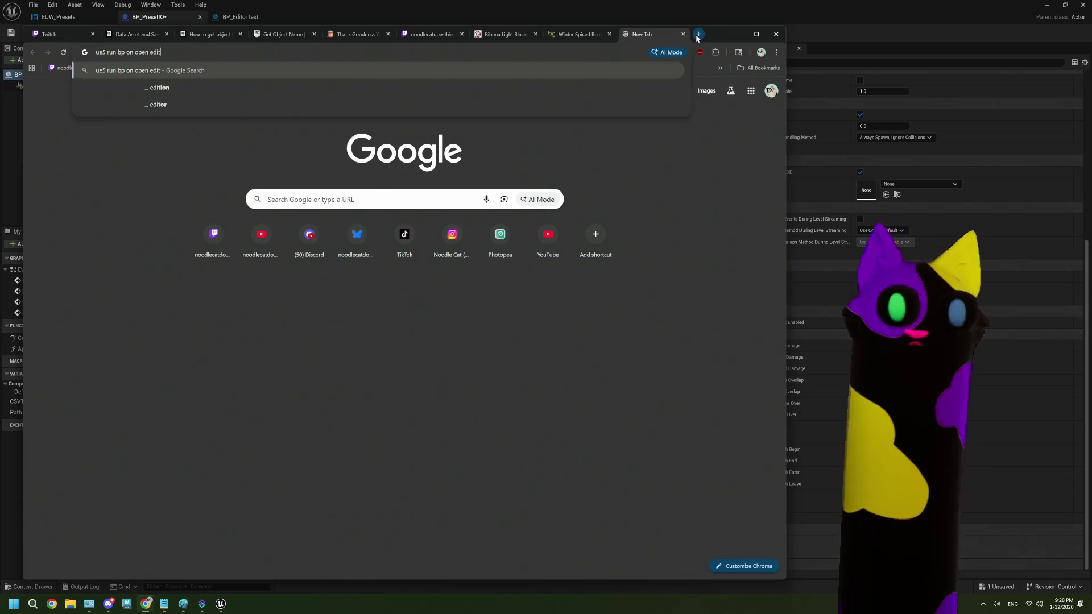
{"action": "key", "text": "Return"}
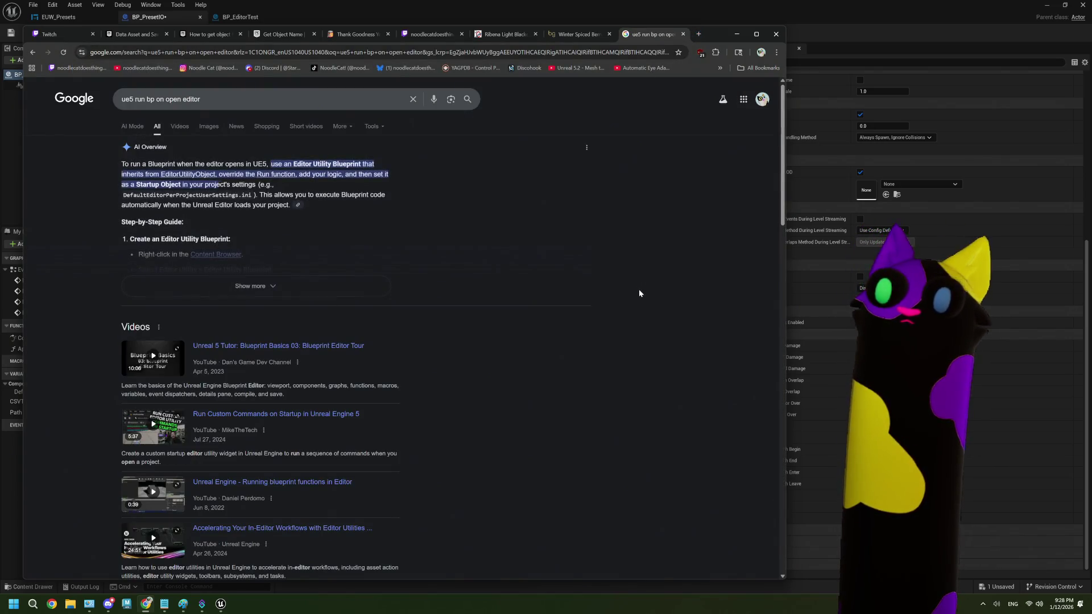
- Open Epic's 'Running Blueprints at Unreal Editor Startup' result from the search
{"action": "scroll", "coordinate": [562, 325], "scroll_direction": "down", "scroll_amount": 1}
{"action": "scroll", "coordinate": [562, 325], "scroll_direction": "down", "scroll_amount": 3}
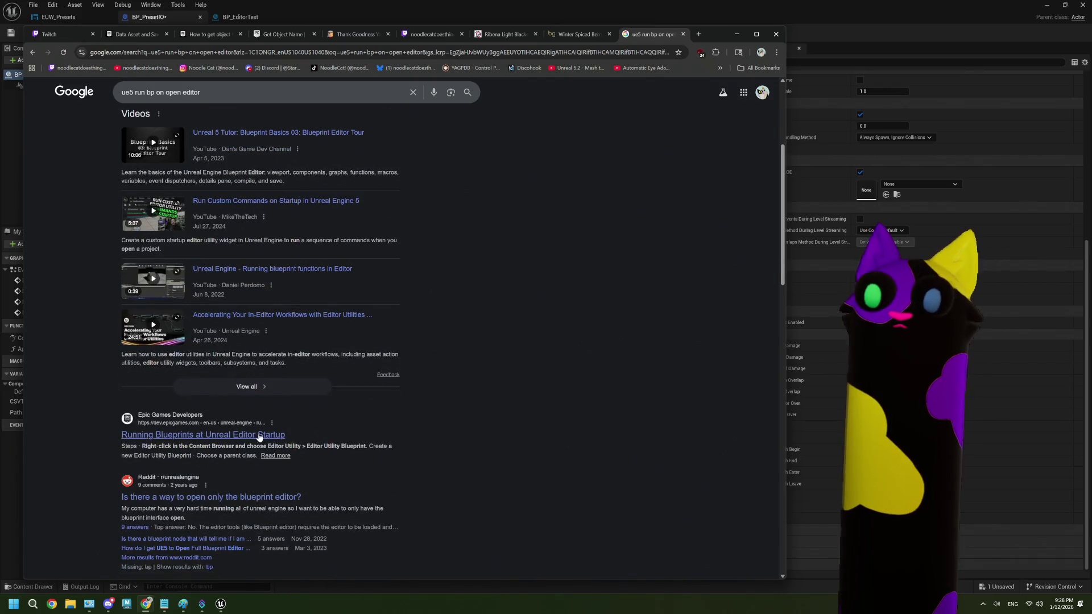
{"action": "scroll", "coordinate": [259, 436], "scroll_direction": "down", "scroll_amount": 1}
{"action": "left_click", "coordinate": [259, 353]}
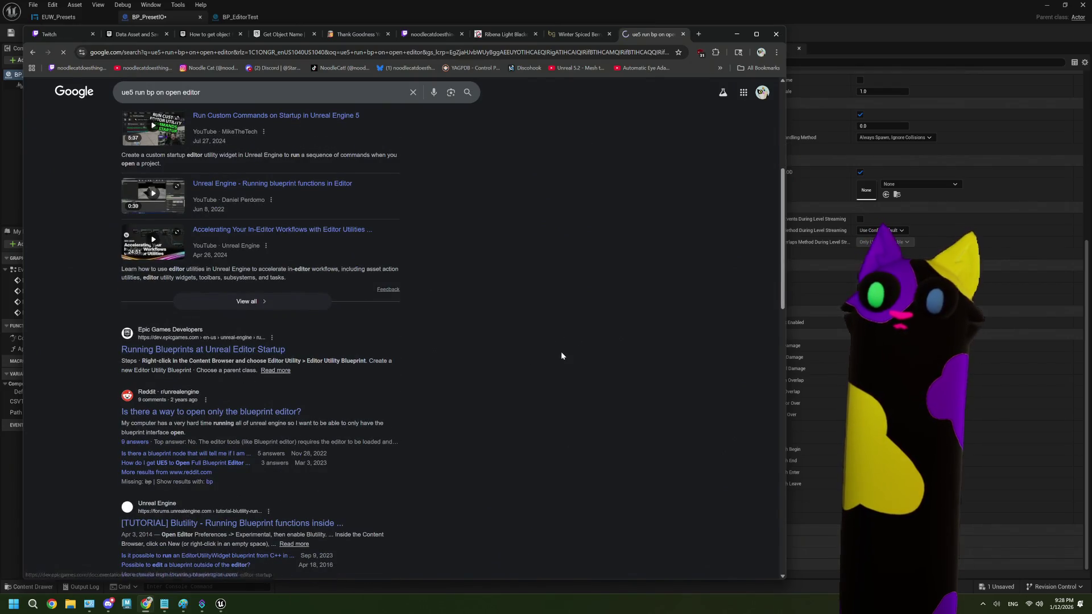
{"action": "scroll", "coordinate": [441, 370], "scroll_direction": "down", "scroll_amount": 7}
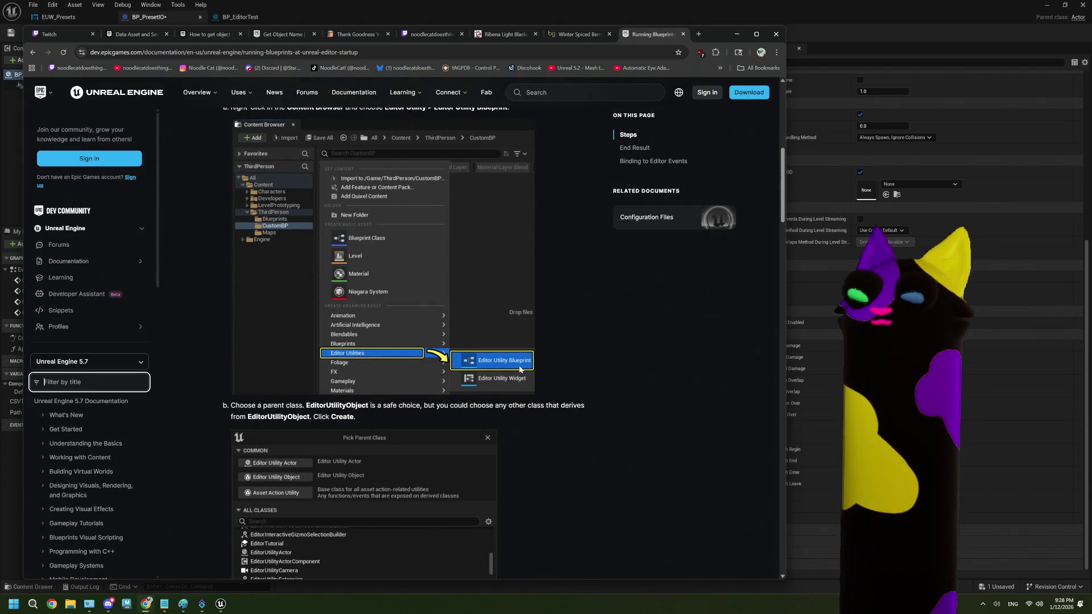
- Read through the editor-startup Editor Utility Blueprint steps, then switch back to Unreal with alt+Tab
{"action": "scroll", "coordinate": [519, 369], "scroll_direction": "down", "scroll_amount": 2}
{"action": "scroll", "coordinate": [519, 368], "scroll_direction": "down", "scroll_amount": 2}
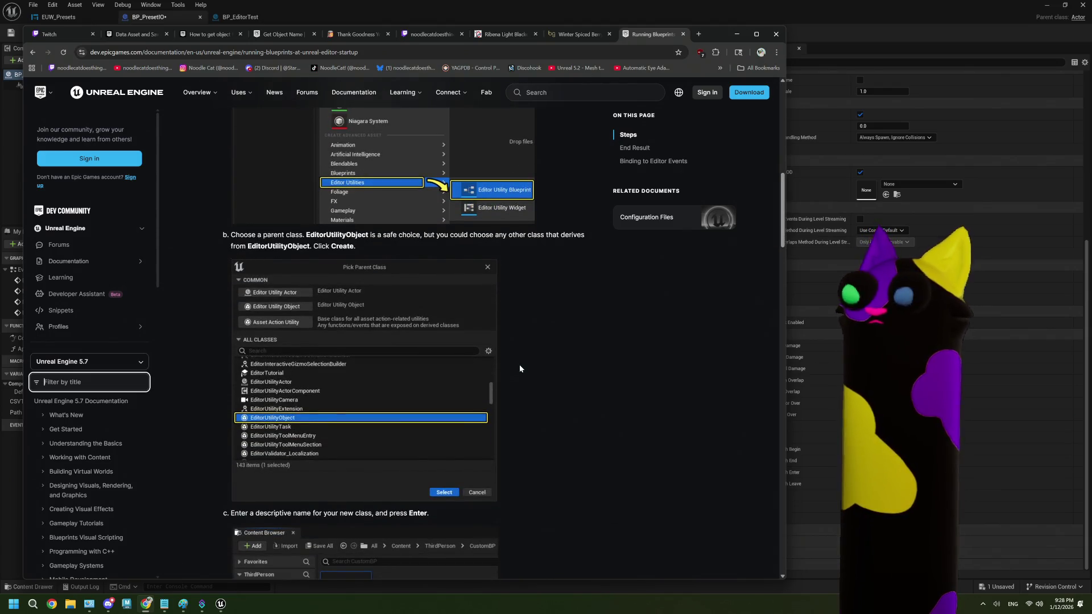
{"action": "scroll", "coordinate": [520, 368], "scroll_direction": "down", "scroll_amount": 9}
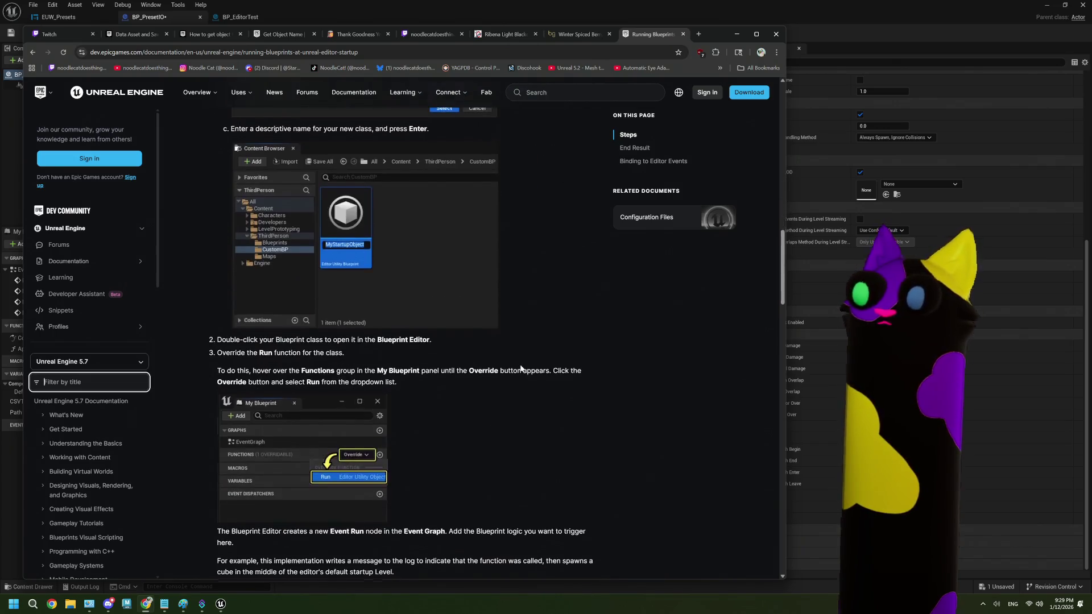
{"action": "scroll", "coordinate": [520, 368], "scroll_direction": "down", "scroll_amount": 3}
{"action": "scroll", "coordinate": [520, 368], "scroll_direction": "down", "scroll_amount": 6}
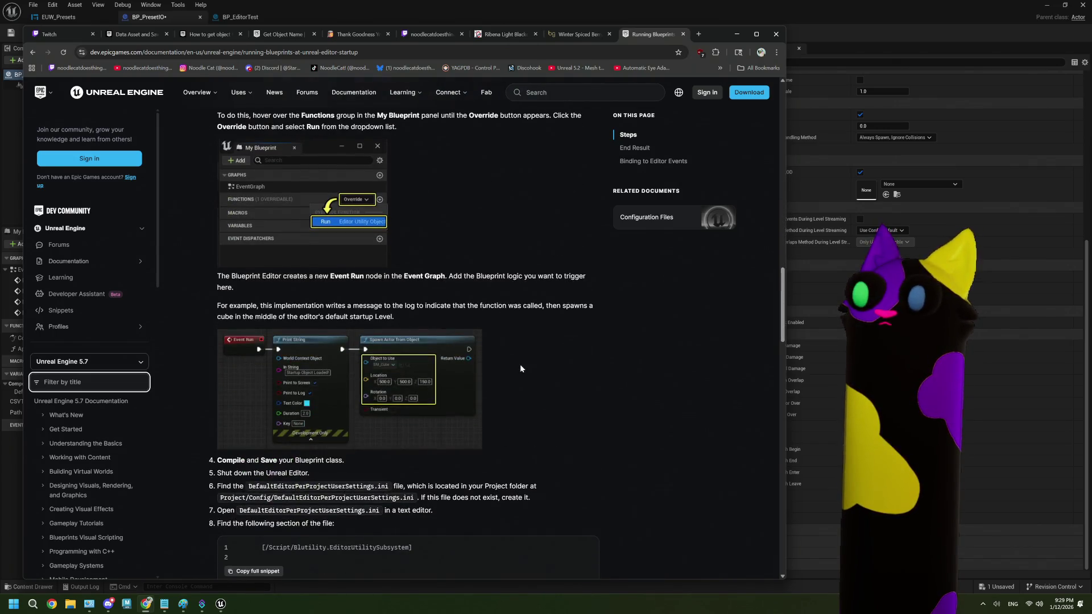
{"action": "scroll", "coordinate": [521, 367], "scroll_direction": "up", "scroll_amount": 5}
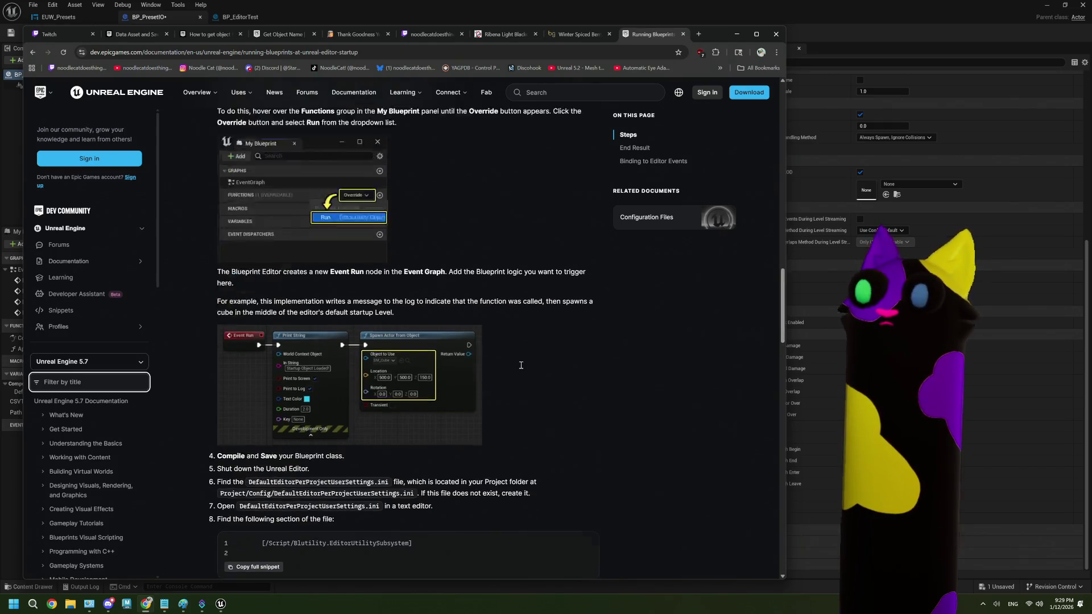
{"action": "scroll", "coordinate": [520, 364], "scroll_direction": "down", "scroll_amount": 1}
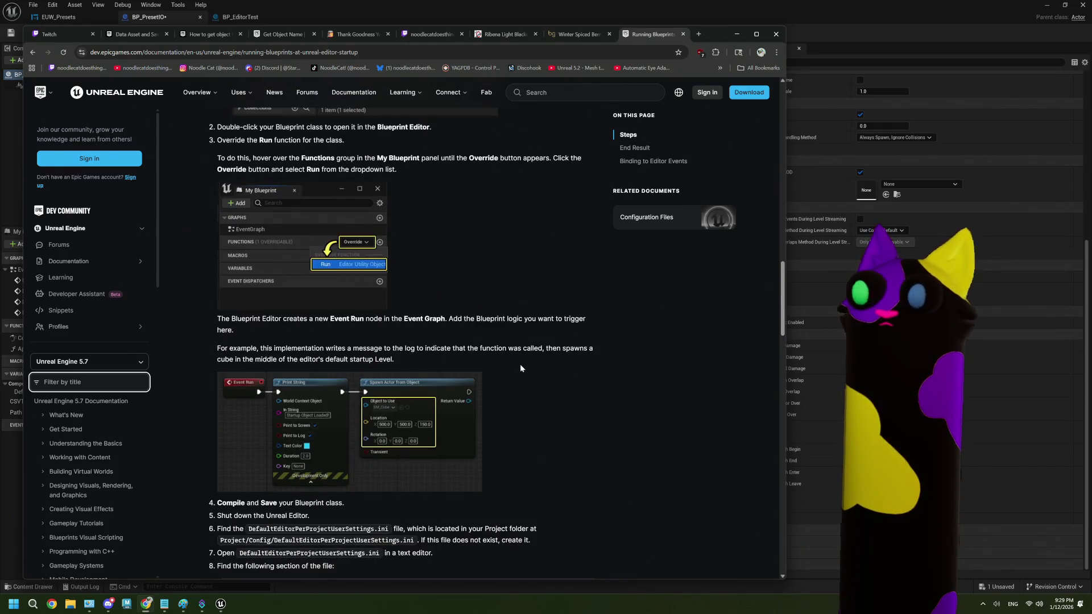
{"action": "scroll", "coordinate": [519, 364], "scroll_direction": "up", "scroll_amount": 7}
{"action": "key", "text": "alt+Tab"}
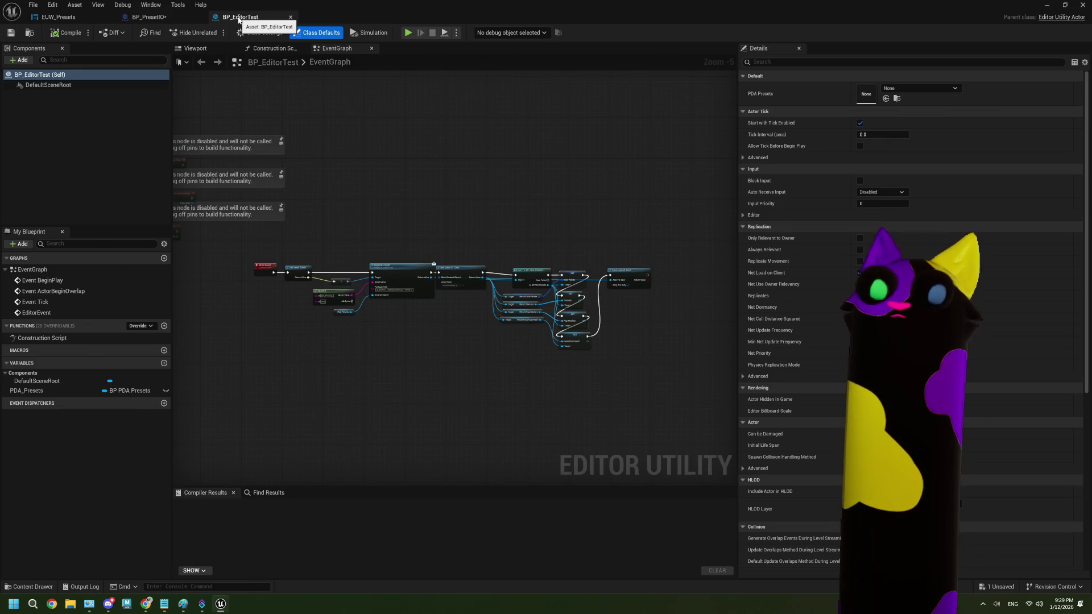
- Switch from BP_PresetIO to the BP_EditorTest graph, then bring the startup docs page forward
{"action": "scroll", "coordinate": [301, 224], "scroll_direction": "up", "scroll_amount": 3}
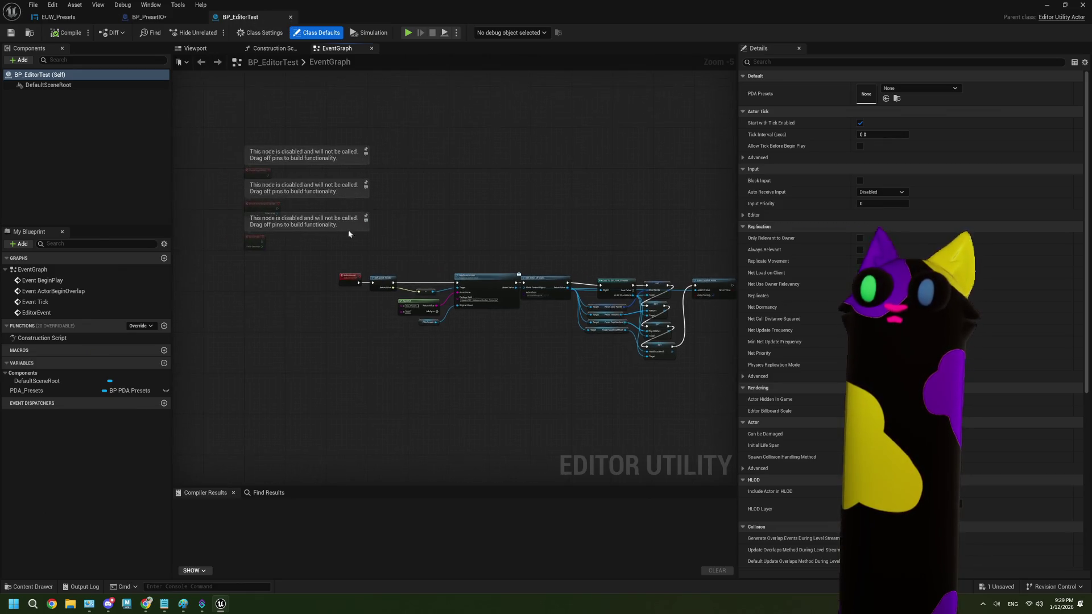
{"action": "scroll", "coordinate": [312, 229], "scroll_direction": "down", "scroll_amount": 3}
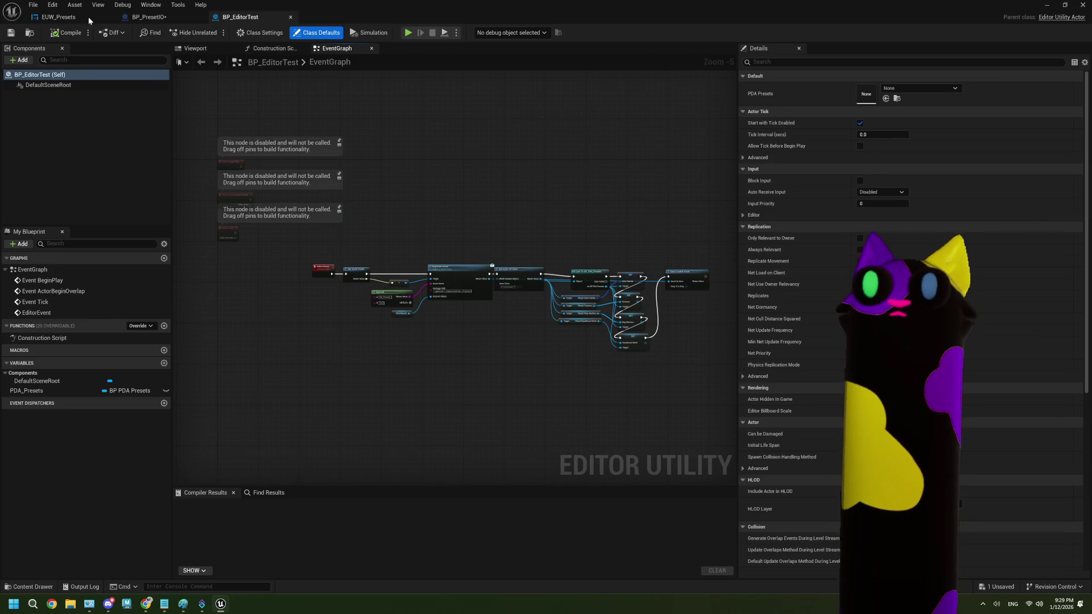
{"action": "left_click", "coordinate": [142, 19]}
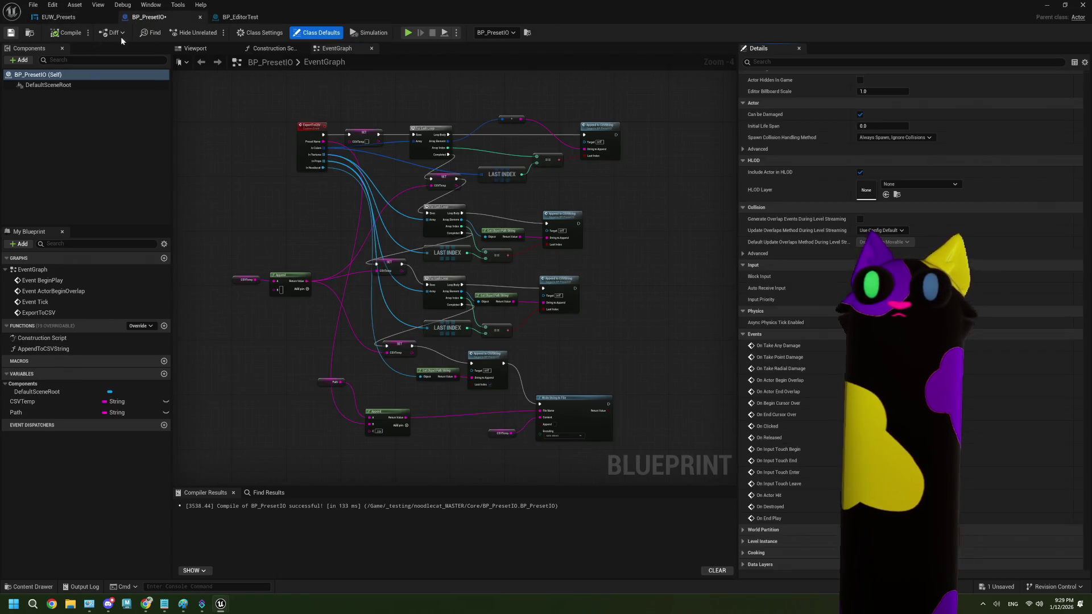
{"action": "left_click", "coordinate": [240, 17]}
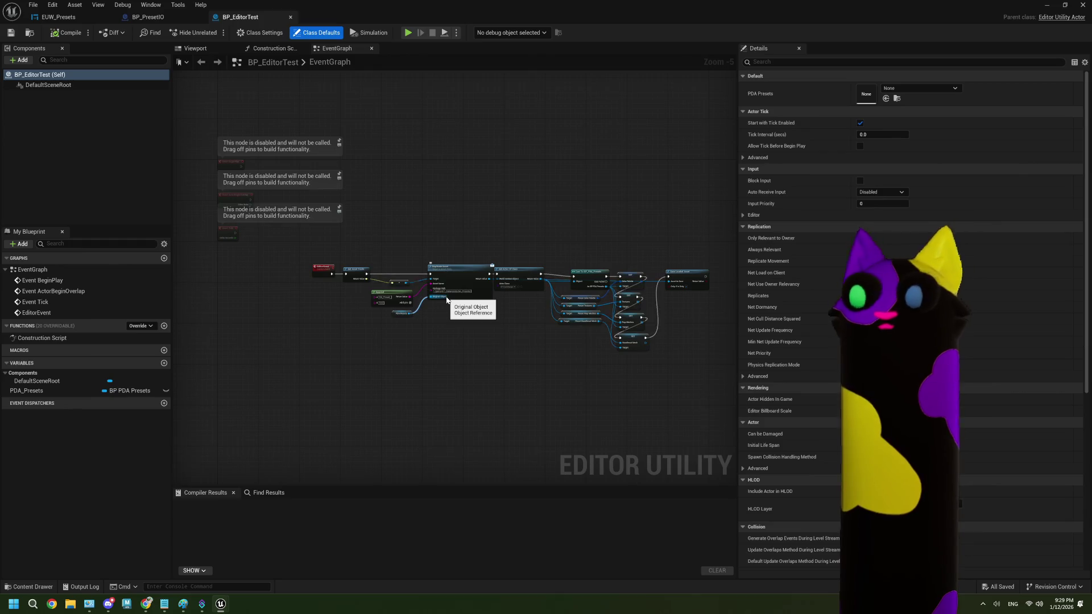
{"action": "mouse_move", "coordinate": [146, 606]}
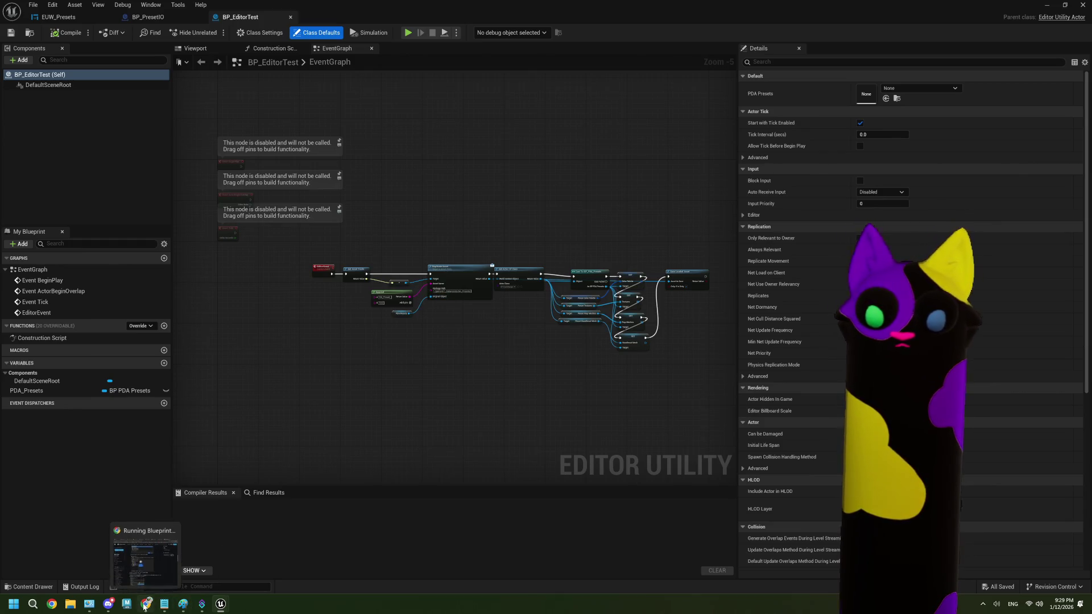
{"action": "left_click", "coordinate": [146, 560]}
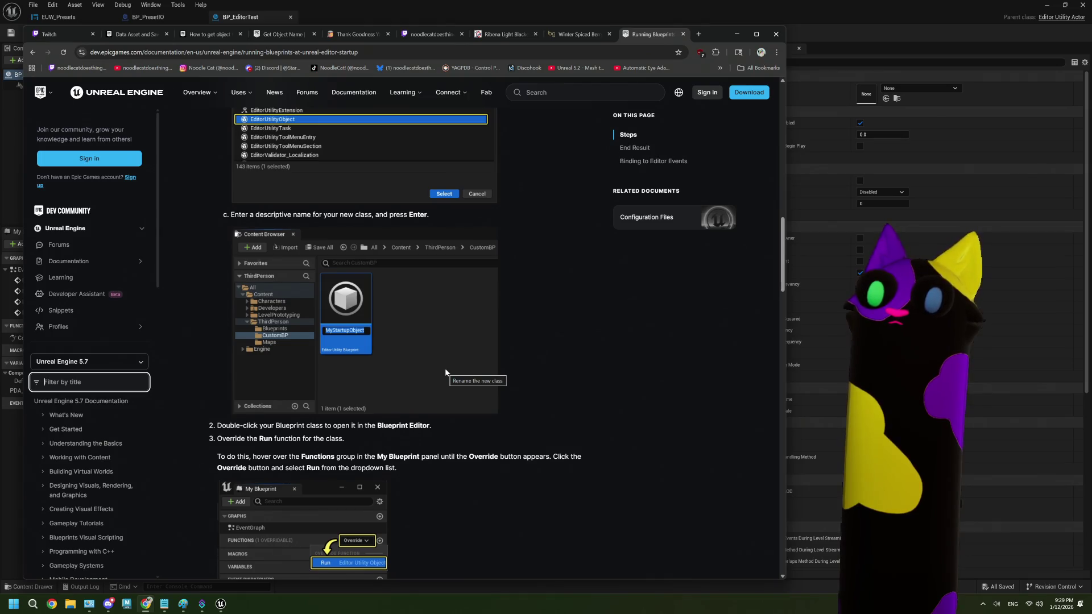
{"action": "scroll", "coordinate": [446, 371], "scroll_direction": "down", "scroll_amount": 3}
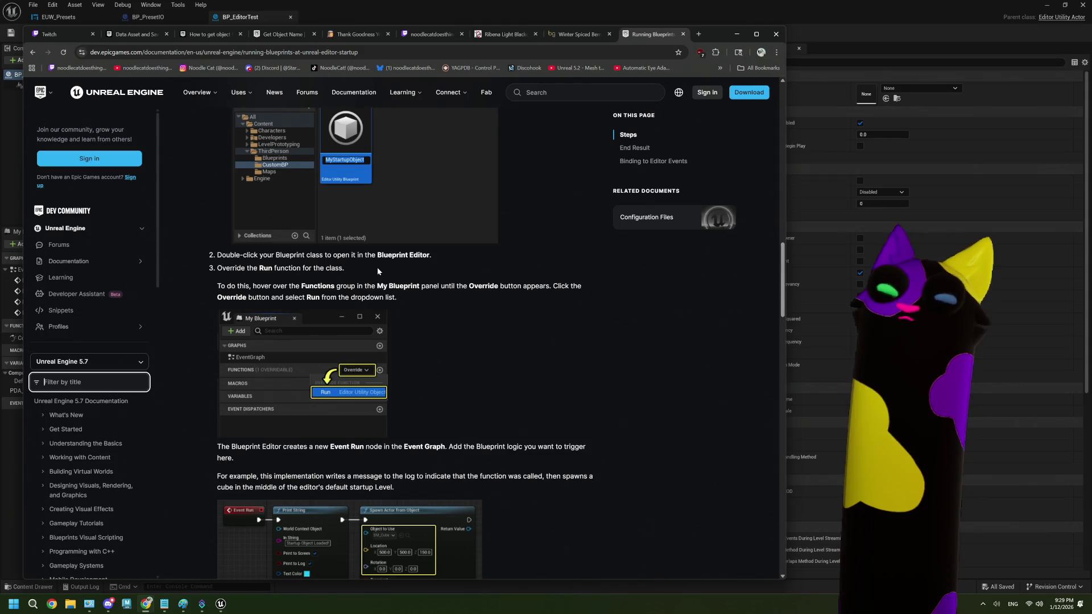
{"action": "scroll", "coordinate": [385, 278], "scroll_direction": "down", "scroll_amount": 1}
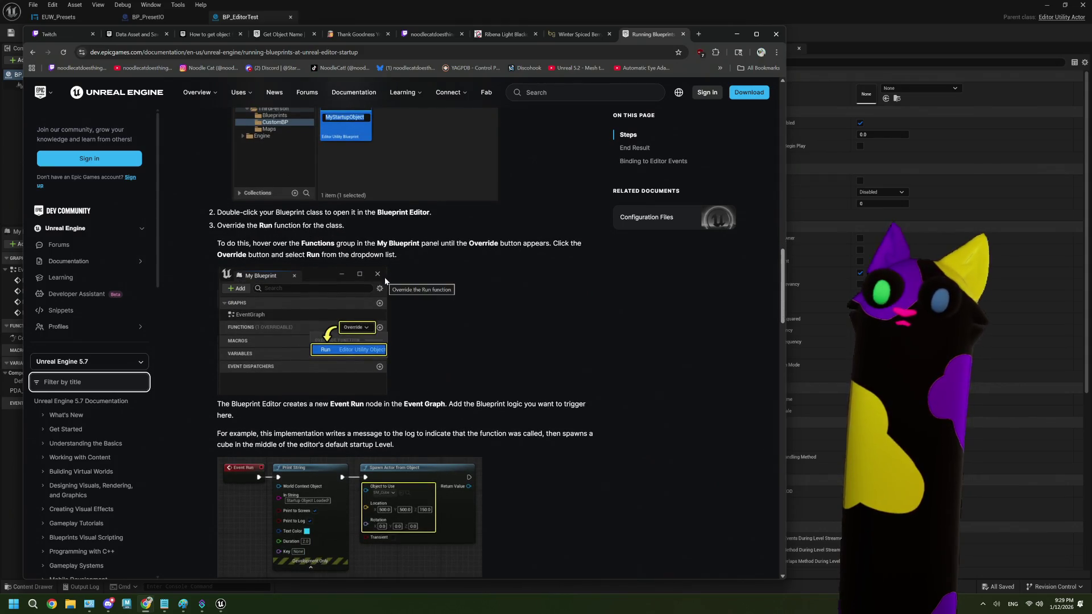
{"action": "scroll", "coordinate": [385, 281], "scroll_direction": "down", "scroll_amount": 1}
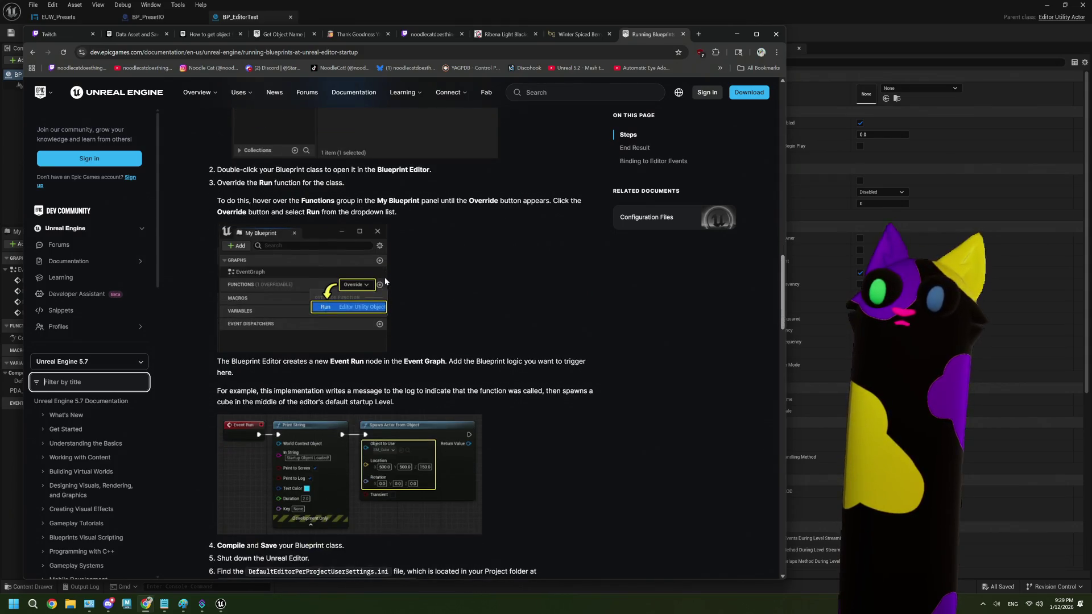
{"action": "left_click", "coordinate": [797, 16]}
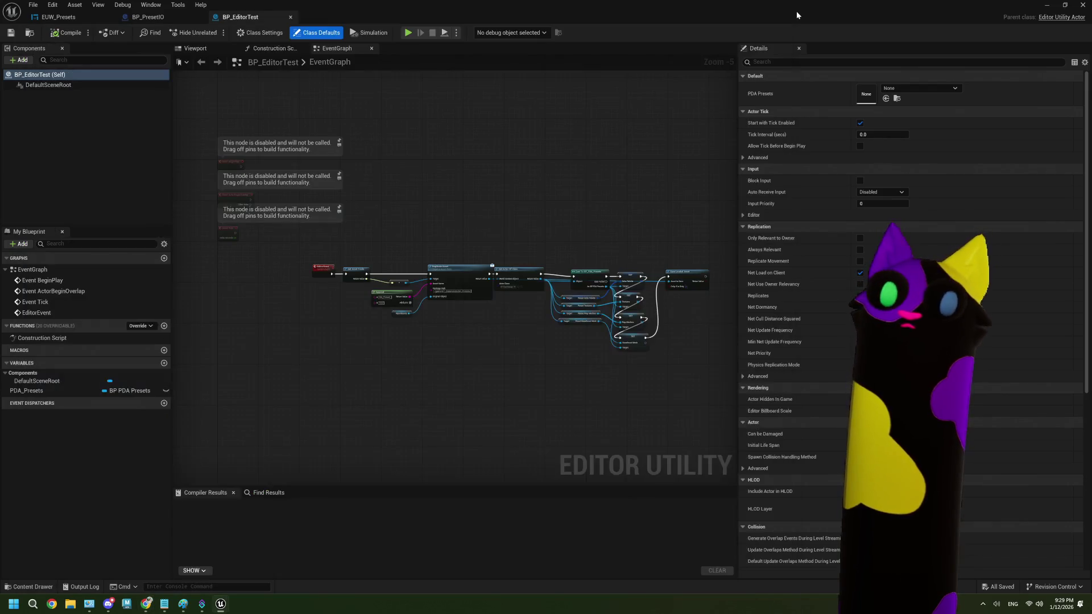
- Open the overridable functions list, checking the startup docs before returning to the editor
{"action": "left_click", "coordinate": [148, 327]}
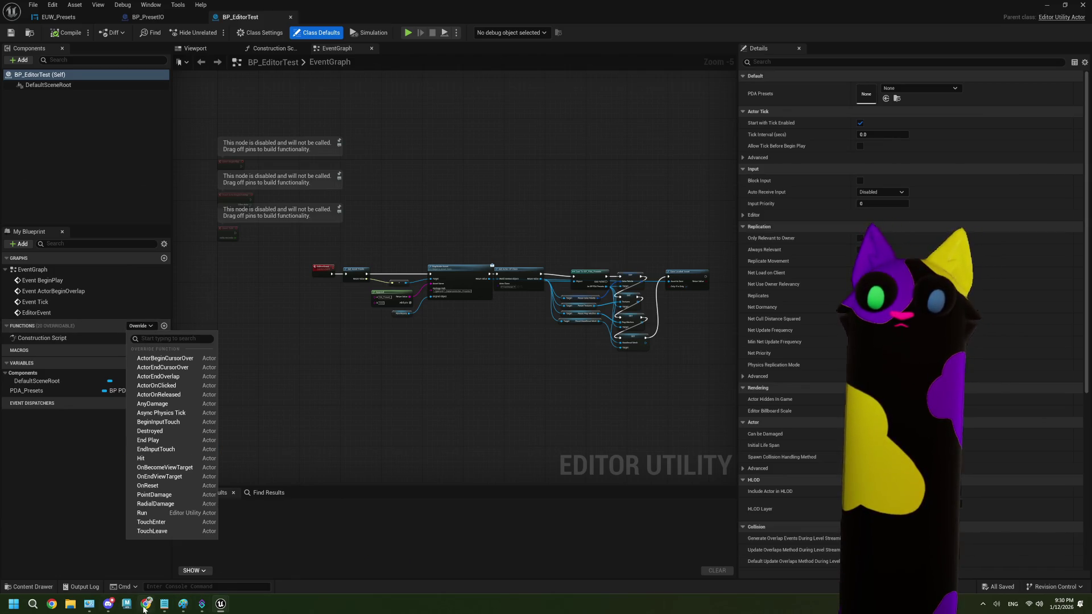
{"action": "left_click", "coordinate": [145, 605]}
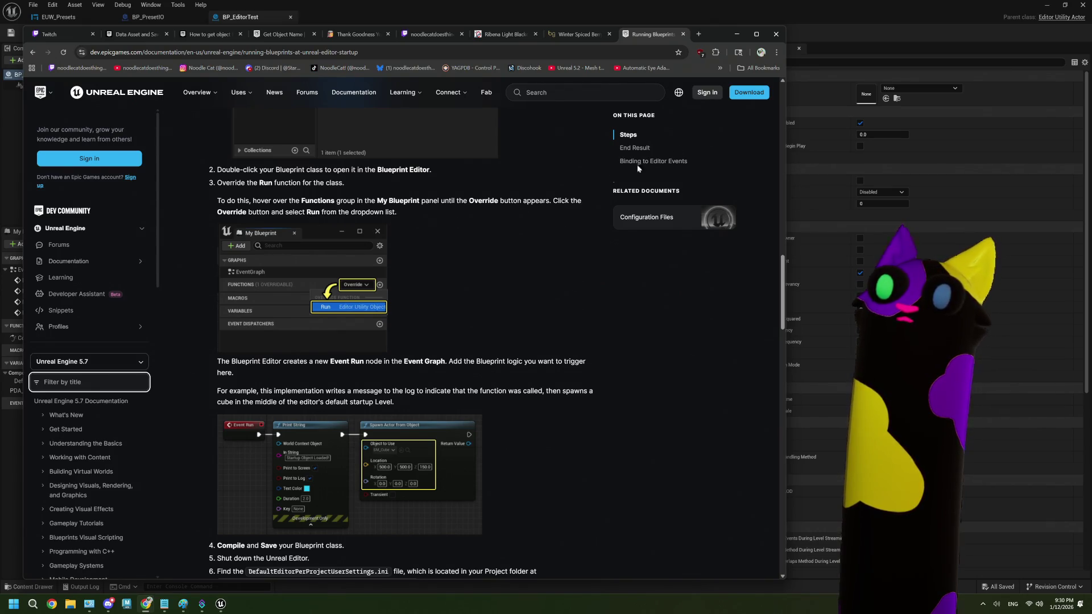
{"action": "scroll", "coordinate": [637, 165], "scroll_direction": "down", "scroll_amount": 2}
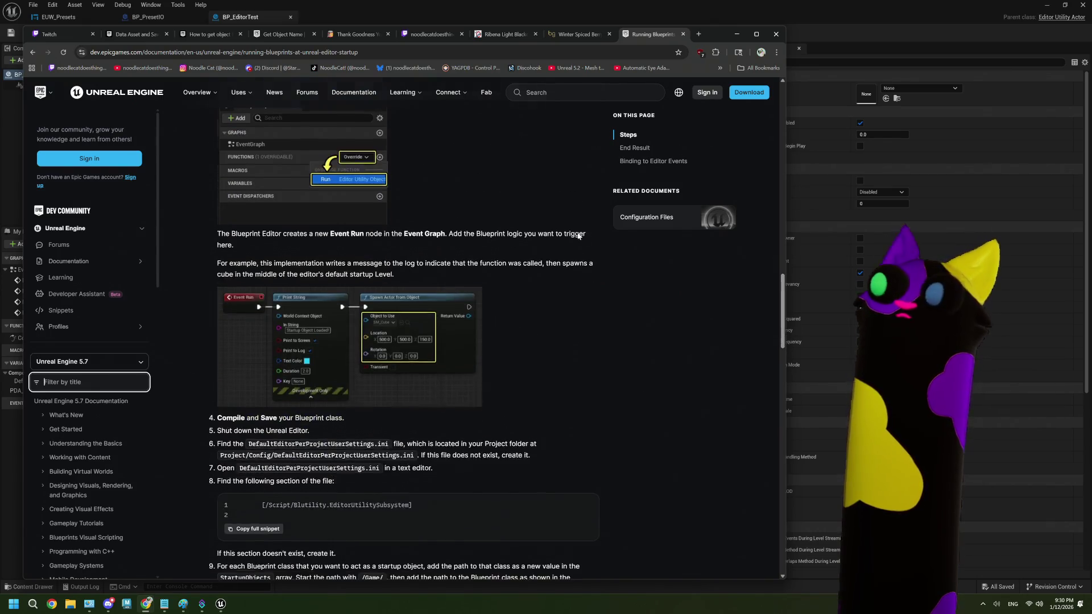
{"action": "left_click", "coordinate": [736, 35]}
- Override Run to add an Event Run node, compile BP_EditorTest, and return to the docs
{"action": "left_click", "coordinate": [133, 326]}
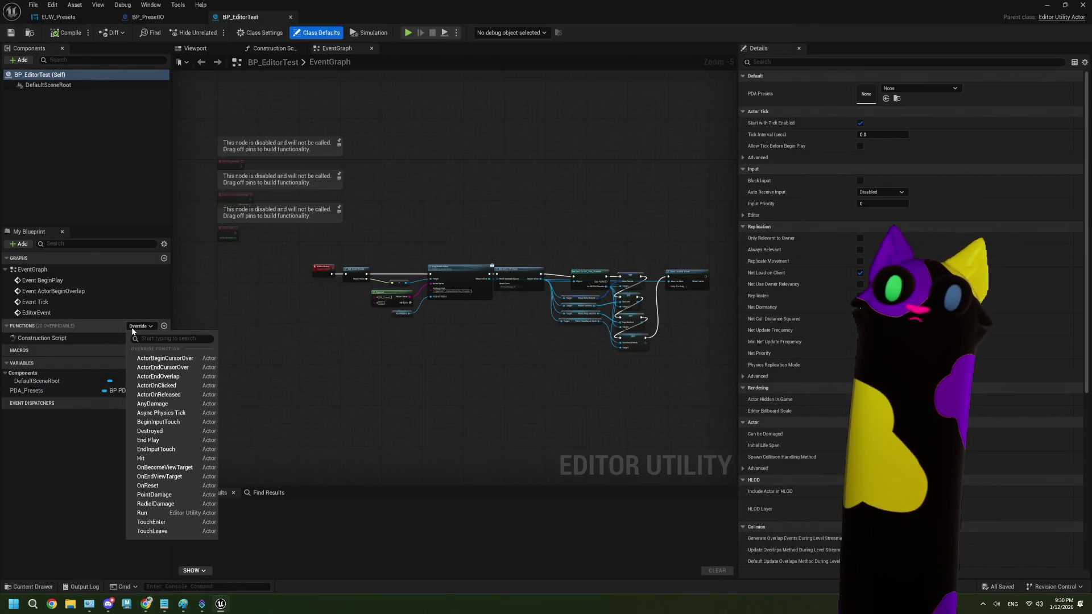
{"action": "left_click", "coordinate": [181, 514]}
{"action": "scroll", "coordinate": [389, 328], "scroll_direction": "down", "scroll_amount": 6}
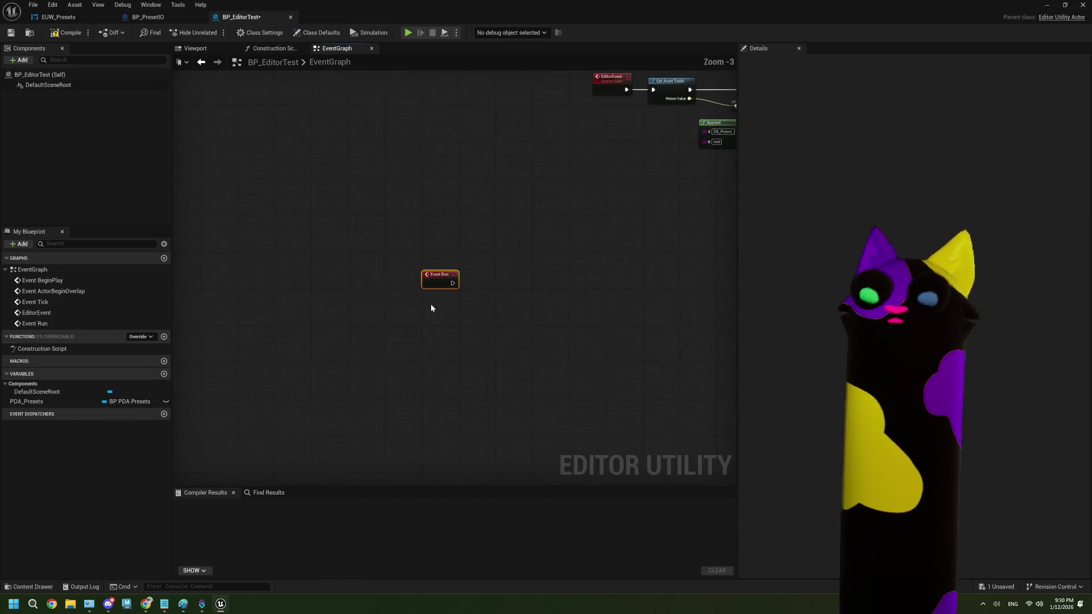
{"action": "left_click", "coordinate": [50, 36]}
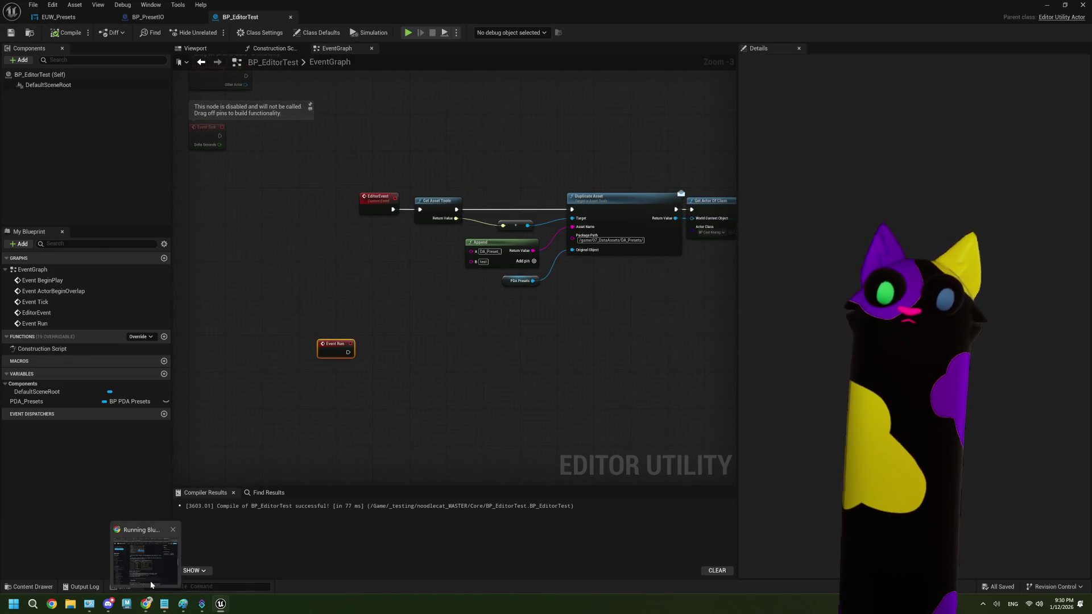
{"action": "left_click", "coordinate": [151, 585]}
{"action": "scroll", "coordinate": [513, 377], "scroll_direction": "down", "scroll_amount": 2}
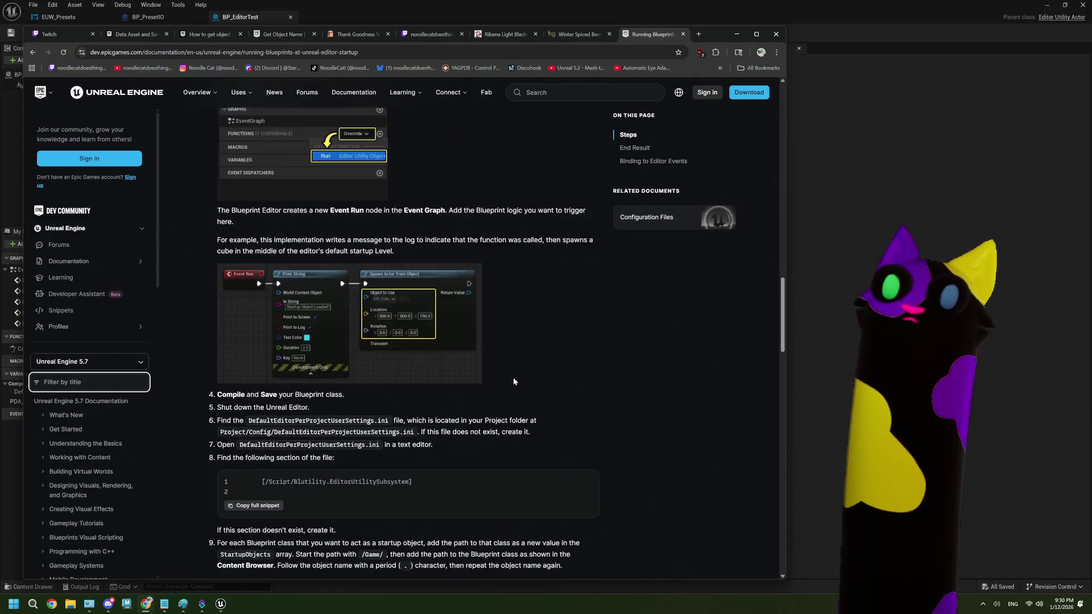
{"action": "scroll", "coordinate": [514, 378], "scroll_direction": "down", "scroll_amount": 2}
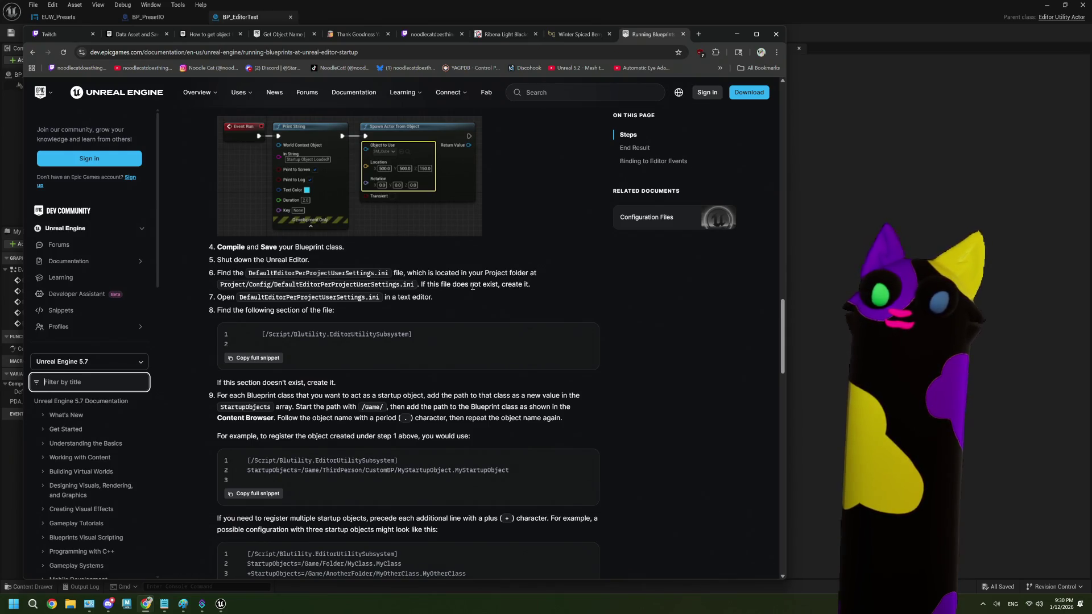
{"action": "scroll", "coordinate": [472, 286], "scroll_direction": "down", "scroll_amount": 1}
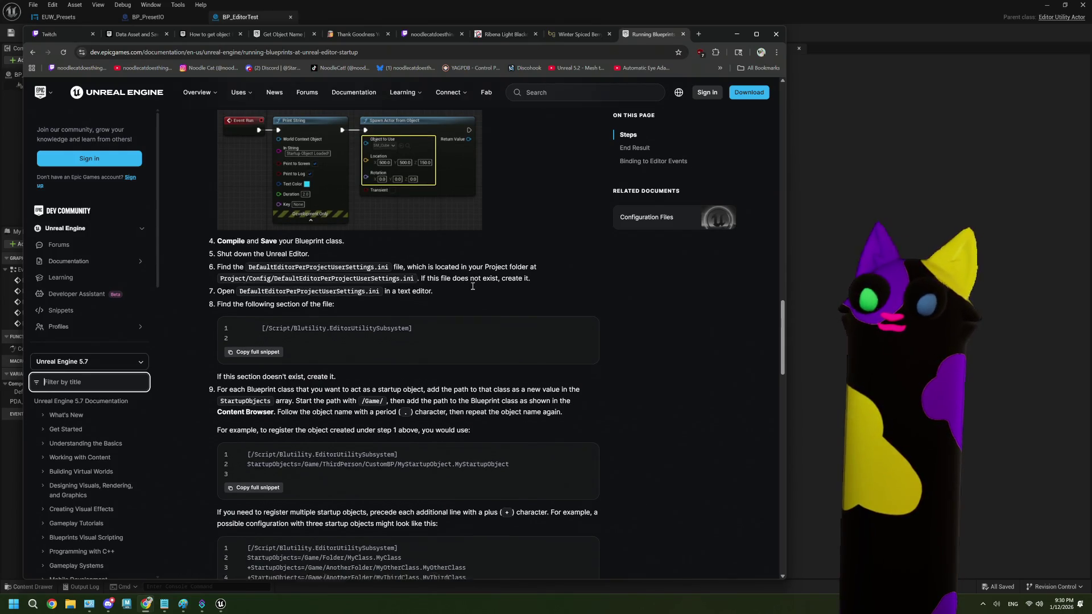
{"action": "scroll", "coordinate": [472, 287], "scroll_direction": "down", "scroll_amount": 1}
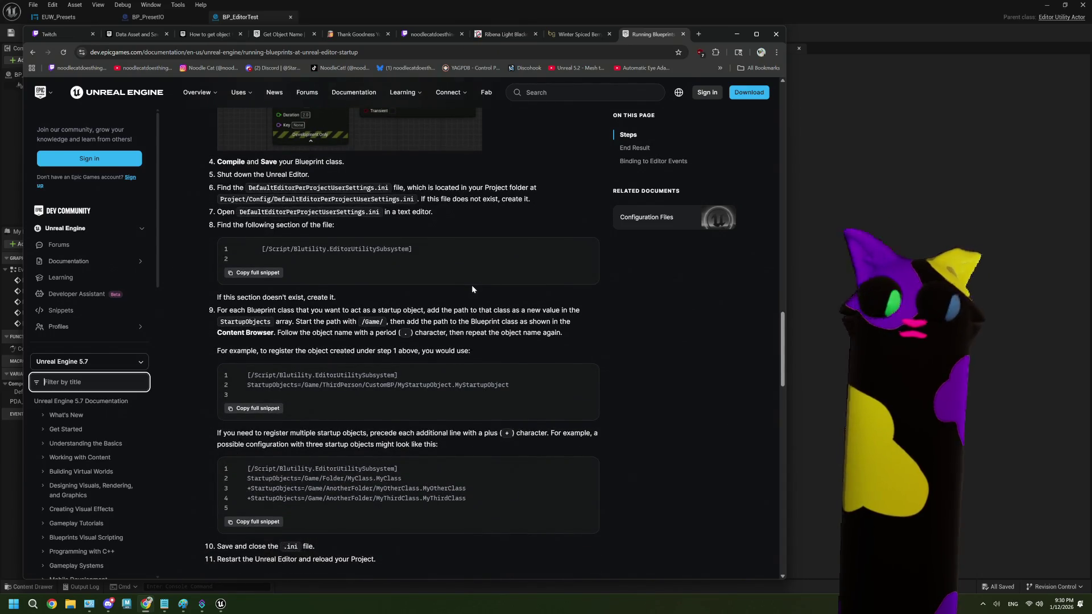
{"action": "scroll", "coordinate": [472, 289], "scroll_direction": "down", "scroll_amount": 7}
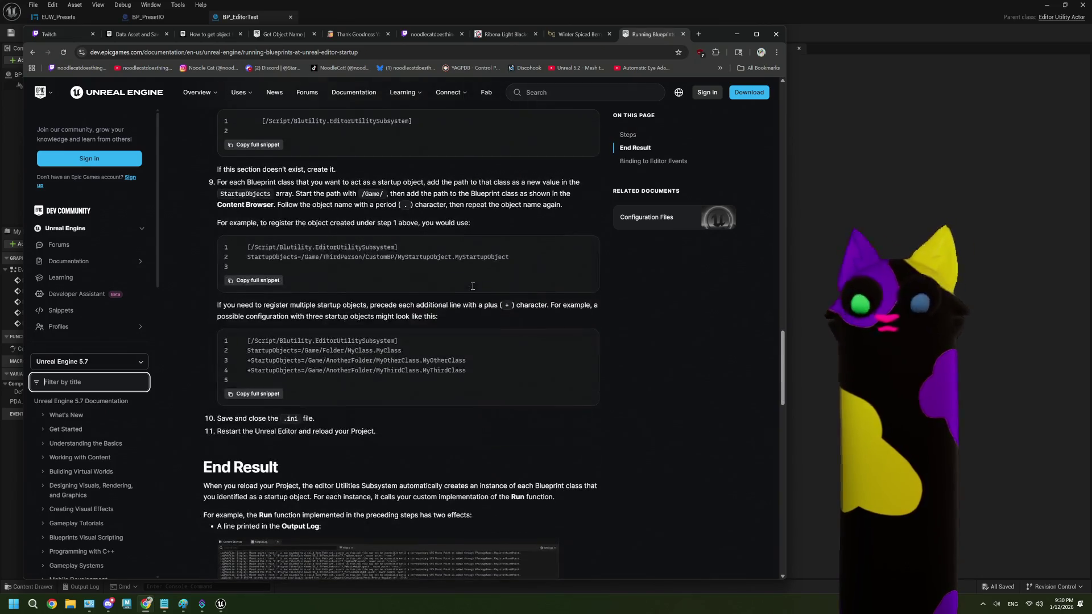
{"action": "scroll", "coordinate": [472, 289], "scroll_direction": "down", "scroll_amount": 6}
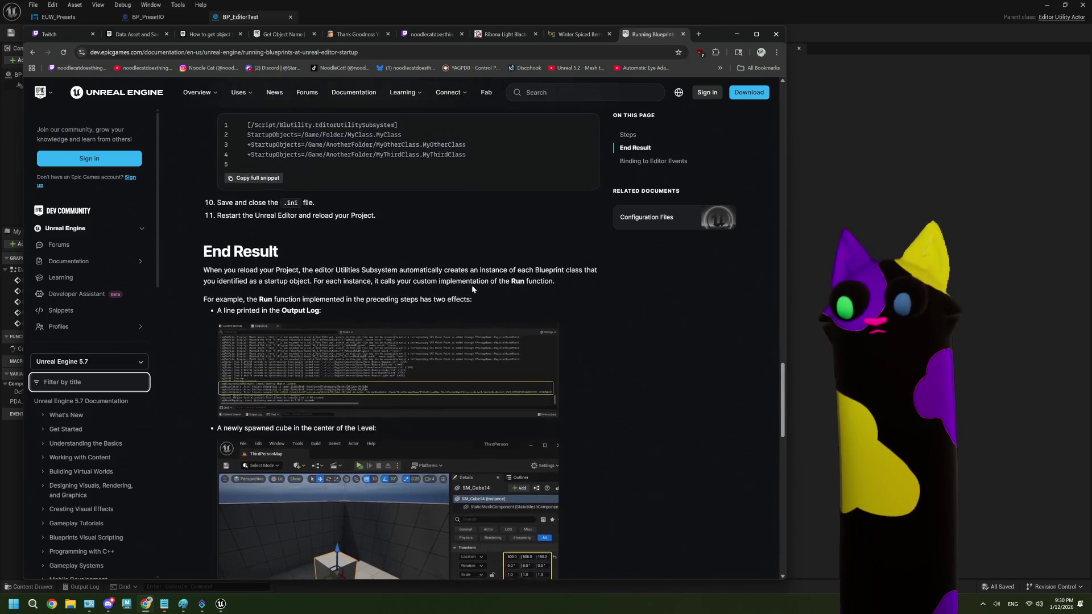
{"action": "scroll", "coordinate": [472, 288], "scroll_direction": "down", "scroll_amount": 5}
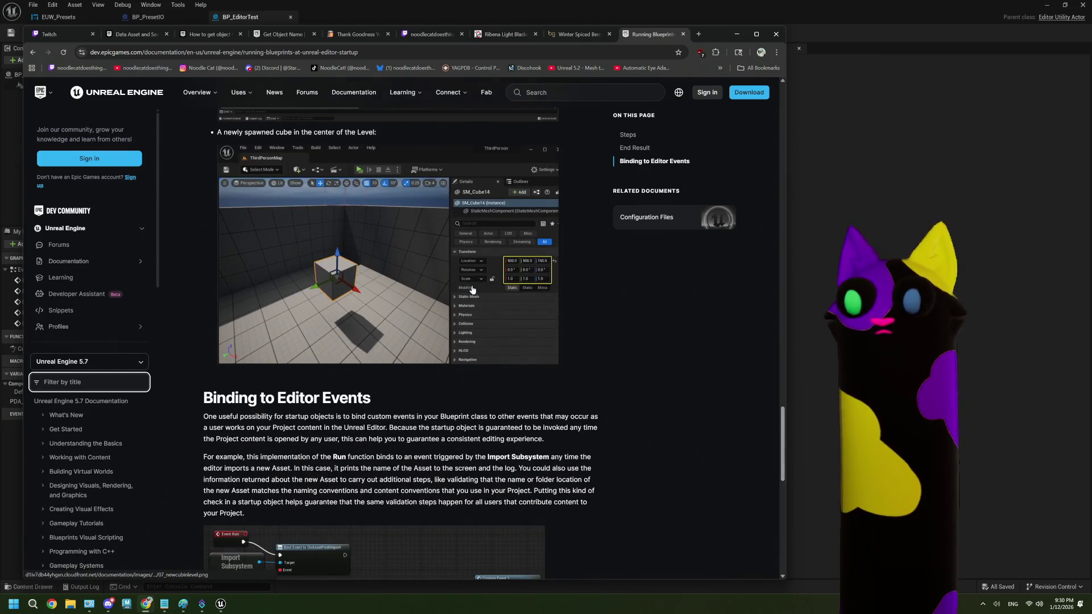
{"action": "scroll", "coordinate": [472, 289], "scroll_direction": "down", "scroll_amount": 1}
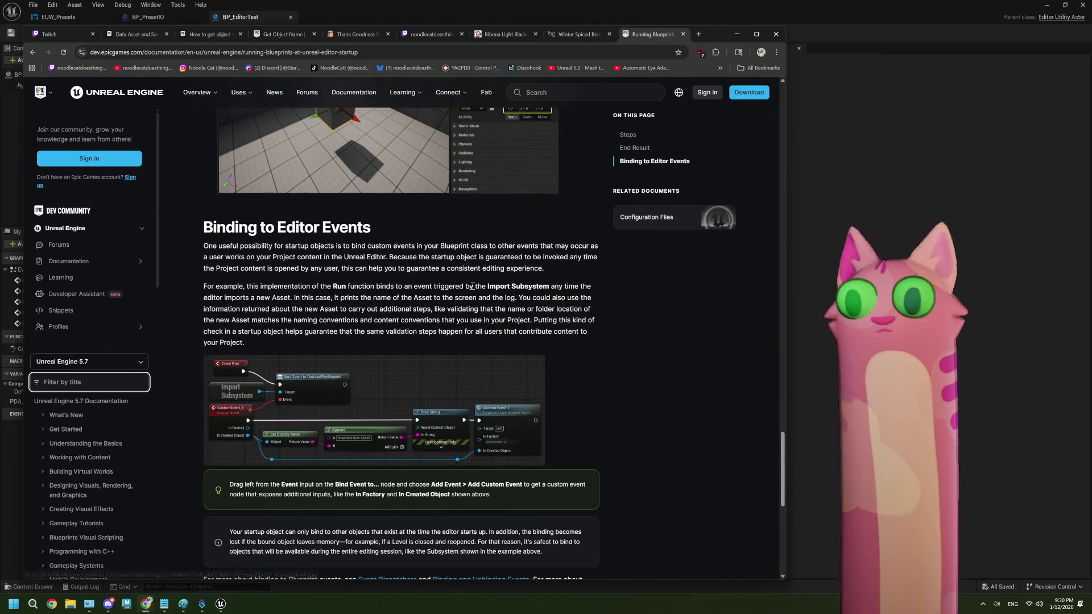
{"action": "scroll", "coordinate": [472, 288], "scroll_direction": "down", "scroll_amount": 2}
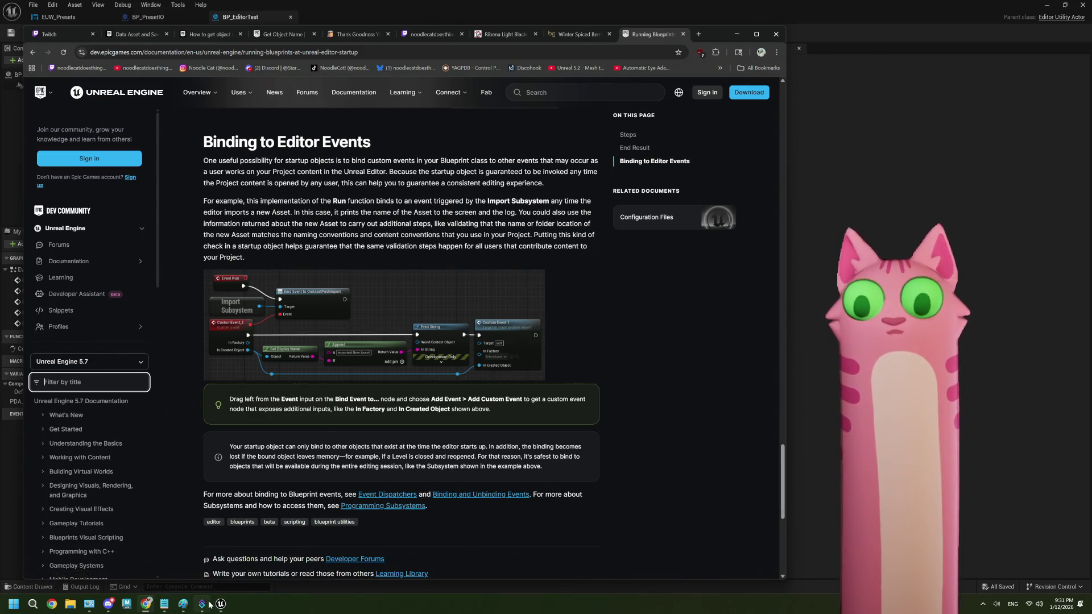
{"action": "mouse_move", "coordinate": [172, 608]}
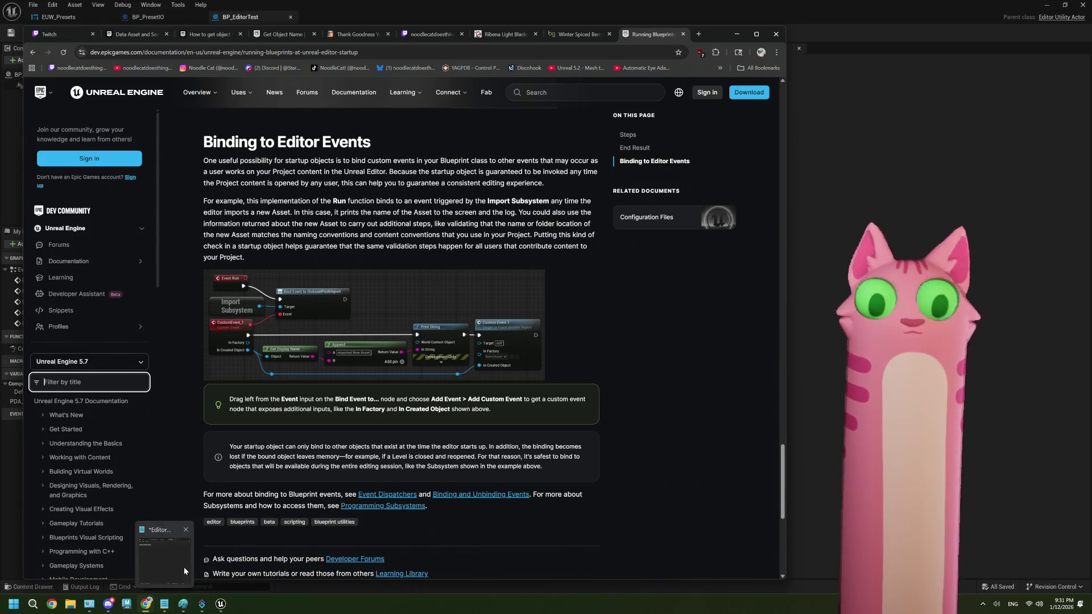
- Look over the class notes and ThePlan.txt to-do list in Notepad, then return to Unreal
{"action": "left_click", "coordinate": [183, 567]}
{"action": "left_click_drag", "start_coordinate": [360, 290], "coordinate": [380, 257]}
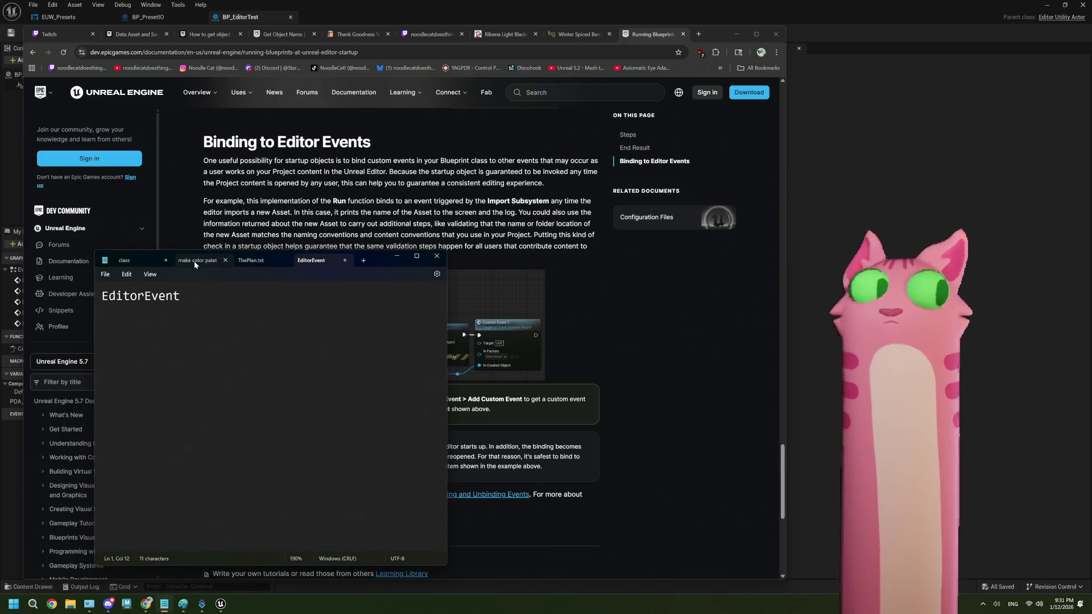
{"action": "left_click", "coordinate": [169, 262]}
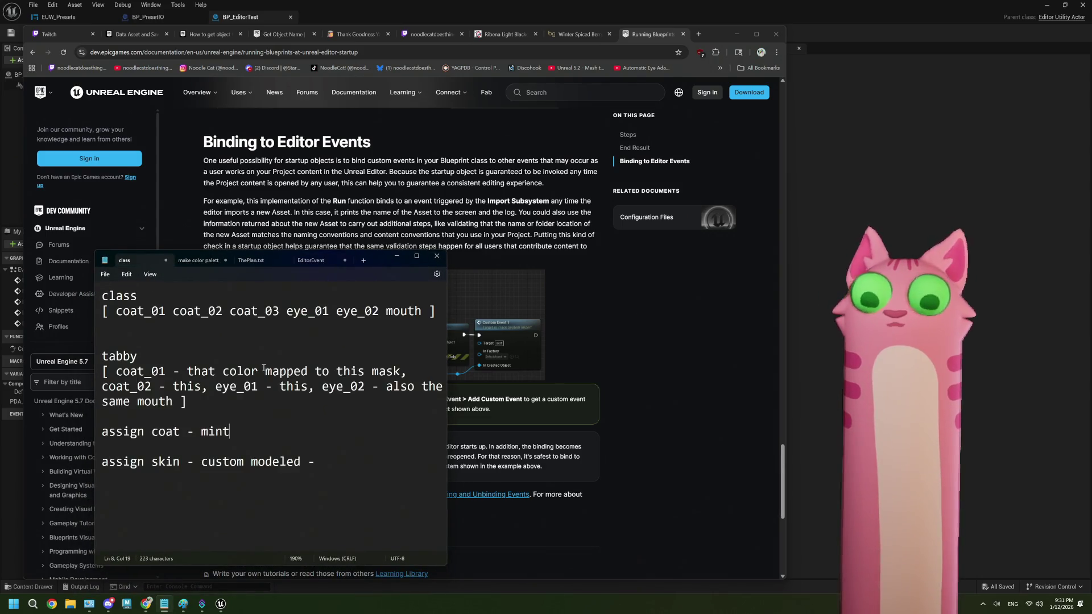
{"action": "left_click", "coordinate": [251, 260]}
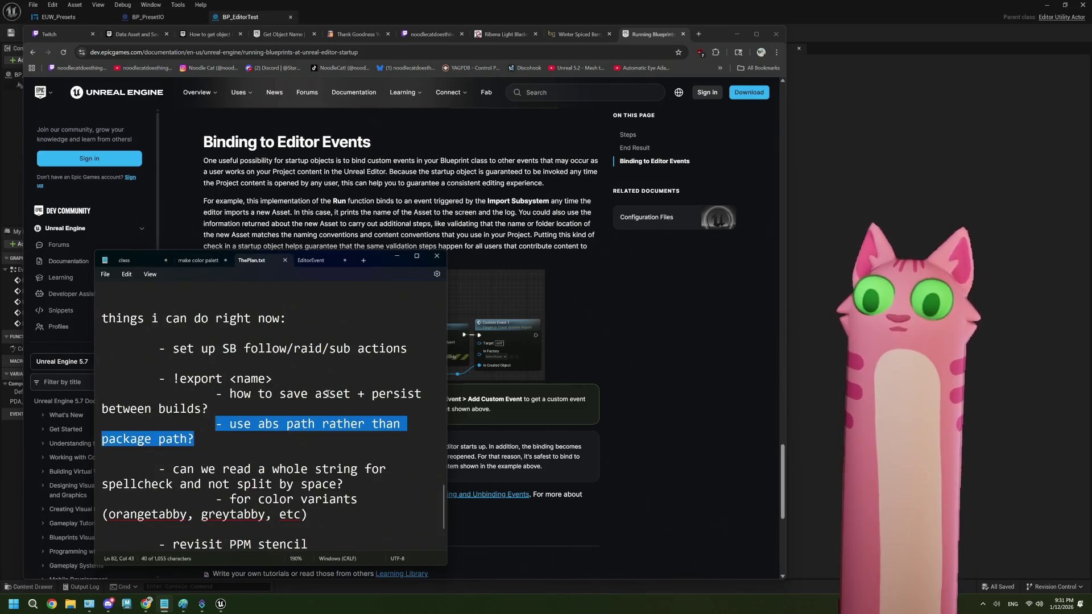
{"action": "scroll", "coordinate": [318, 404], "scroll_direction": "down", "scroll_amount": 2}
{"action": "left_click", "coordinate": [324, 453]}
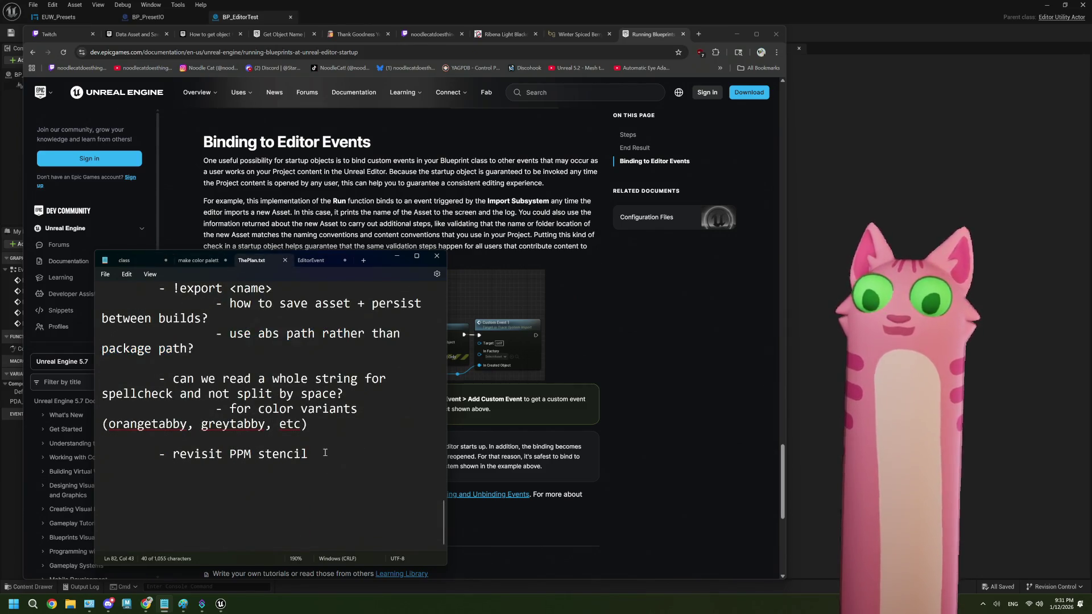
{"action": "scroll", "coordinate": [325, 453], "scroll_direction": "up", "scroll_amount": 10}
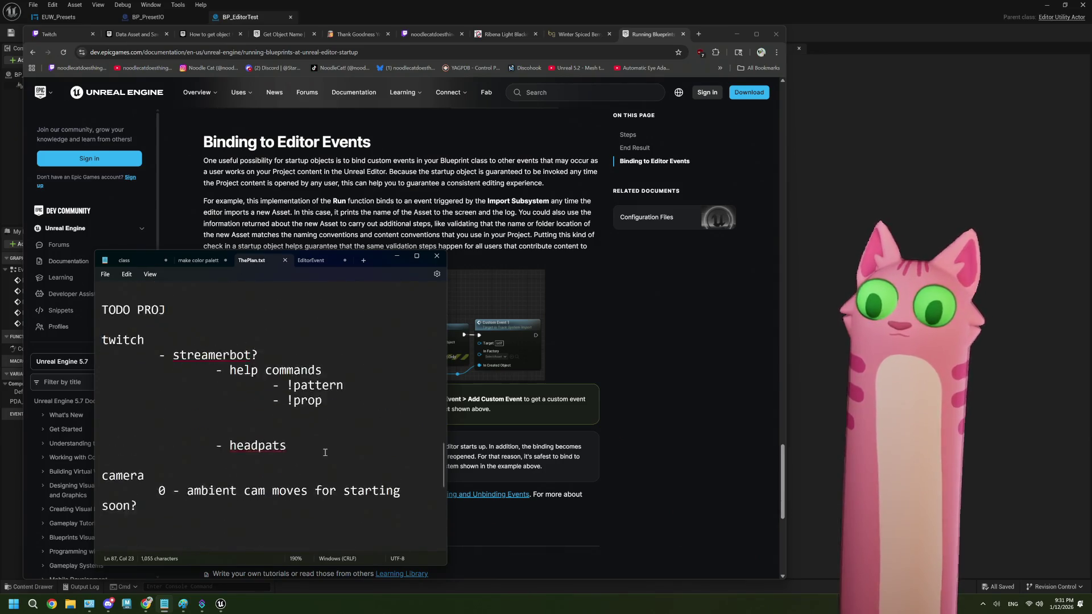
{"action": "left_click", "coordinate": [1003, 213]}
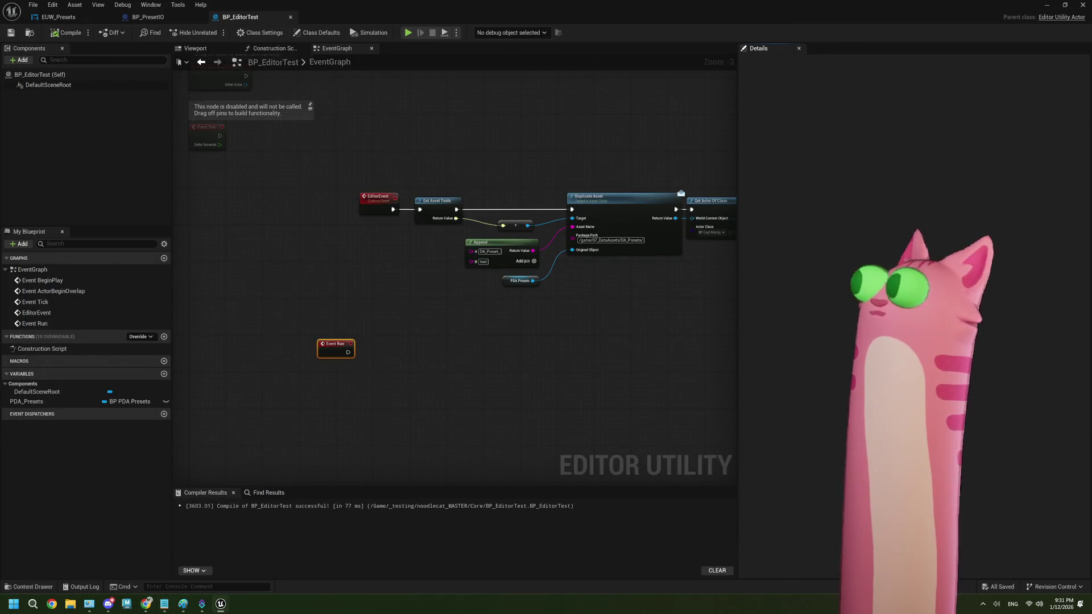
- Bring the Noodlecat_Env level editor to the front and browse from the BFL folder up to Core
{"action": "left_click_drag", "start_coordinate": [1046, 6], "coordinate": [1049, 25]}
{"action": "left_click", "coordinate": [1033, 14]}
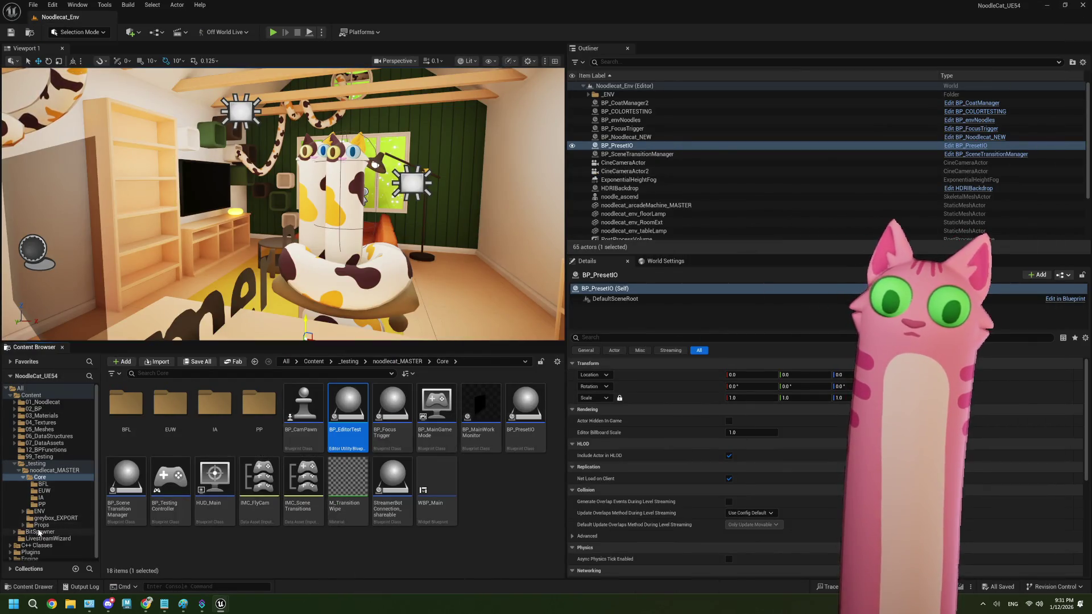
{"action": "left_click", "coordinate": [49, 484]}
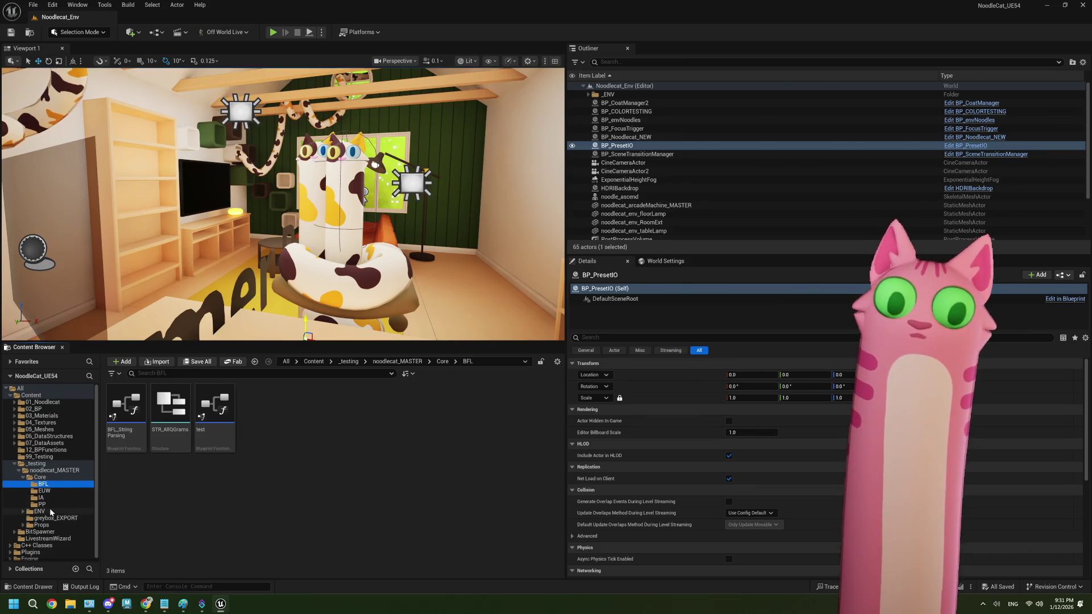
{"action": "left_click", "coordinate": [39, 477]}
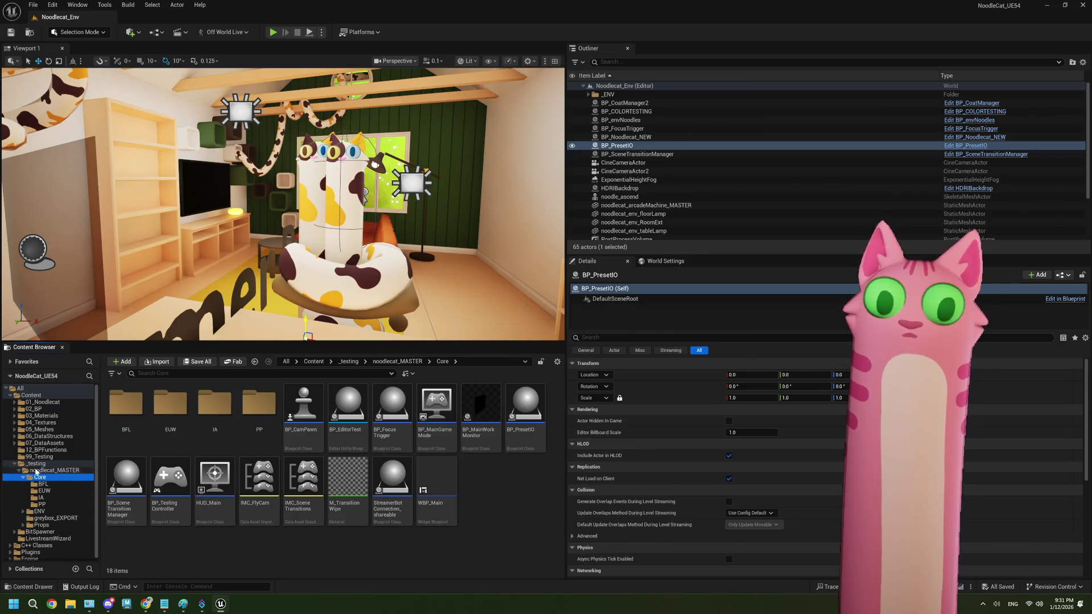
- Change BP_Noodlecat_NEW's AscendedTransform default rotation, compile the blueprint and close it
{"action": "left_click", "coordinate": [53, 470]}
{"action": "double_click", "coordinate": [391, 406]}
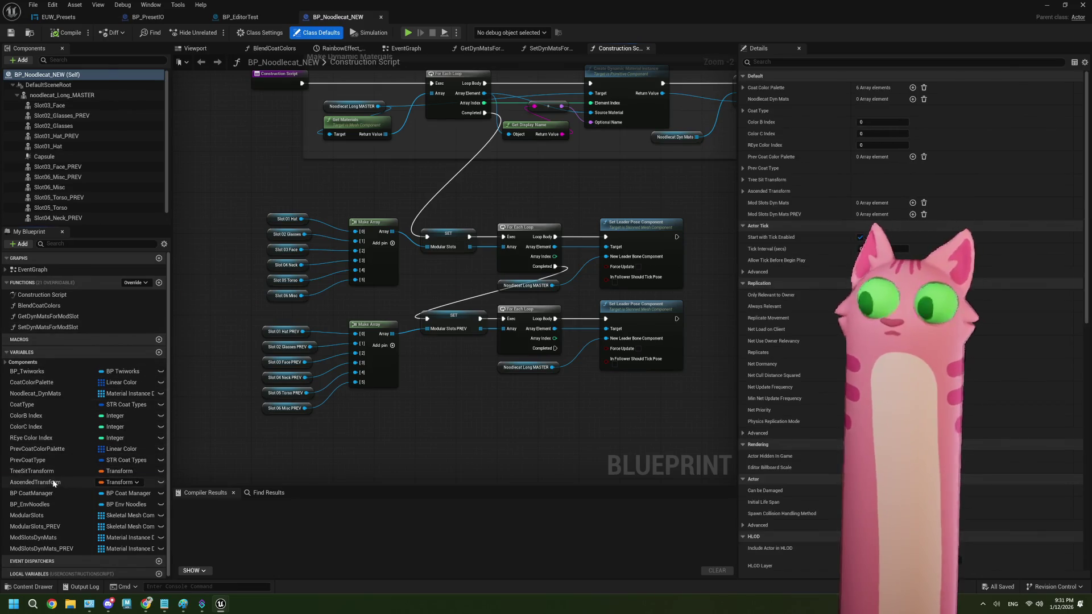
{"action": "left_click", "coordinate": [35, 481]}
{"action": "left_click", "coordinate": [1003, 267]}
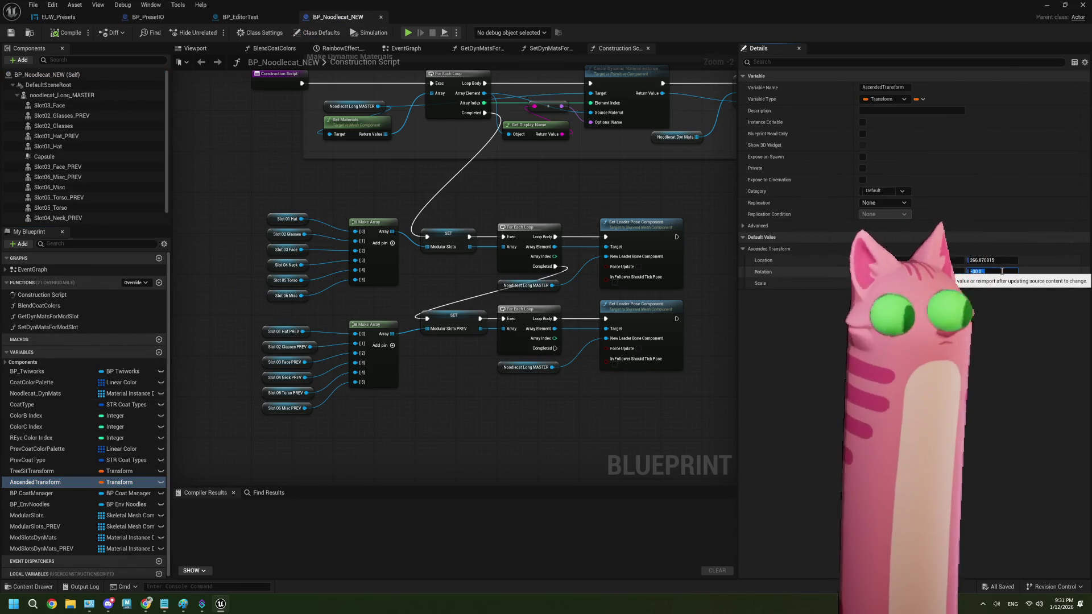
{"action": "type", "text": "0"}
{"action": "left_click", "coordinate": [709, 413]}
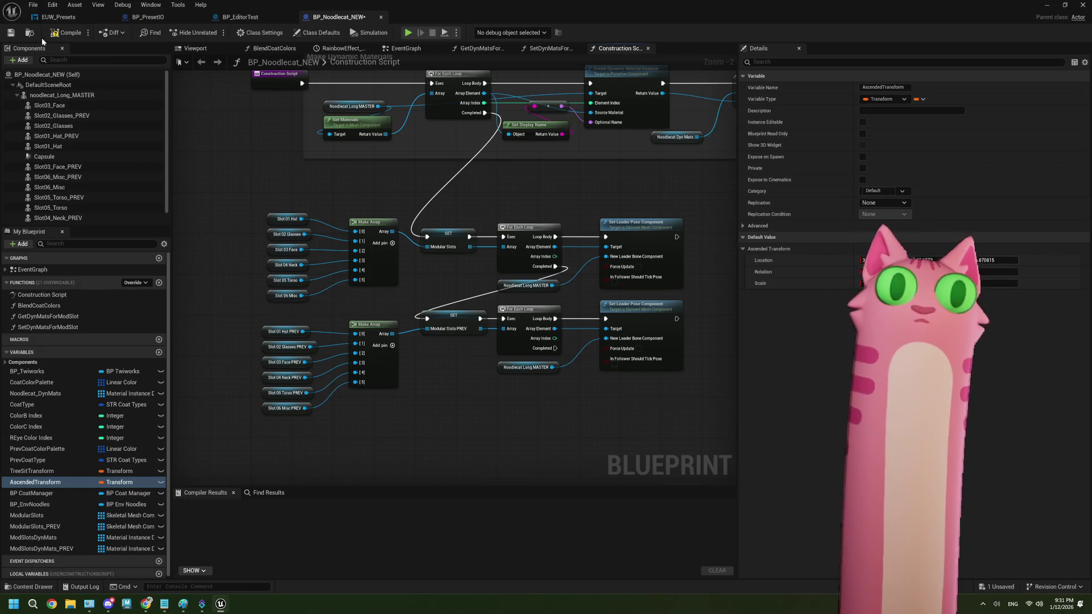
{"action": "left_click", "coordinate": [45, 34]}
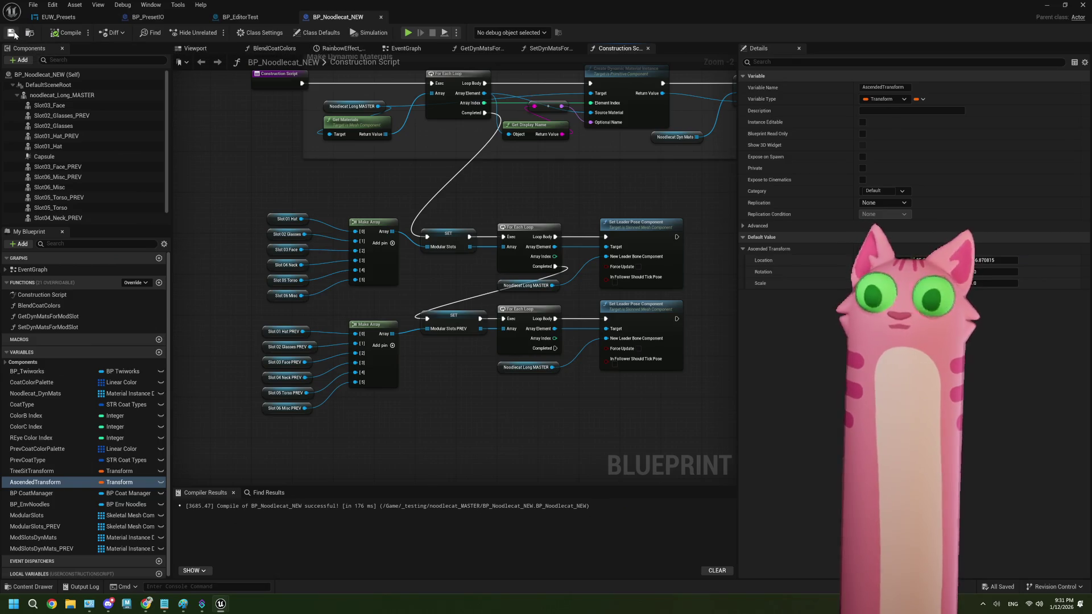
{"action": "left_click", "coordinate": [382, 17]}
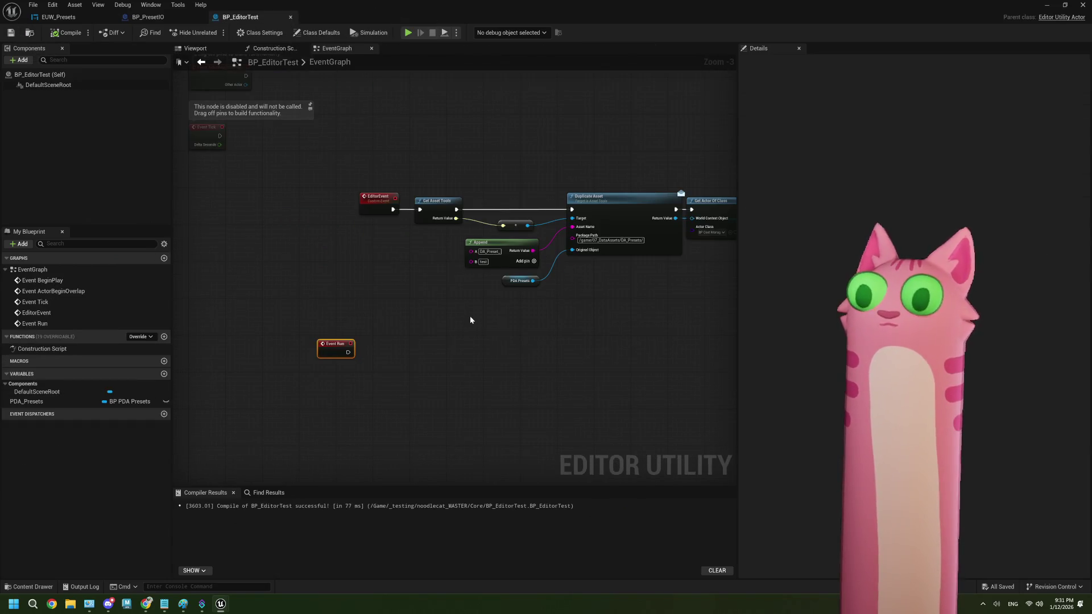
- Pan around BP_EditorTest's event graph, then move through BP_PresetIO to the EUW_Presets graph
{"action": "scroll", "coordinate": [413, 364], "scroll_direction": "up", "scroll_amount": 1}
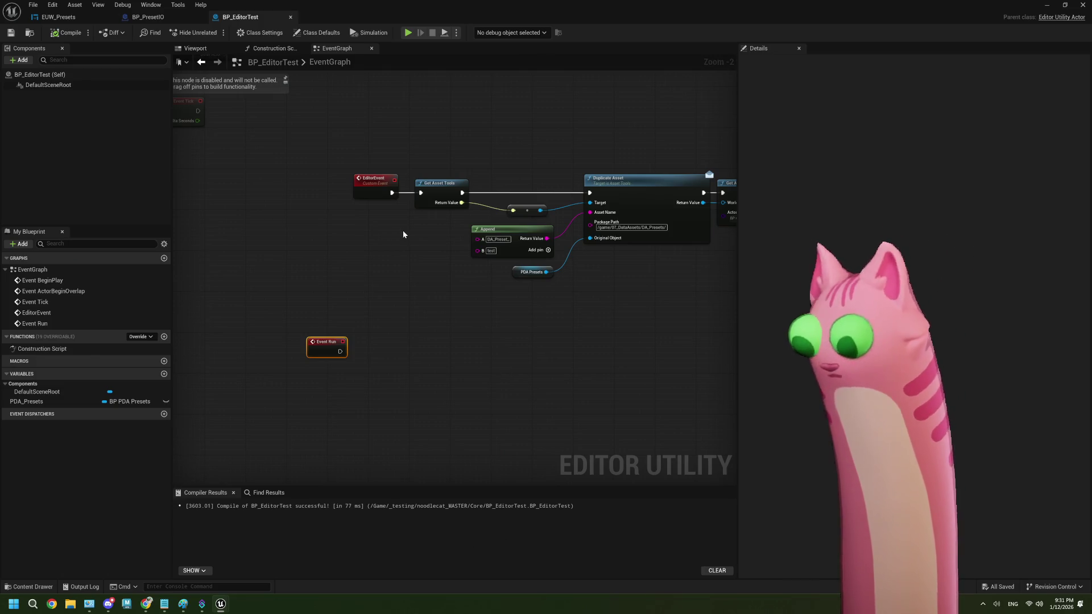
{"action": "left_click_drag", "start_coordinate": [390, 375], "coordinate": [377, 348]}
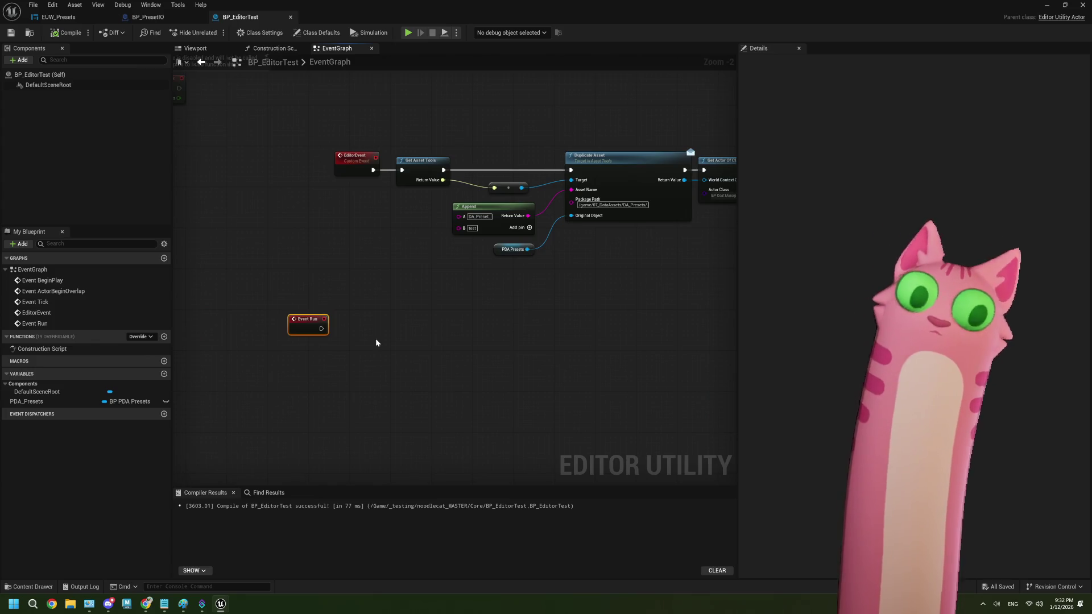
{"action": "left_click_drag", "start_coordinate": [371, 346], "coordinate": [363, 332]}
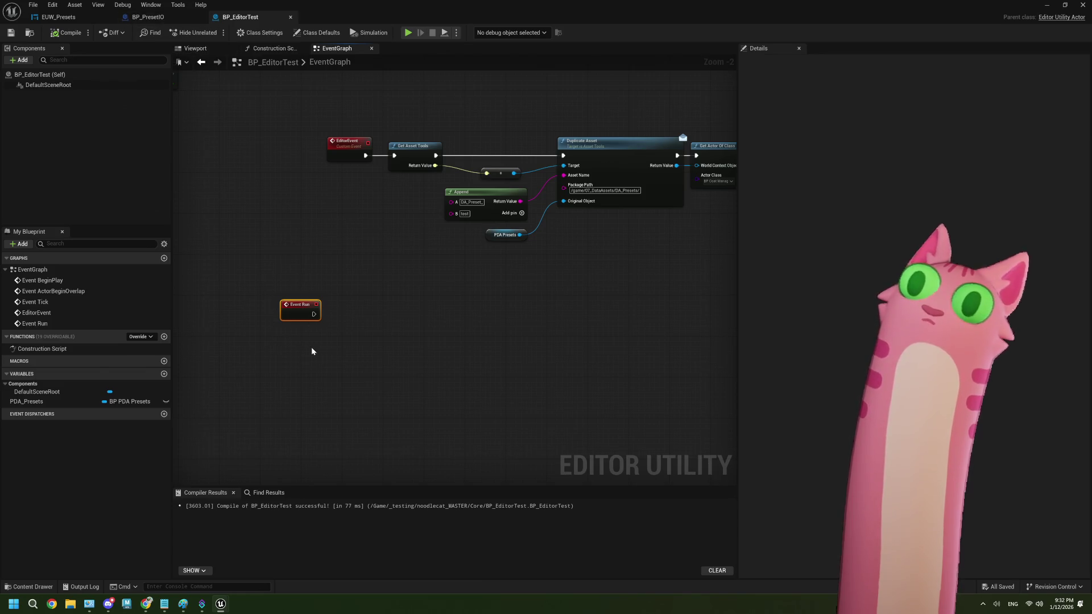
{"action": "left_click", "coordinate": [149, 17]}
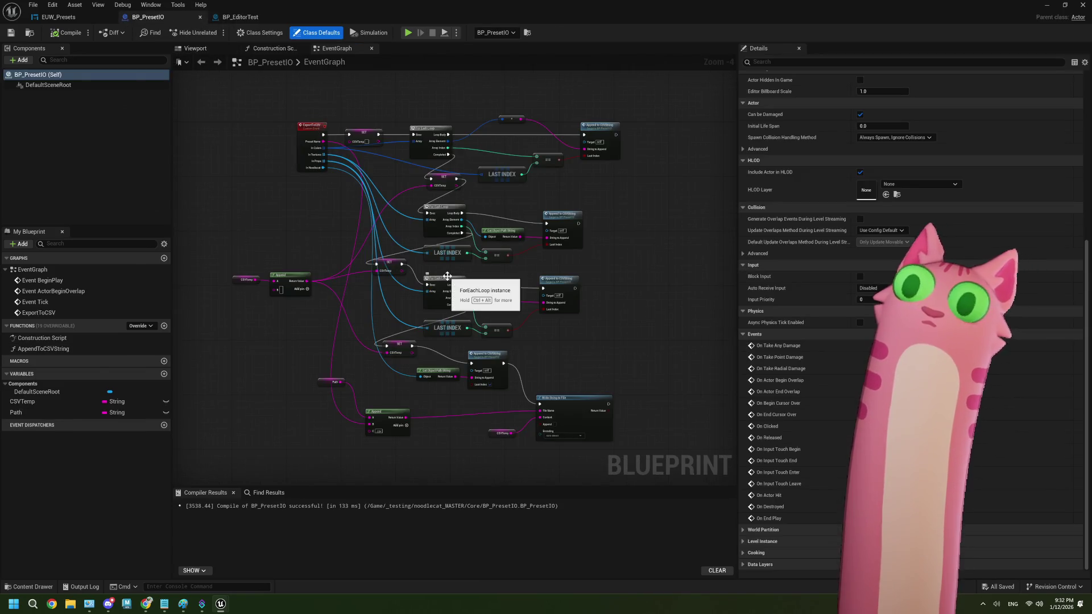
{"action": "scroll", "coordinate": [373, 220], "scroll_direction": "down", "scroll_amount": 3}
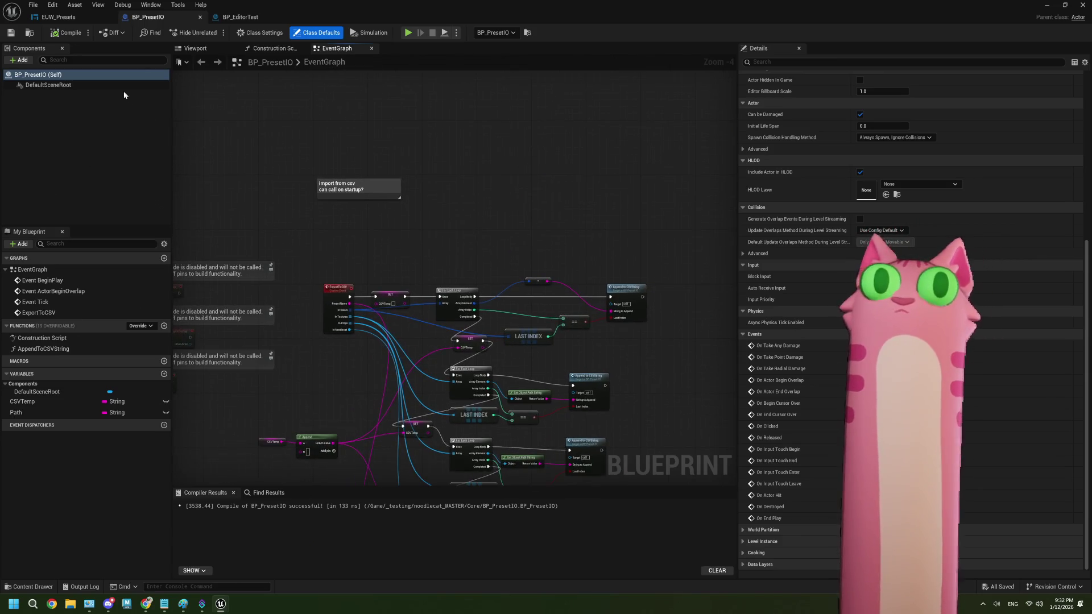
{"action": "left_click", "coordinate": [59, 17]}
{"action": "scroll", "coordinate": [507, 325], "scroll_direction": "down", "scroll_amount": 6}
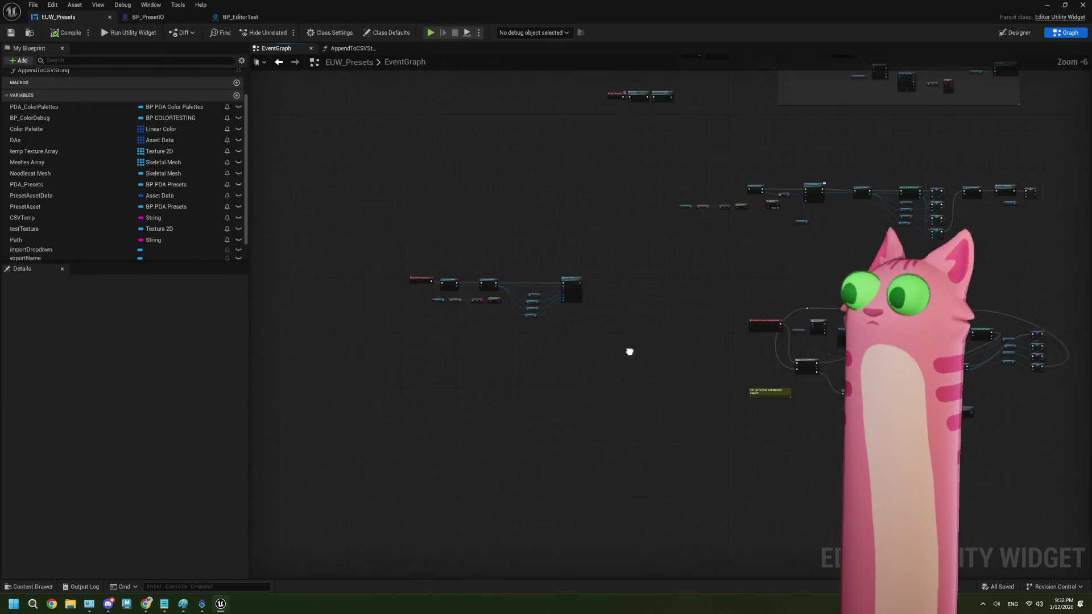
- Delete the Set Up Texture and Meshes export comment from EUW_Presets and save
{"action": "scroll", "coordinate": [662, 292], "scroll_direction": "up", "scroll_amount": 3}
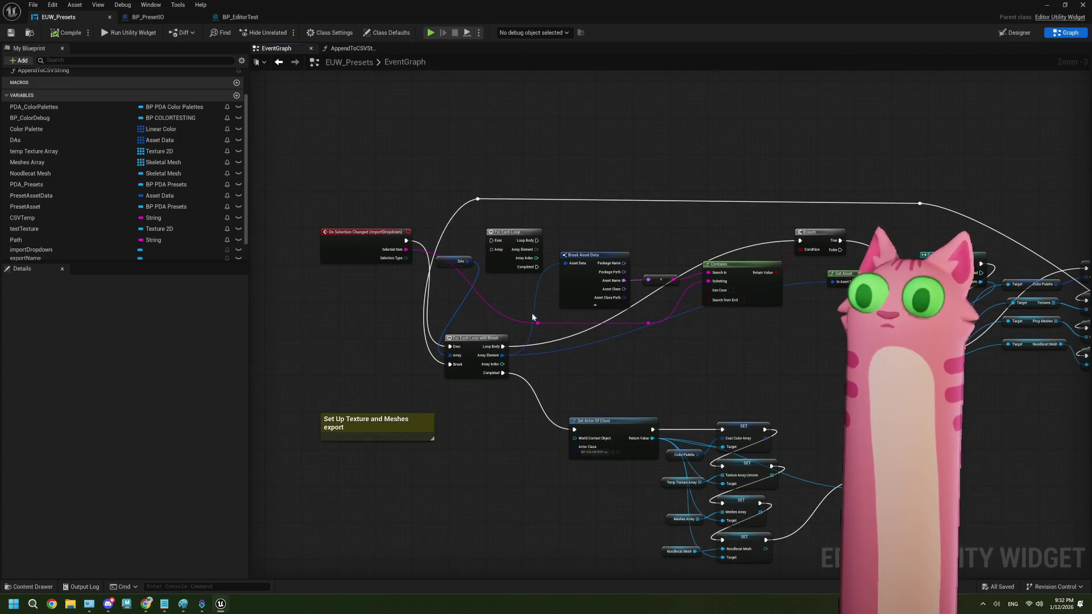
{"action": "scroll", "coordinate": [711, 359], "scroll_direction": "down", "scroll_amount": 1}
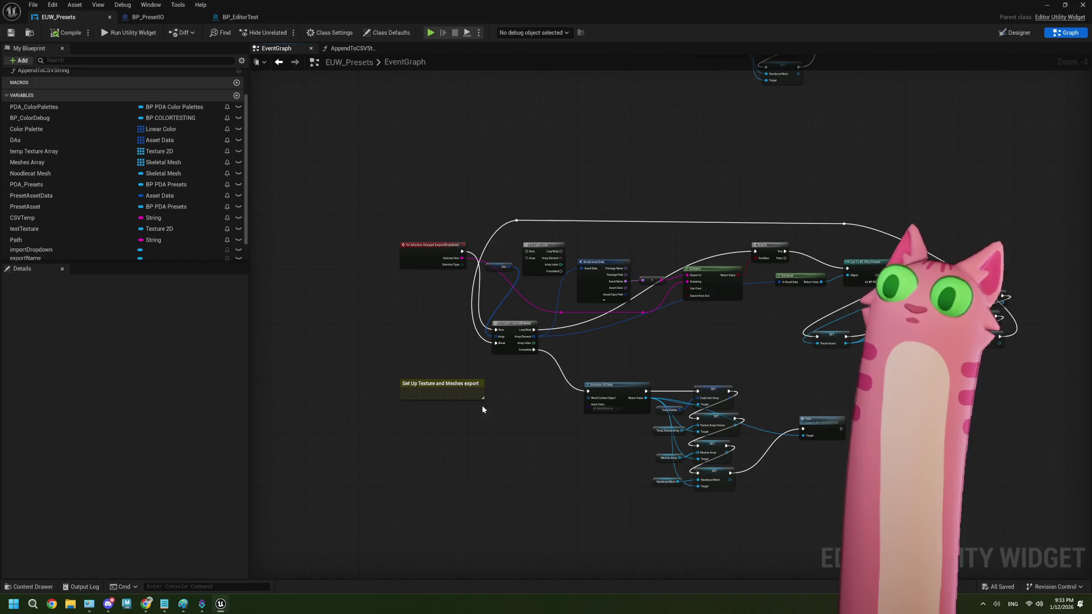
{"action": "left_click", "coordinate": [443, 393]}
{"action": "key", "text": "Delete"}
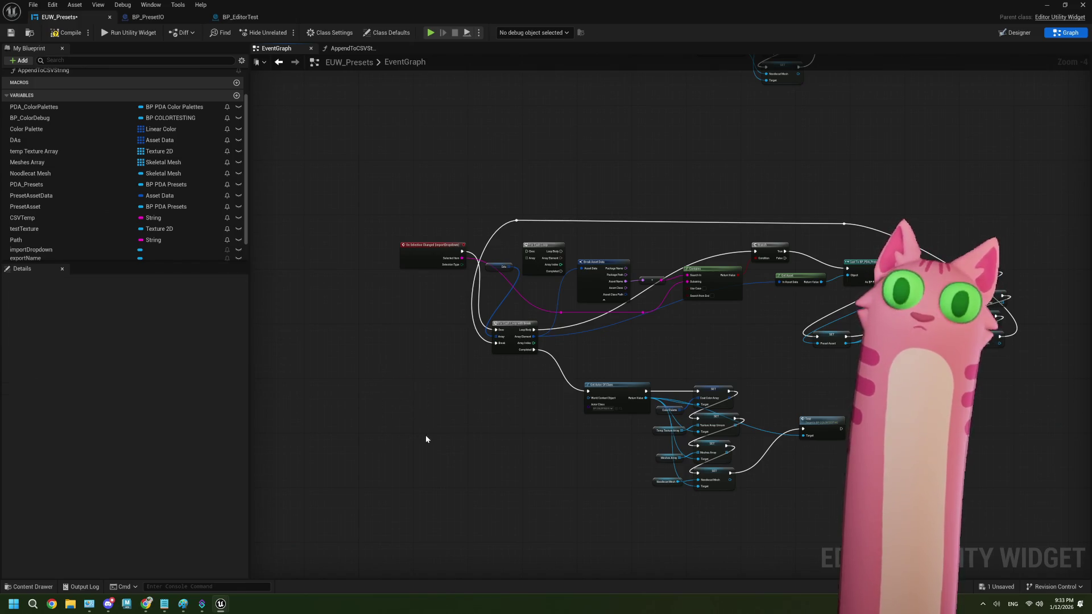
{"action": "left_click", "coordinate": [11, 33]}
- Delete the middle node group, select the remaining left group, and save EUW_Presets again
{"action": "scroll", "coordinate": [422, 295], "scroll_direction": "down", "scroll_amount": 3}
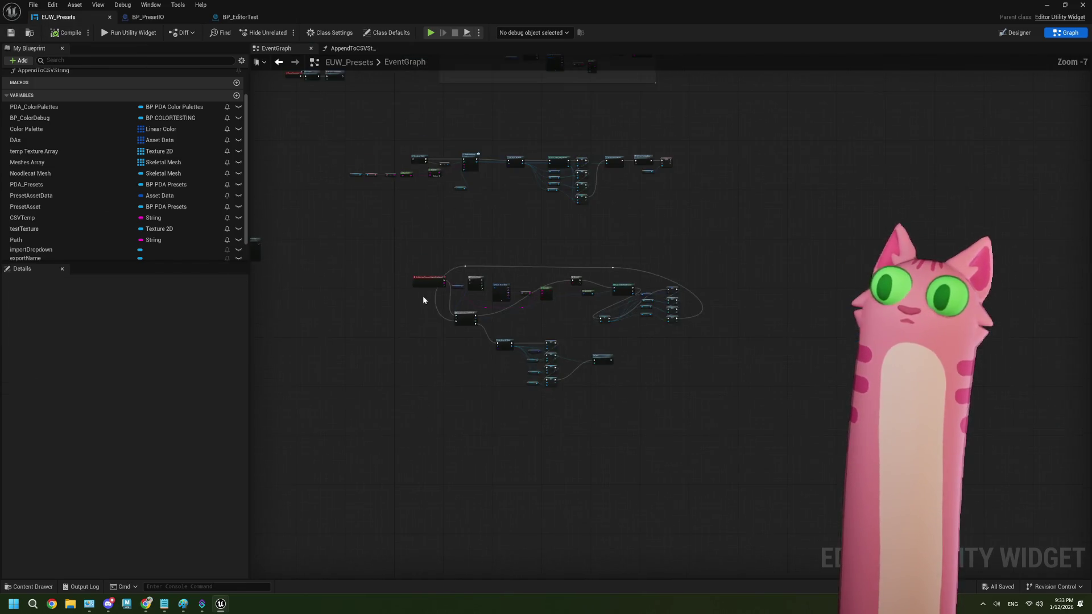
{"action": "mouse_move", "coordinate": [429, 180]}
{"action": "left_mouse_down"}
{"action": "mouse_move", "coordinate": [733, 248]}
{"action": "mouse_move", "coordinate": [762, 244]}
{"action": "left_mouse_up"}
{"action": "key", "text": "Delete"}
{"action": "mouse_move", "coordinate": [509, 380]}
{"action": "left_mouse_down"}
{"action": "mouse_move", "coordinate": [361, 285]}
{"action": "mouse_move", "coordinate": [347, 291]}
{"action": "mouse_move", "coordinate": [647, 240]}
{"action": "mouse_move", "coordinate": [673, 224]}
{"action": "left_mouse_up"}
{"action": "scroll", "coordinate": [677, 228], "scroll_direction": "up", "scroll_amount": 3}
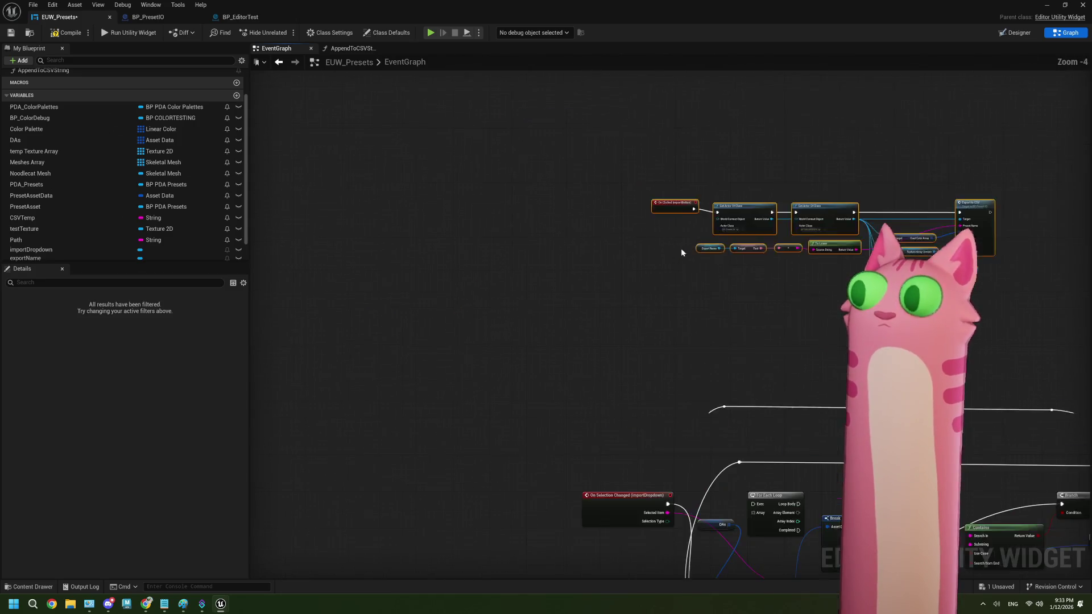
{"action": "scroll", "coordinate": [704, 331], "scroll_direction": "up", "scroll_amount": 2}
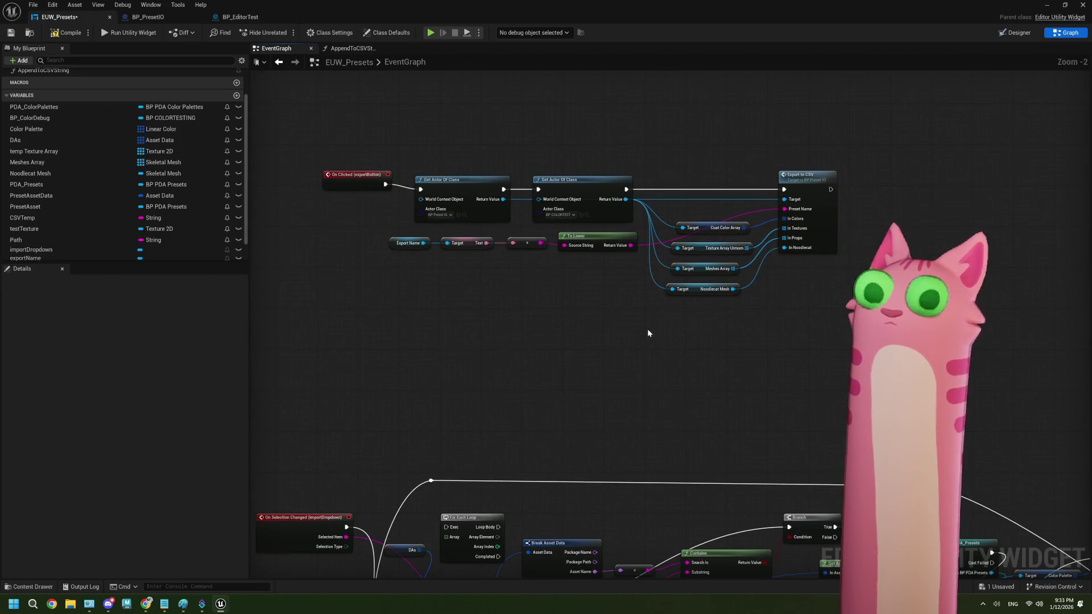
{"action": "key", "text": "ctrl+s"}
{"action": "left_click", "coordinate": [145, 17]}
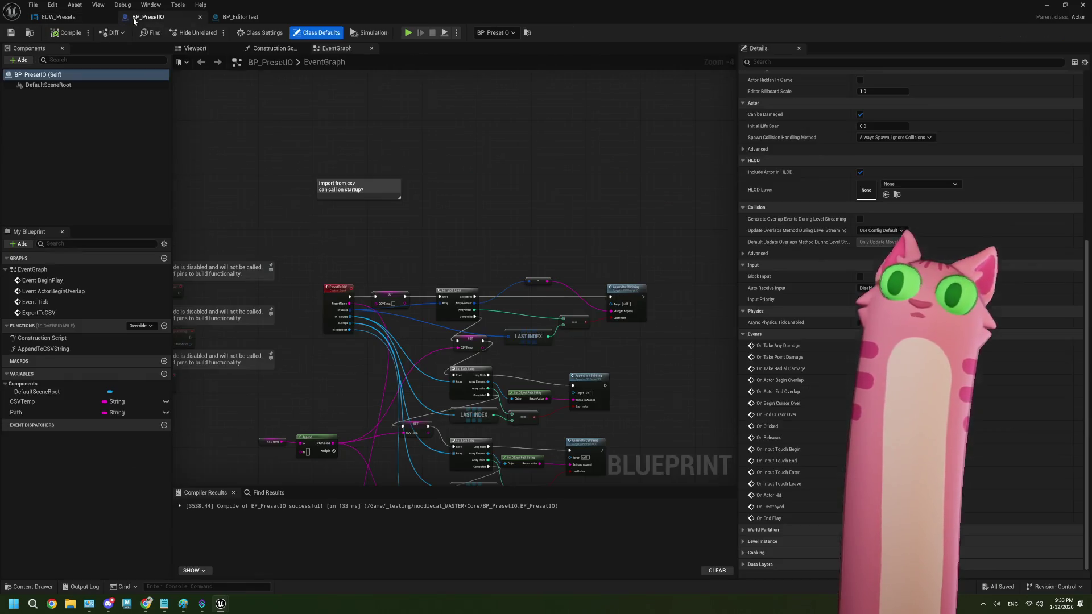
- Move BP_PresetIO's import from csv comment to the left and edit its title
{"action": "scroll", "coordinate": [435, 283], "scroll_direction": "down", "scroll_amount": 1}
{"action": "left_click_drag", "start_coordinate": [387, 251], "coordinate": [261, 261]}
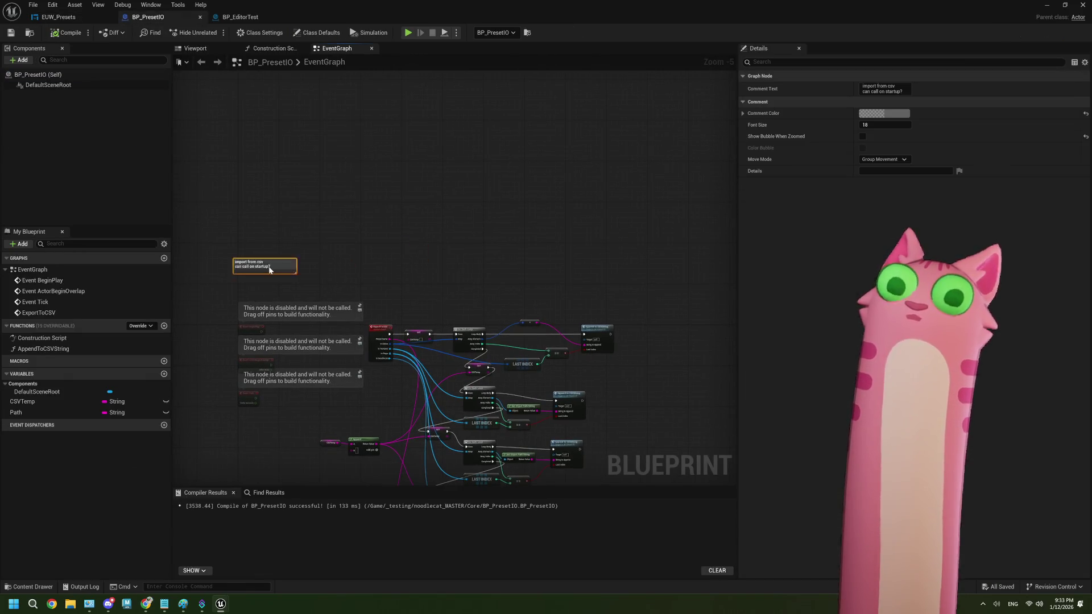
{"action": "scroll", "coordinate": [356, 275], "scroll_direction": "up", "scroll_amount": 1}
{"action": "scroll", "coordinate": [367, 278], "scroll_direction": "down", "scroll_amount": 1}
{"action": "double_click", "coordinate": [327, 262]}
{"action": "scroll", "coordinate": [451, 277], "scroll_direction": "up", "scroll_amount": 1}
{"action": "left_click", "coordinate": [446, 279]}
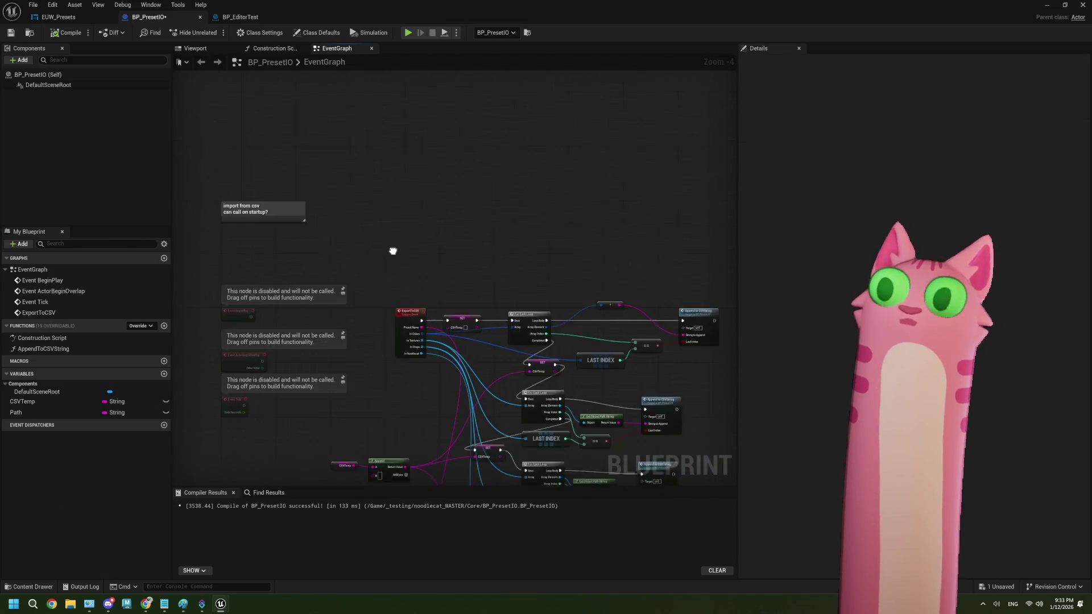
{"action": "left_click_drag", "start_coordinate": [567, 463], "coordinate": [492, 379]}
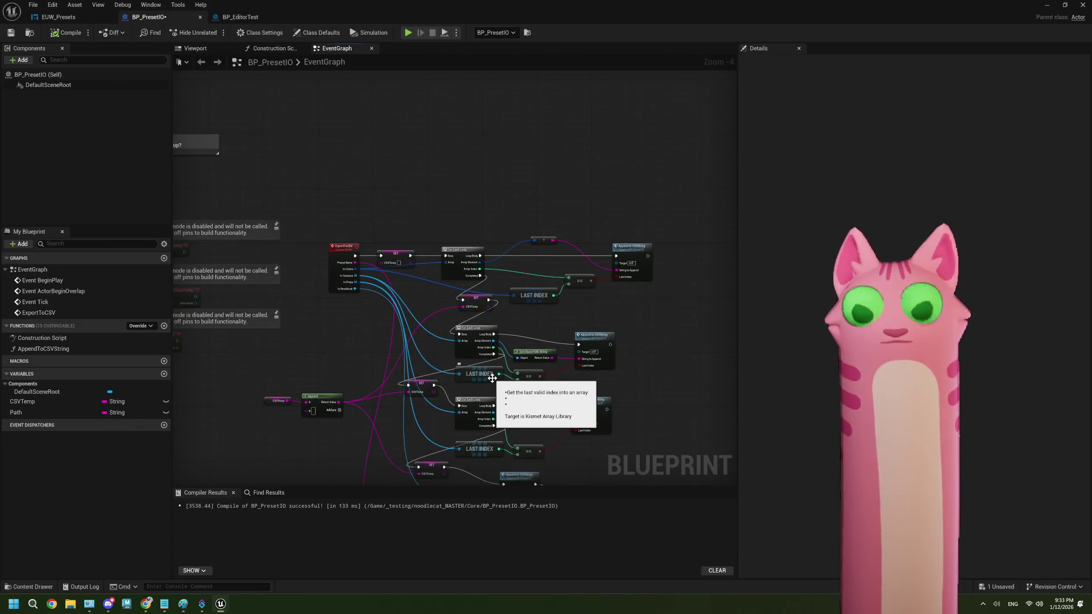
- Review BP_EditorTest, then the data asset and combo box node groups in EUW_Presets
{"action": "left_click", "coordinate": [240, 17]}
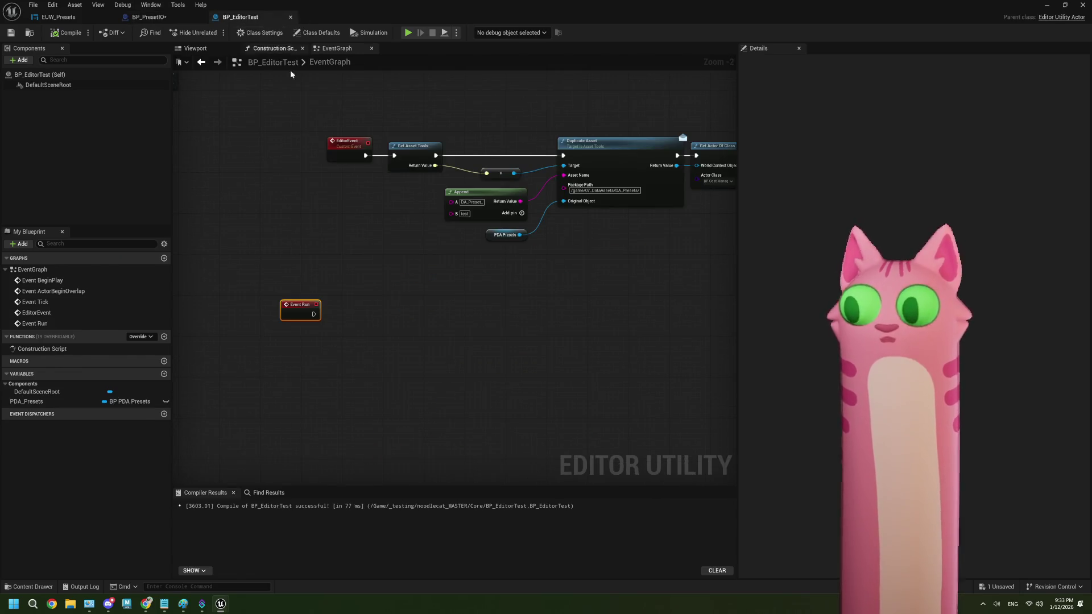
{"action": "scroll", "coordinate": [459, 262], "scroll_direction": "down", "scroll_amount": 1}
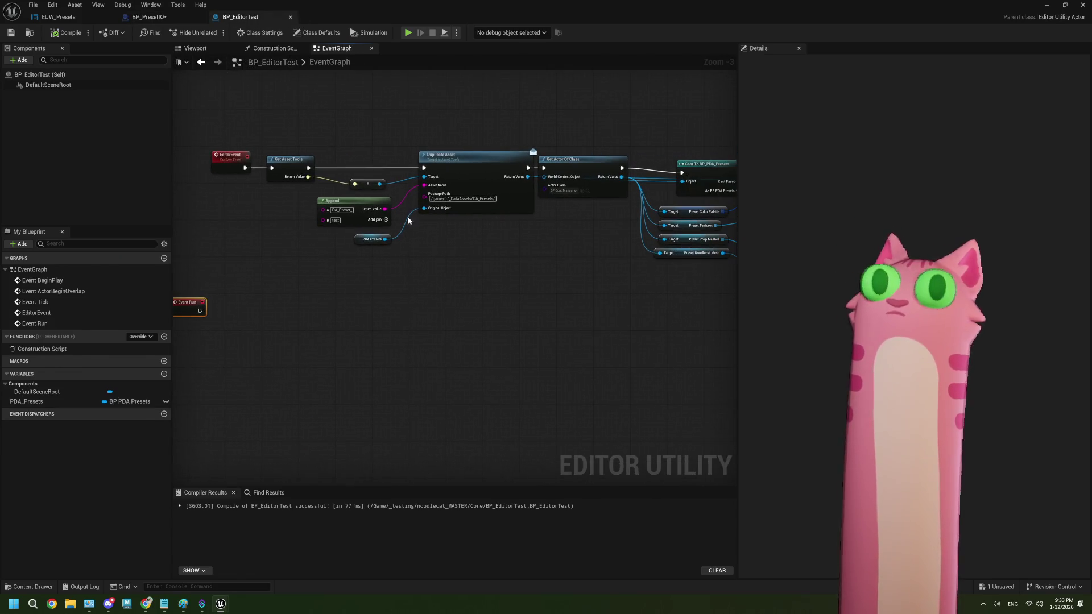
{"action": "left_click", "coordinate": [59, 17]}
{"action": "scroll", "coordinate": [495, 330], "scroll_direction": "down", "scroll_amount": 2}
{"action": "scroll", "coordinate": [463, 305], "scroll_direction": "up", "scroll_amount": 2}
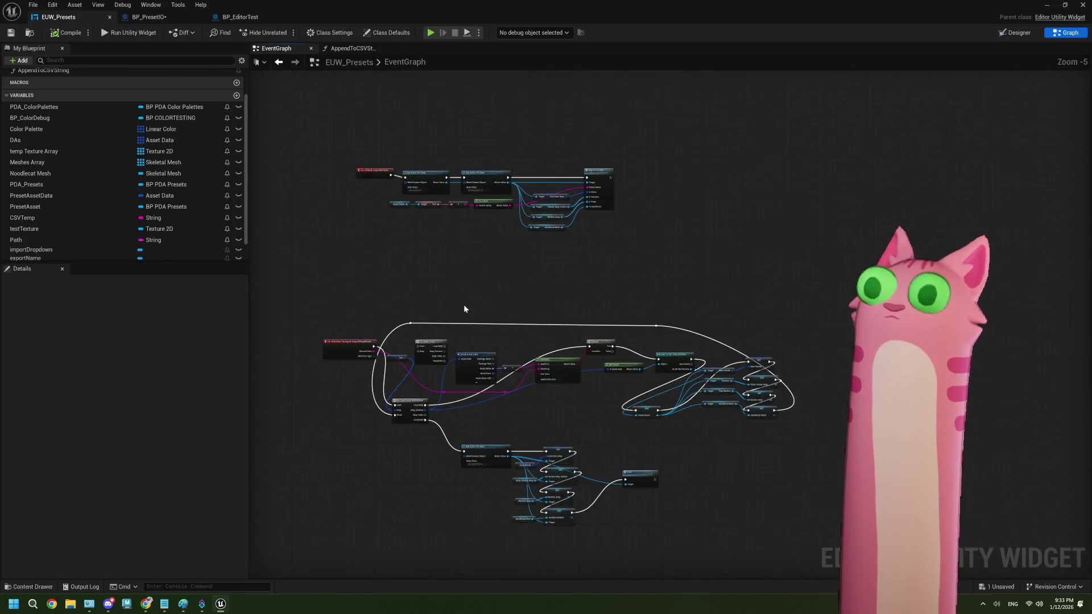
{"action": "scroll", "coordinate": [453, 314], "scroll_direction": "down", "scroll_amount": 2}
{"action": "mouse_move", "coordinate": [452, 315]}
{"action": "left_mouse_down"}
{"action": "mouse_move", "coordinate": [421, 233]}
{"action": "mouse_move", "coordinate": [467, 258]}
{"action": "left_mouse_up"}
{"action": "scroll", "coordinate": [467, 258], "scroll_direction": "up", "scroll_amount": 4}
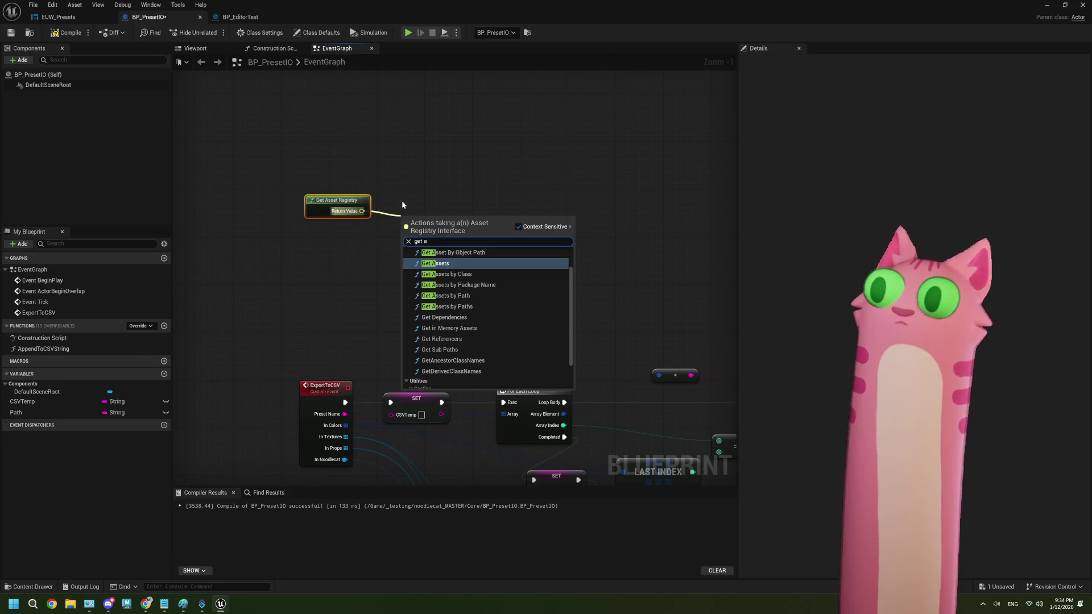
- Add a Get Asset By Object Path node next to Get Asset Registry and reposition both
{"action": "left_click", "coordinate": [459, 255]}
{"action": "left_click_drag", "start_coordinate": [303, 193], "coordinate": [445, 302]}
{"action": "left_click_drag", "start_coordinate": [471, 263], "coordinate": [459, 209]}
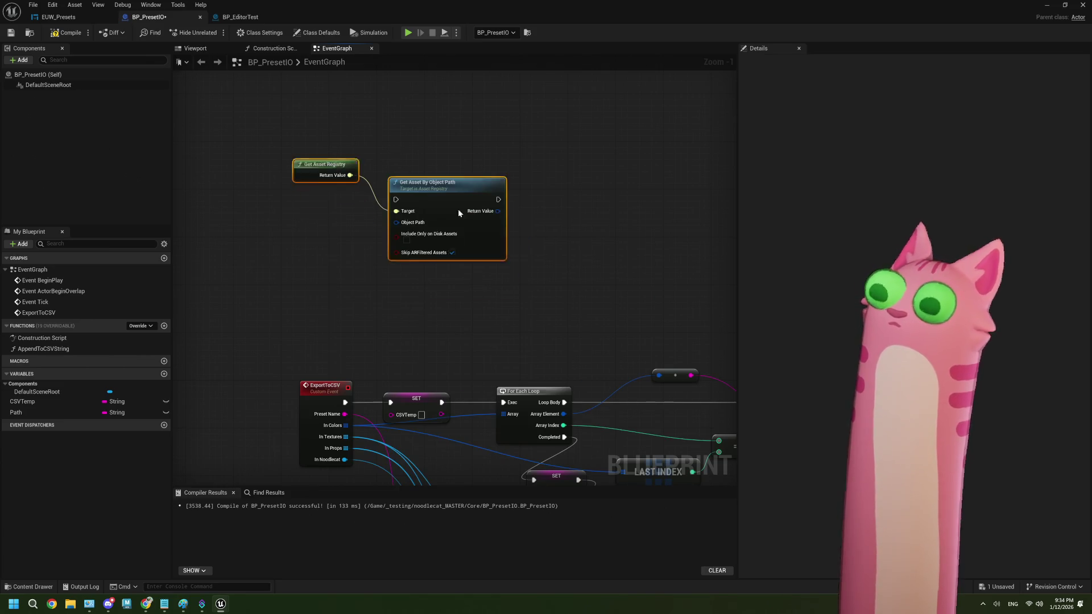
{"action": "left_click", "coordinate": [407, 295]}
{"action": "mouse_move", "coordinate": [315, 163]}
{"action": "left_mouse_down"}
{"action": "mouse_move", "coordinate": [309, 204]}
{"action": "mouse_move", "coordinate": [322, 186]}
{"action": "left_mouse_up"}
{"action": "left_click", "coordinate": [320, 278]}
- Split the Object Path pin into a path string and line the two asset registry nodes up side by side
{"action": "right_click", "coordinate": [399, 195]}
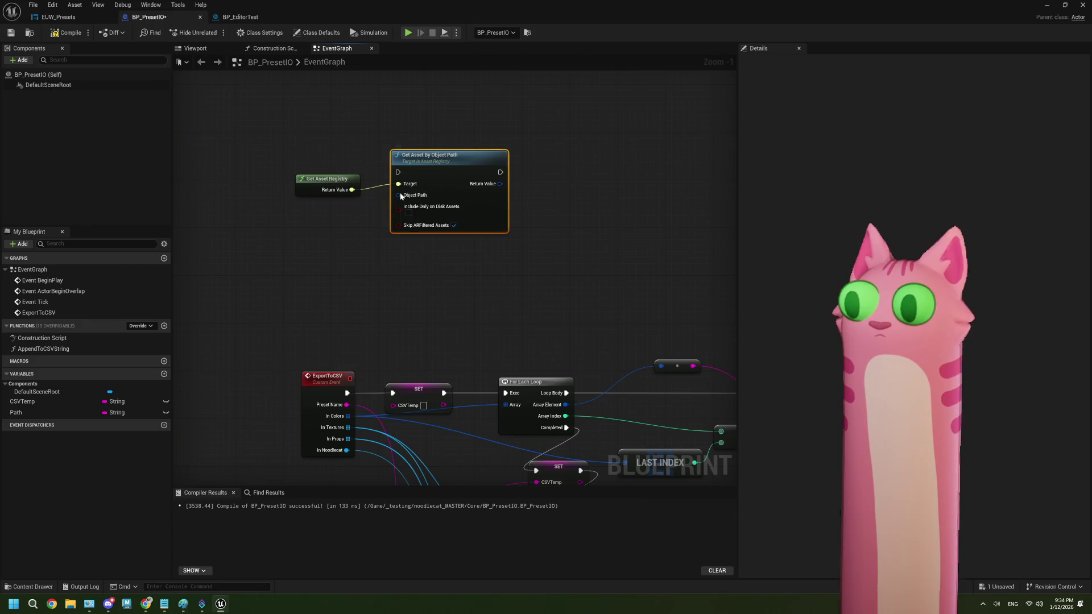
{"action": "left_click", "coordinate": [435, 223]}
{"action": "left_click_drag", "start_coordinate": [416, 261], "coordinate": [423, 243]}
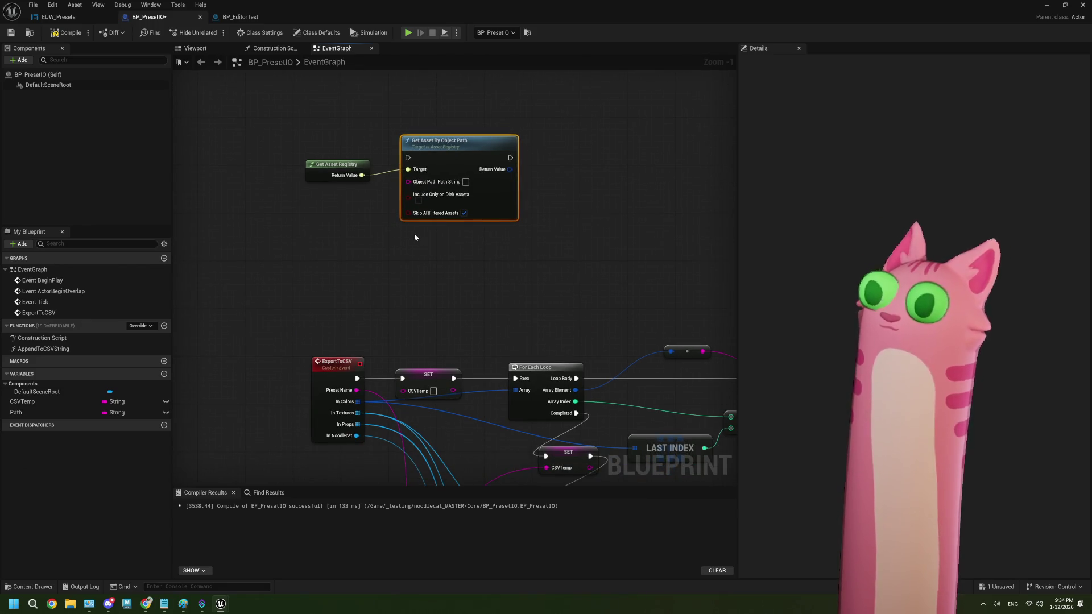
{"action": "scroll", "coordinate": [414, 233], "scroll_direction": "down", "scroll_amount": 3}
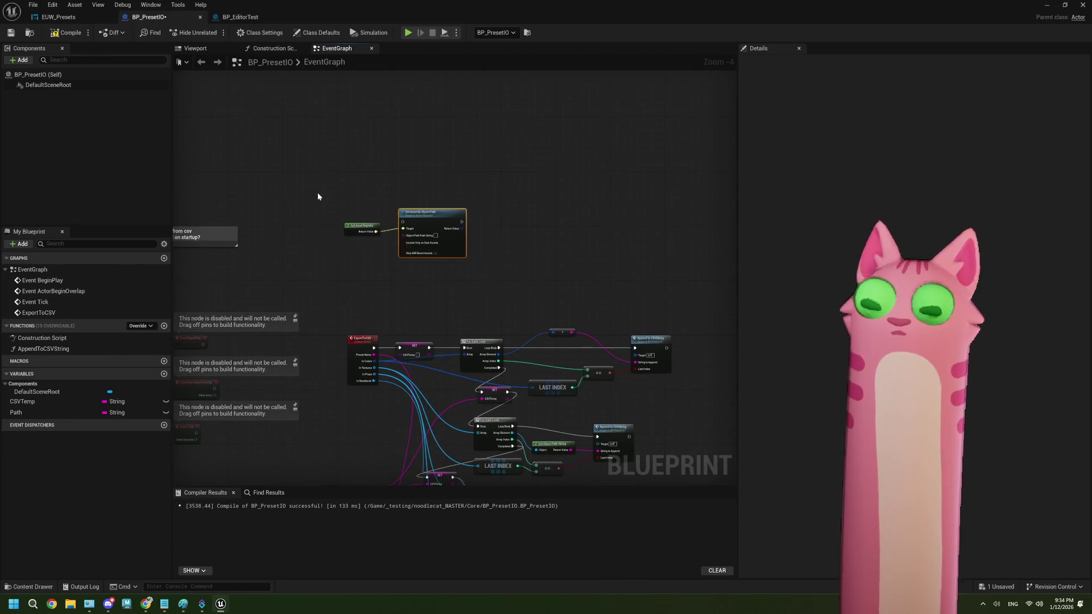
{"action": "left_click_drag", "start_coordinate": [445, 249], "coordinate": [509, 259]}
{"action": "left_click_drag", "start_coordinate": [357, 222], "coordinate": [419, 250]}
{"action": "left_click_drag", "start_coordinate": [405, 199], "coordinate": [492, 284]}
{"action": "left_click_drag", "start_coordinate": [519, 266], "coordinate": [571, 265]}
{"action": "left_click", "coordinate": [411, 254]}
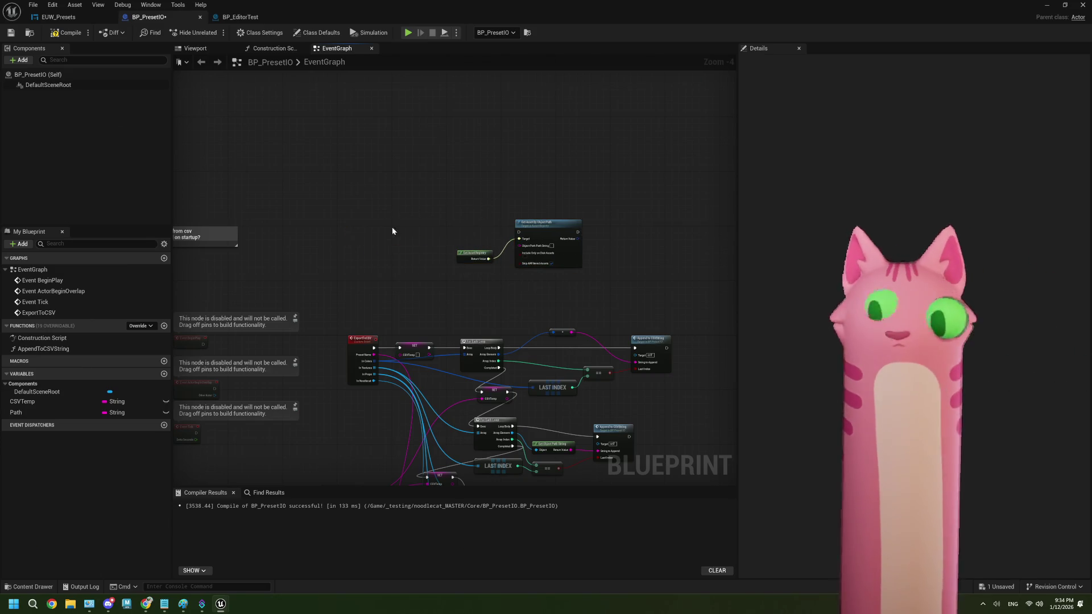
{"action": "scroll", "coordinate": [387, 219], "scroll_direction": "up", "scroll_amount": 1}
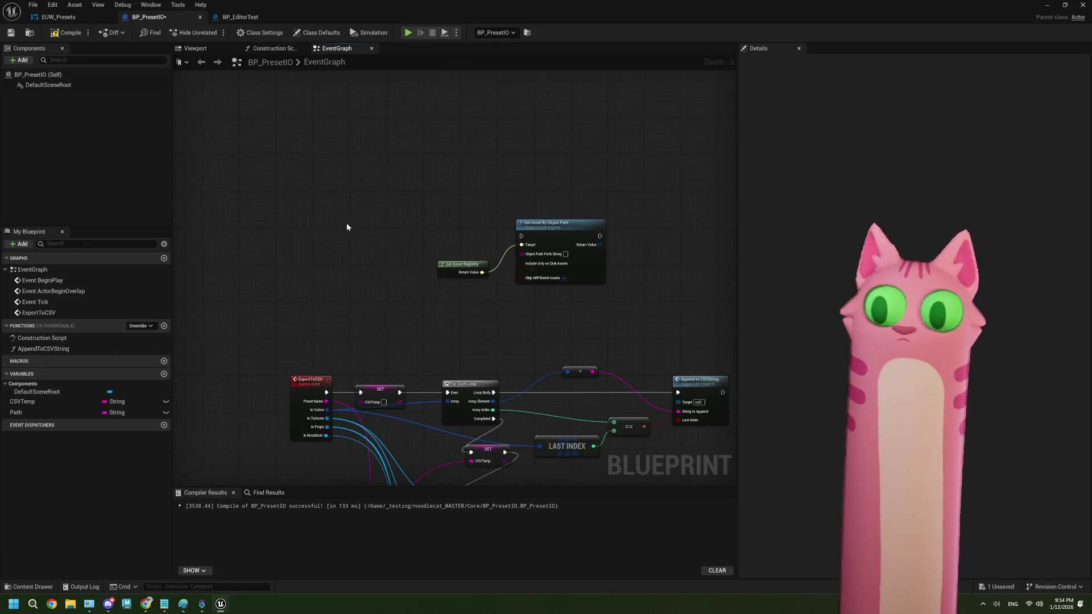
- Add a custom event named ImportFromCSV with a Preset Name input
{"action": "right_click", "coordinate": [298, 199]}
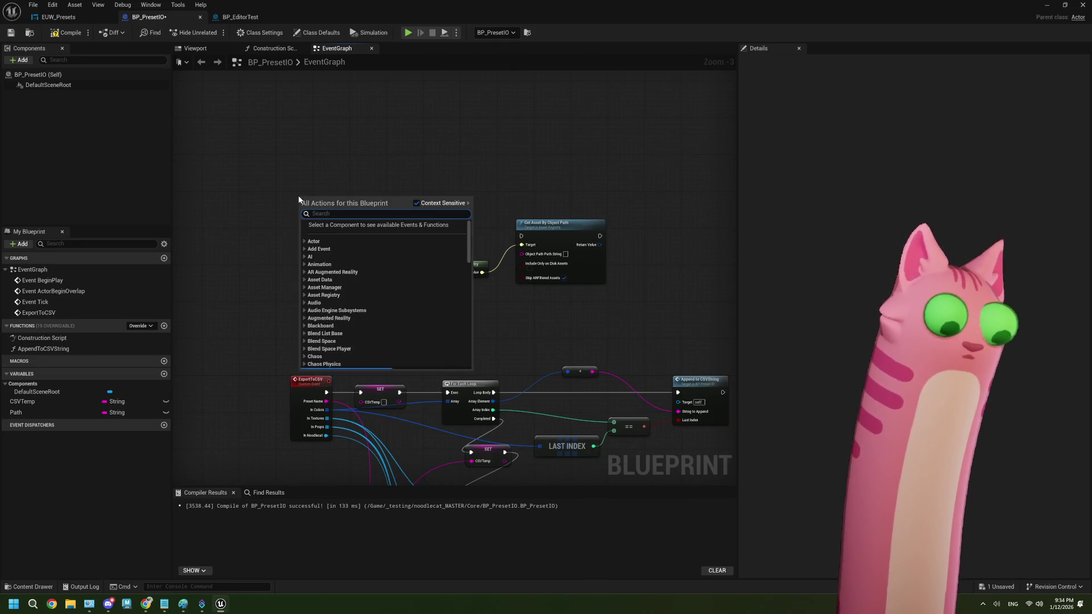
{"action": "type", "text": "custom eve"}
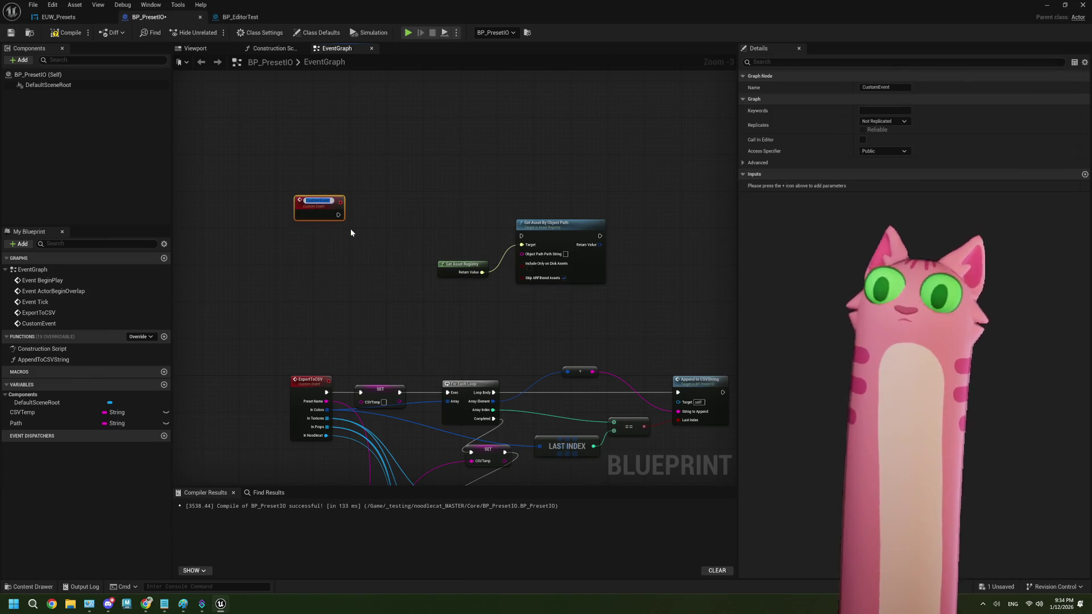
{"action": "type", "text": "Import"}
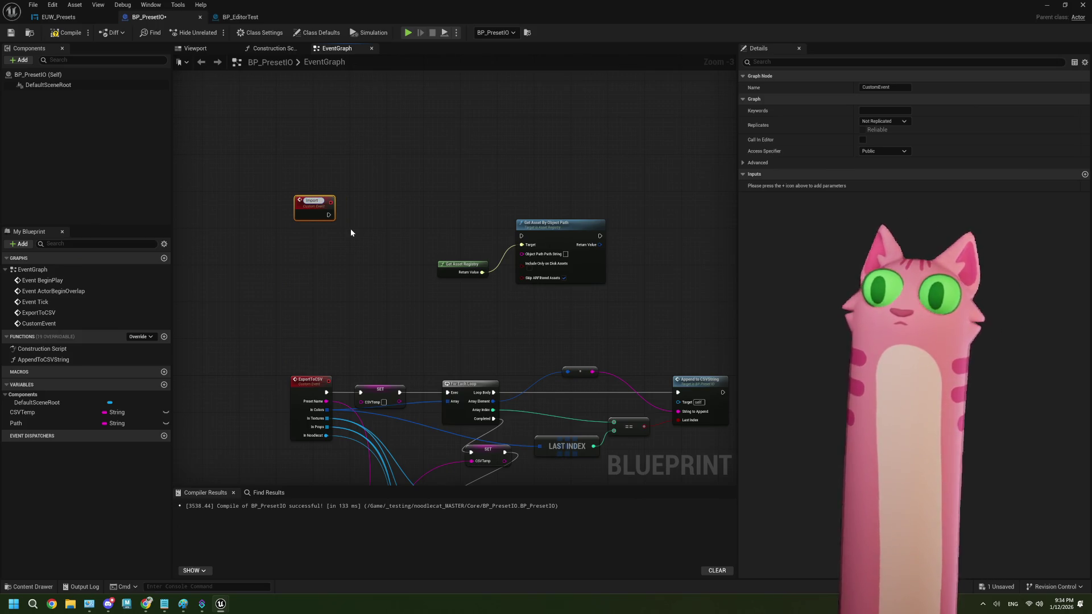
{"action": "type", "text": "S"}
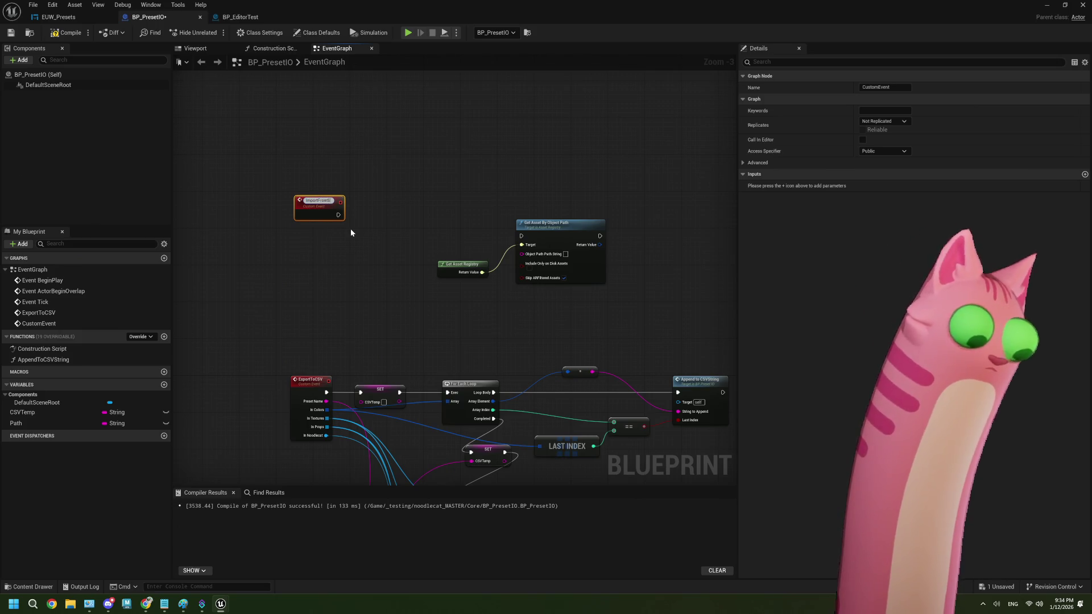
{"action": "type", "text": "SV"}
{"action": "key", "text": "Return"}
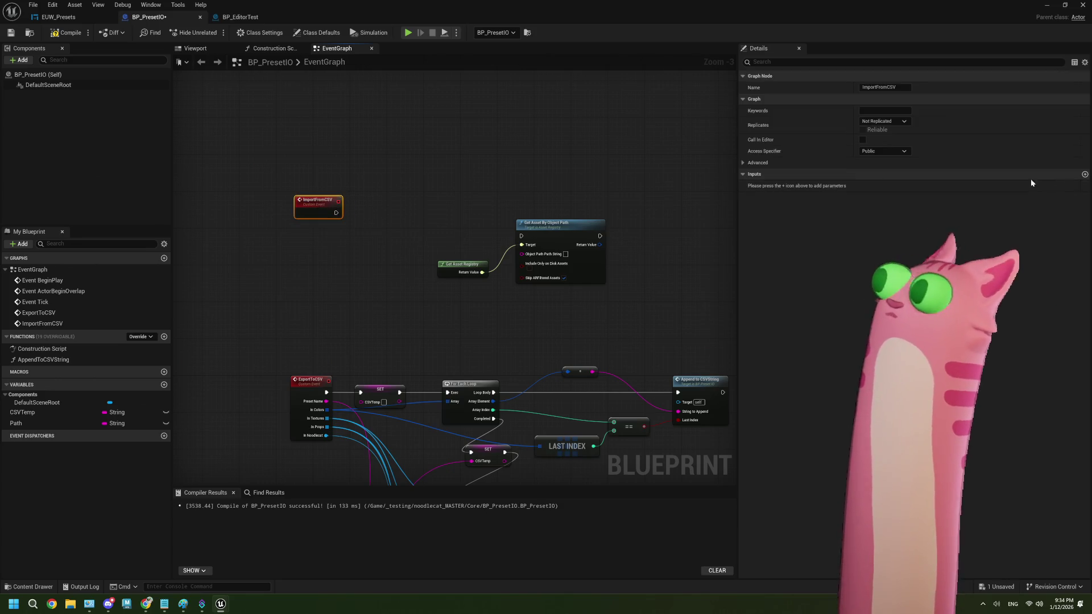
{"action": "left_click", "coordinate": [1084, 174]}
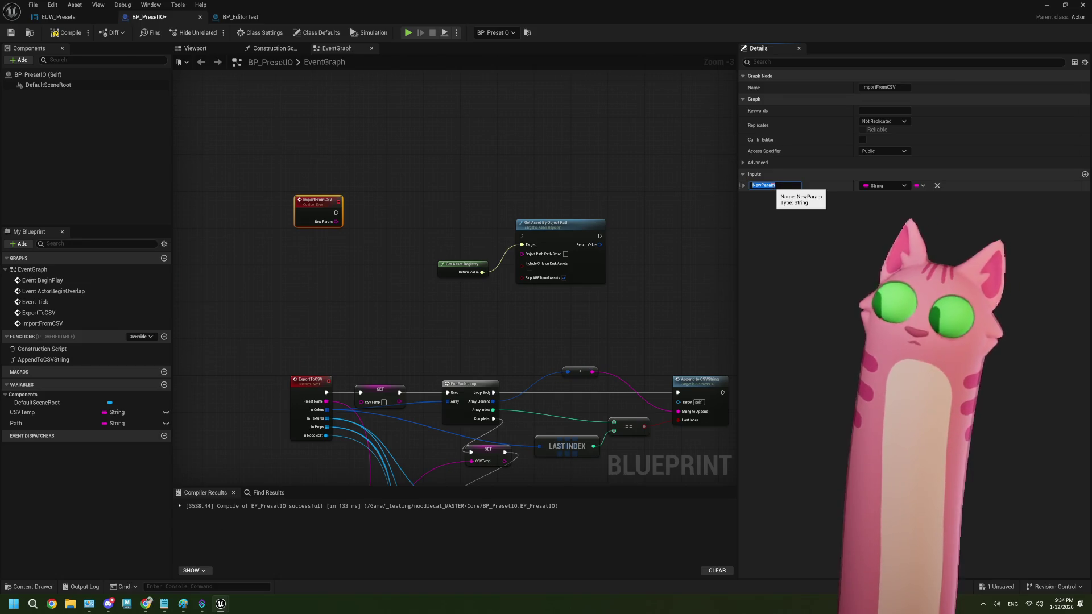
{"action": "type", "text": "nreset"}
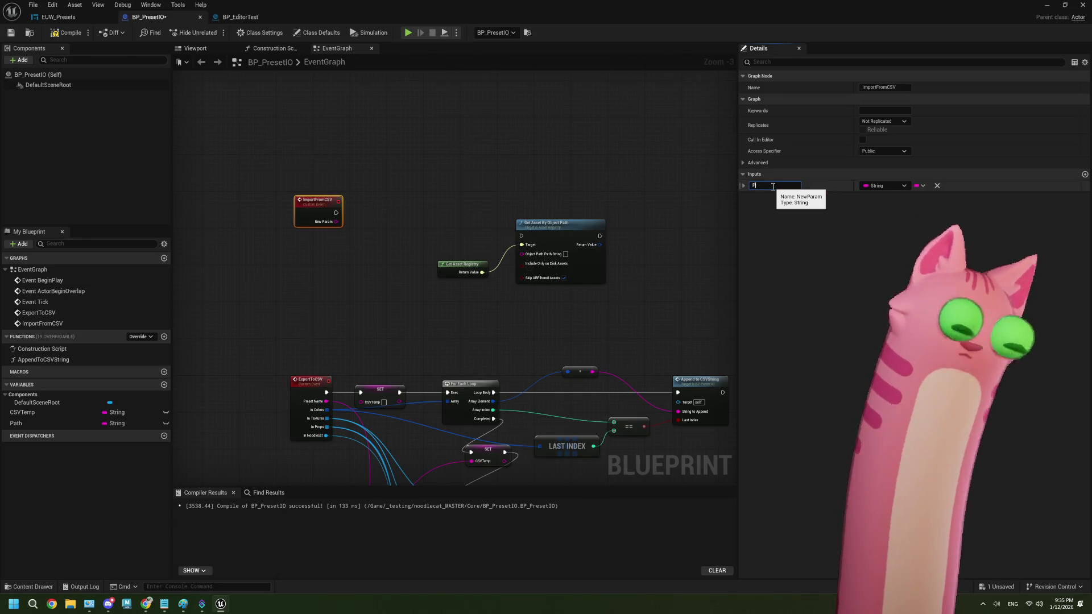
{"action": "type", "text": " Name"}
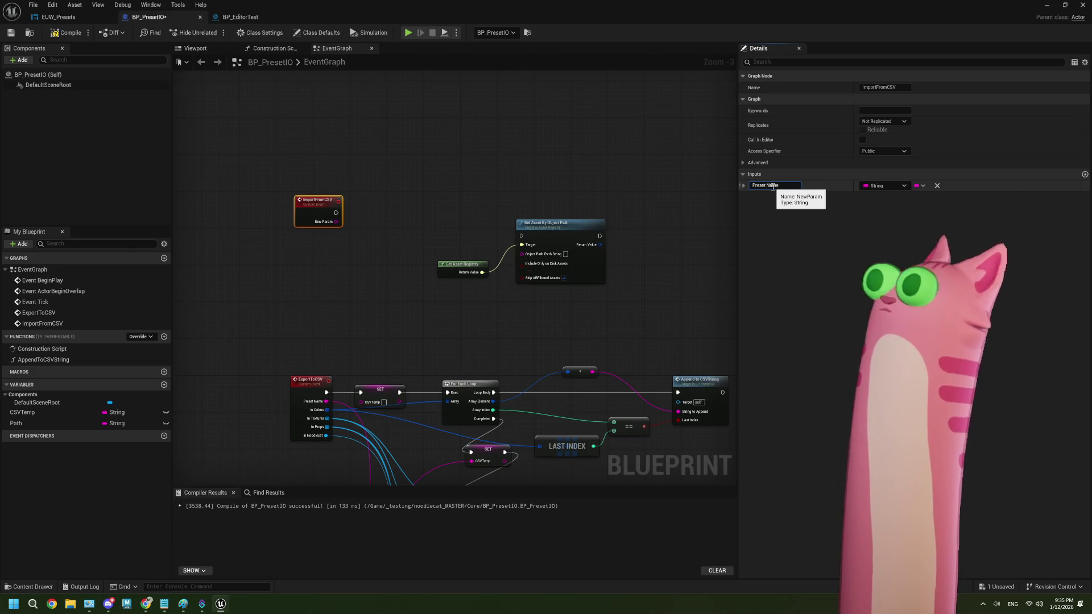
{"action": "left_click", "coordinate": [399, 158]}
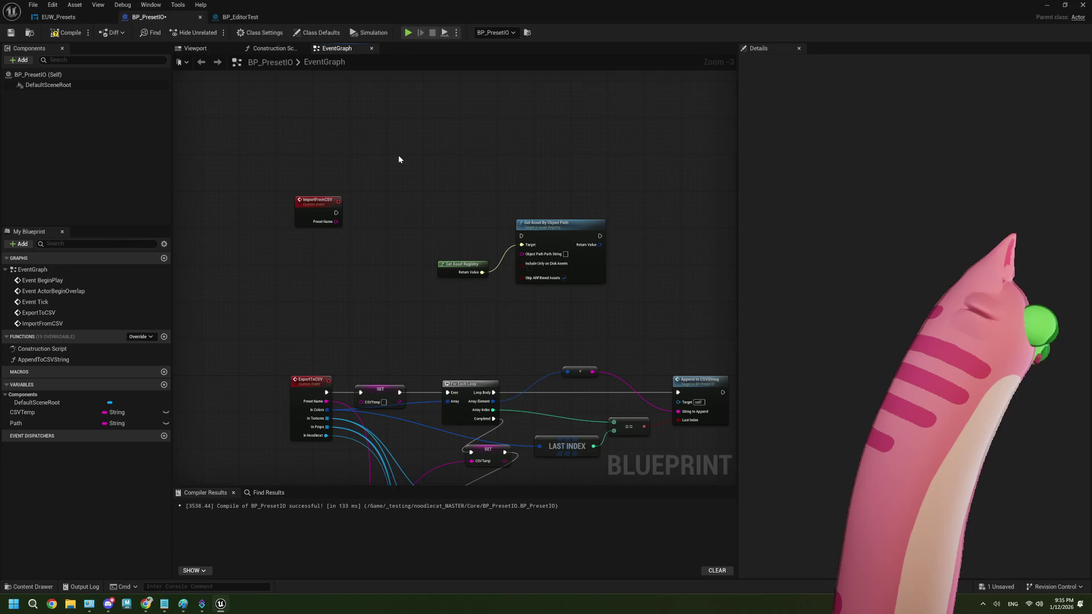
- Minimise the Blueprint editor to show the Noodlecat_Env level and clear the Content Browser selection
{"action": "scroll", "coordinate": [397, 257], "scroll_direction": "up", "scroll_amount": 1}
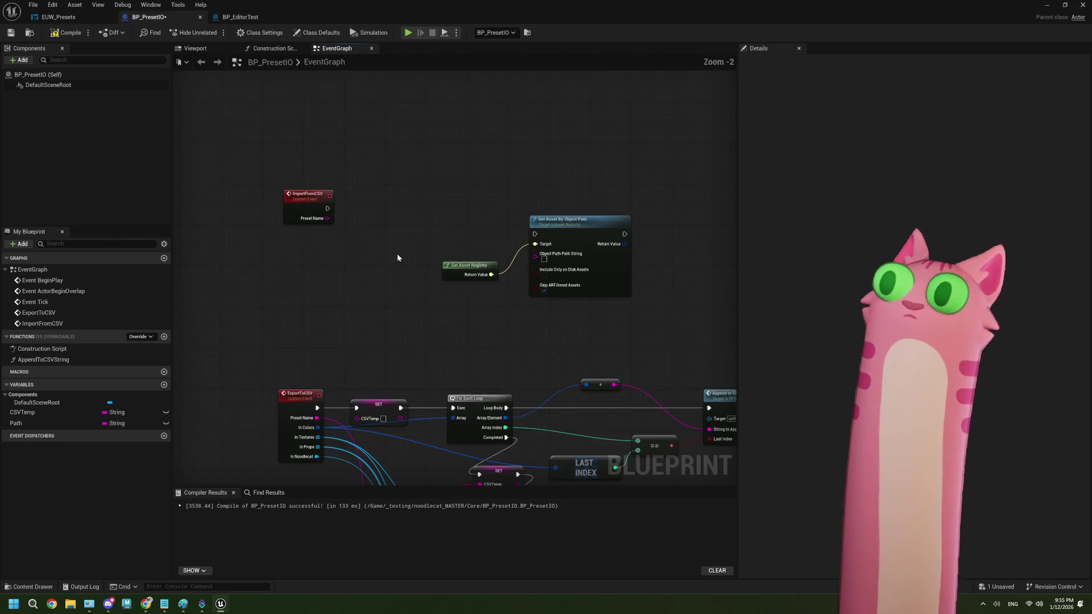
{"action": "left_click_drag", "start_coordinate": [397, 257], "coordinate": [358, 243]}
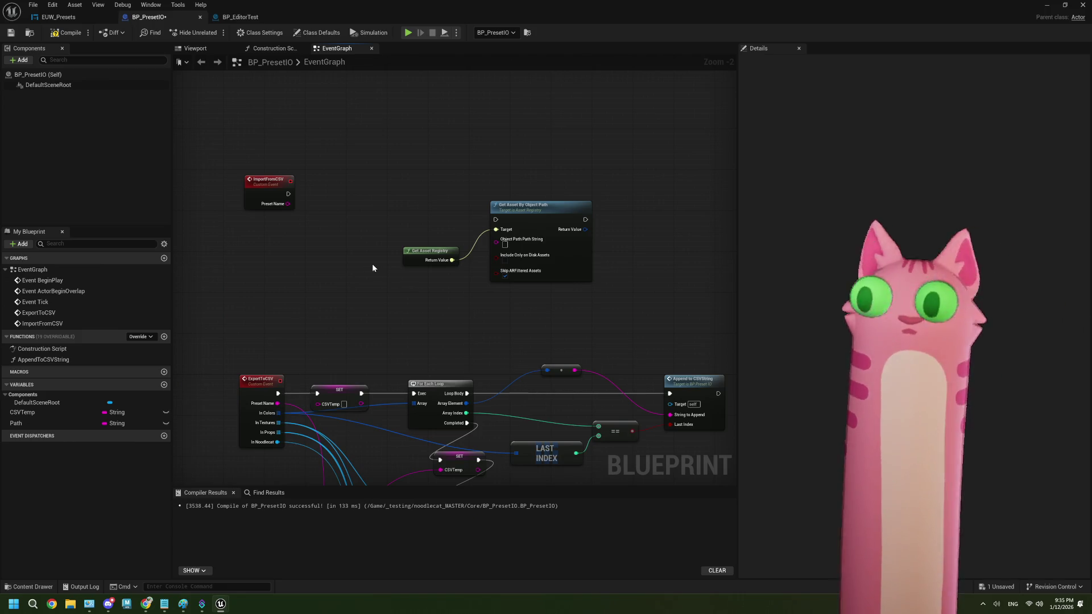
{"action": "left_click", "coordinate": [1046, 4]}
{"action": "left_click", "coordinate": [520, 503]}
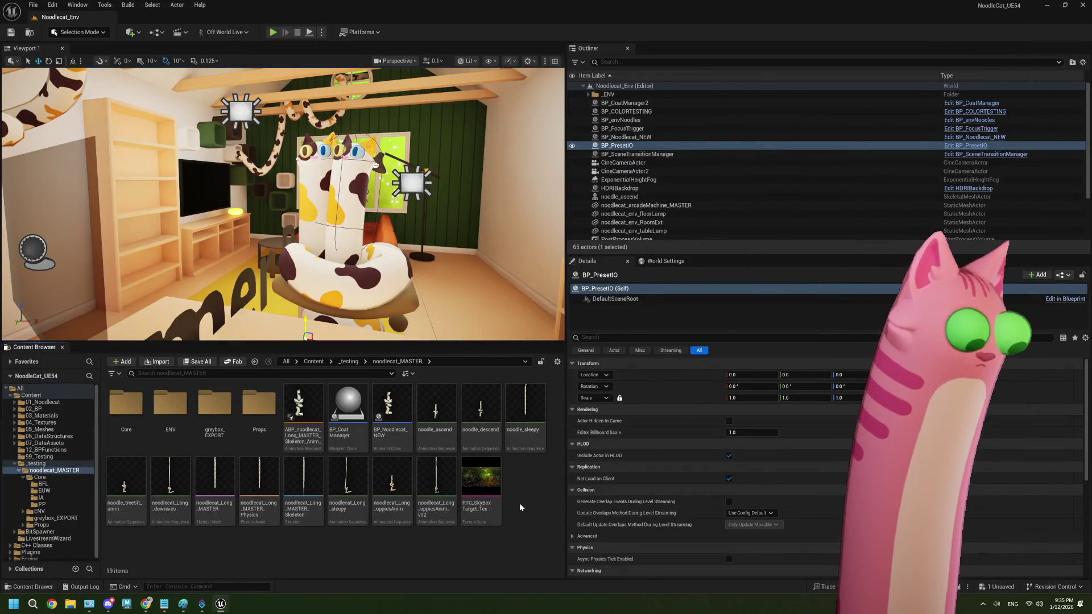
- Save all pending project changes with Ctrl+S
{"action": "key", "text": "ctrl+s"}
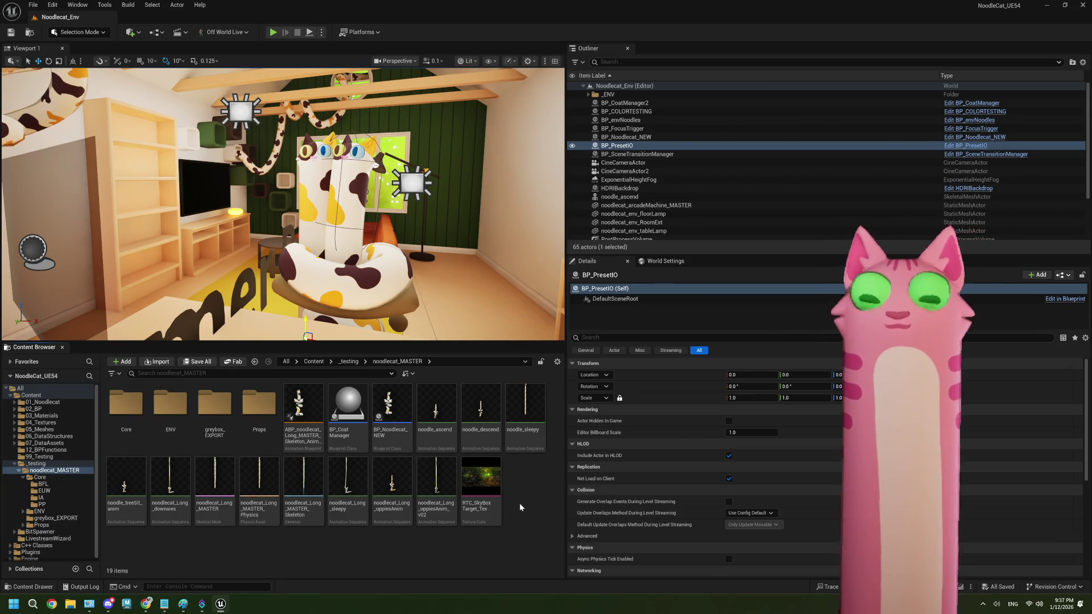
{"action": "left_click_drag", "start_coordinate": [437, 483], "coordinate": [408, 466]}
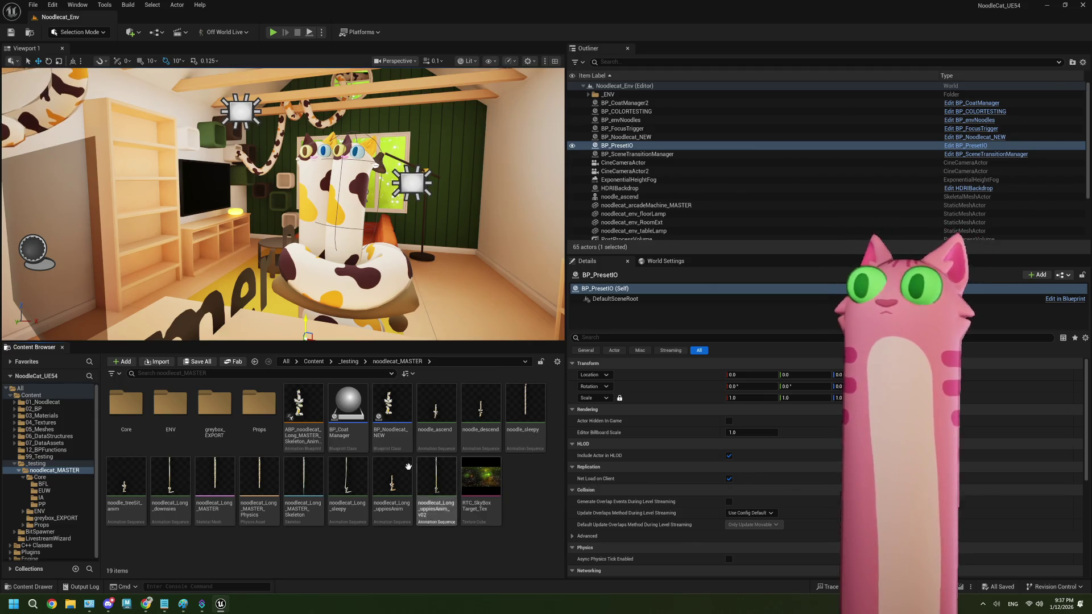
- Open BP_CoatManager and browse its Set Full Preset and Get Prop Asset Data sections
{"action": "double_click", "coordinate": [348, 406]}
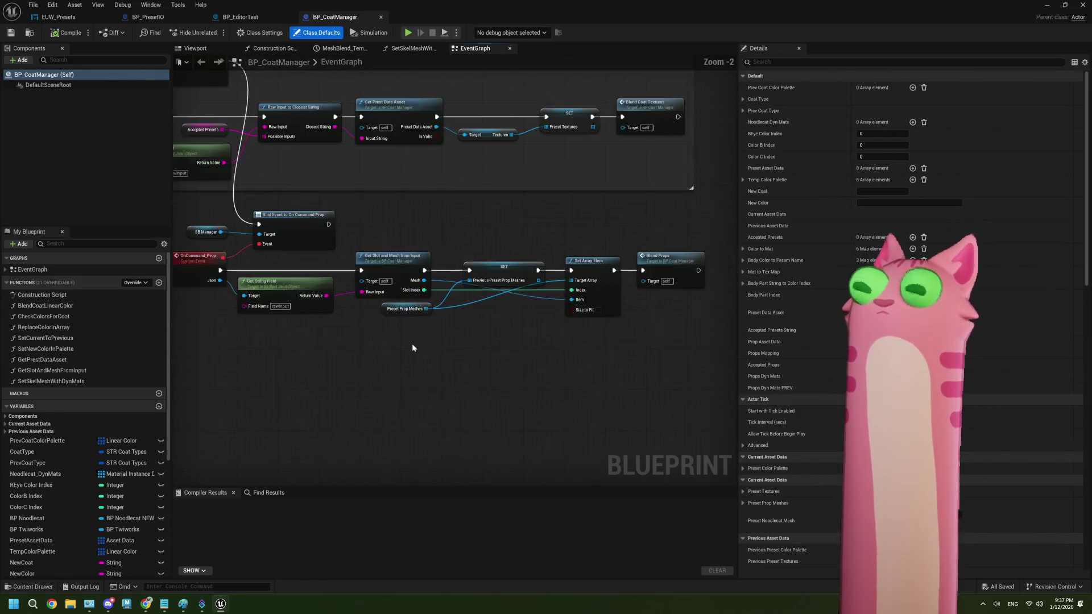
{"action": "scroll", "coordinate": [413, 344], "scroll_direction": "down", "scroll_amount": 3}
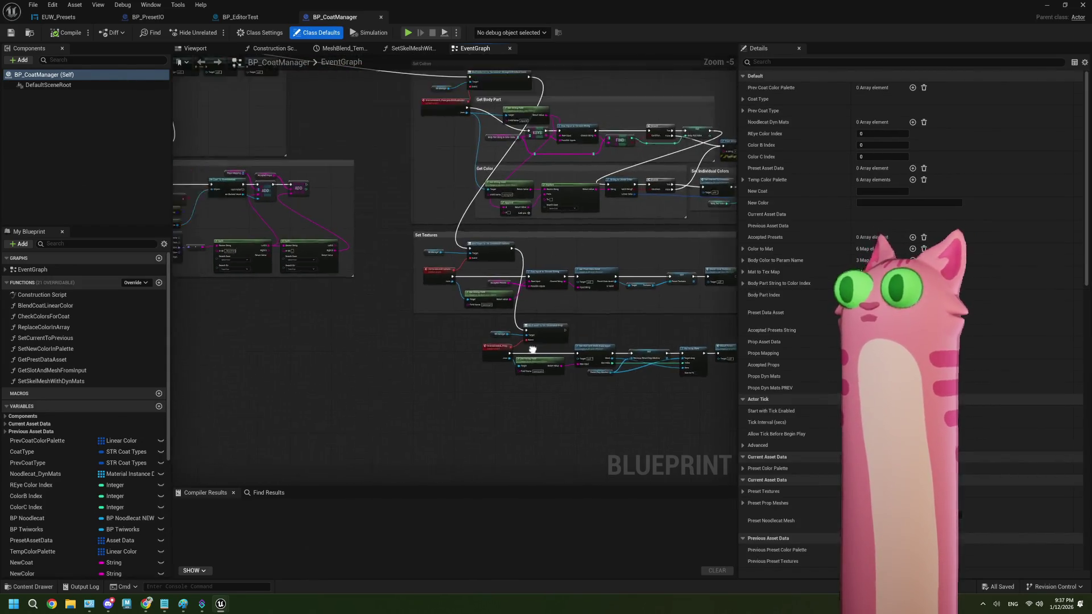
{"action": "scroll", "coordinate": [443, 264], "scroll_direction": "up", "scroll_amount": 3}
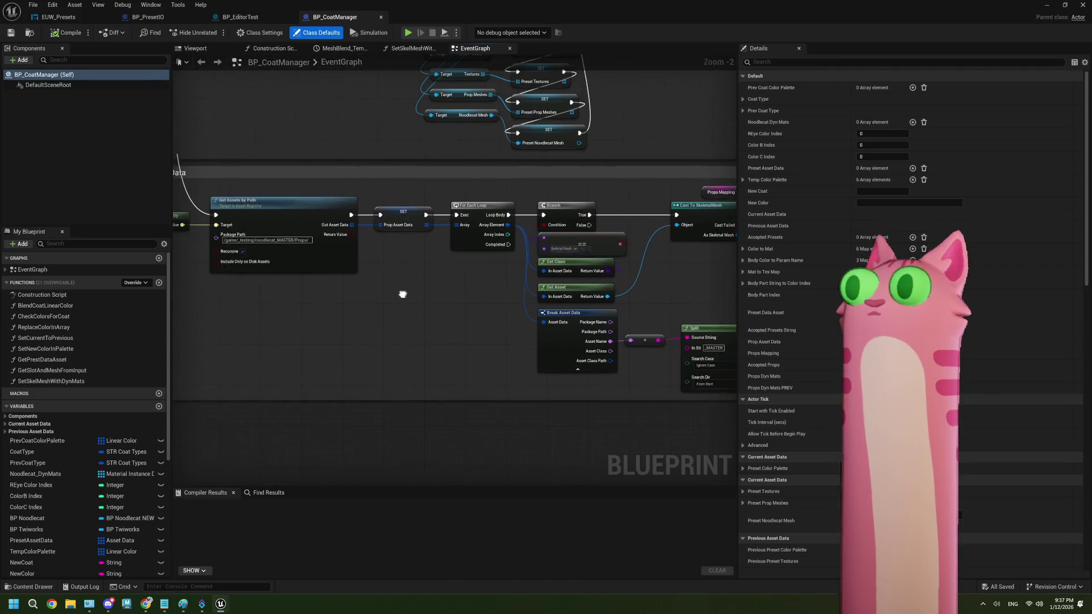
{"action": "scroll", "coordinate": [349, 282], "scroll_direction": "down", "scroll_amount": 3}
{"action": "mouse_move", "coordinate": [346, 279]}
{"action": "left_mouse_down"}
{"action": "mouse_move", "coordinate": [354, 239]}
{"action": "mouse_move", "coordinate": [342, 324]}
{"action": "mouse_move", "coordinate": [367, 268]}
{"action": "left_mouse_up"}
{"action": "scroll", "coordinate": [365, 395], "scroll_direction": "up", "scroll_amount": 1}
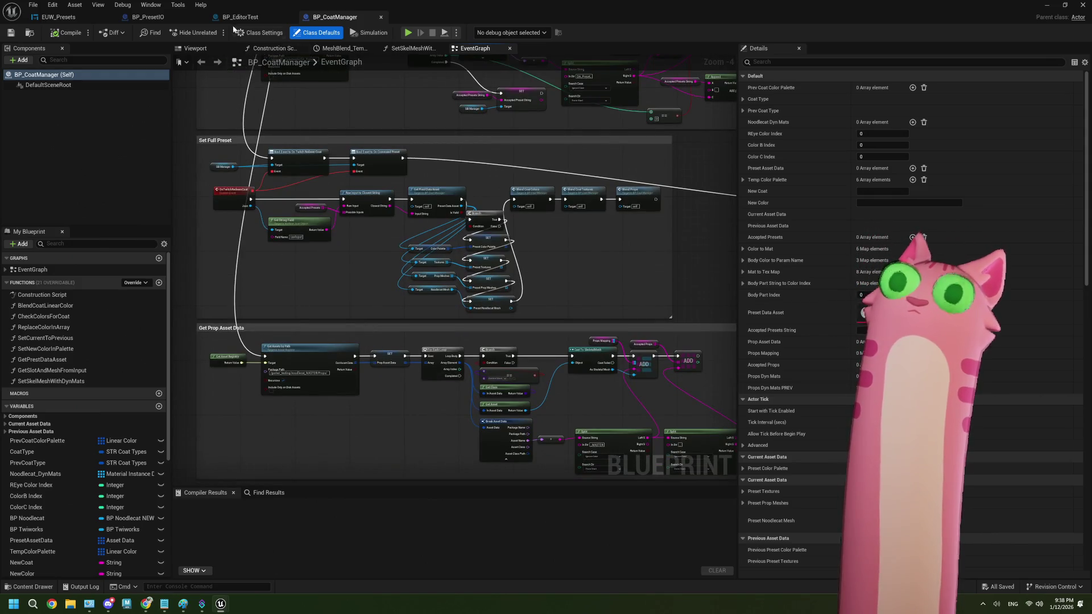
- In BP_PresetIO, move the two asset-registry nodes up and left, clear of ImportFromCSV
{"action": "left_click", "coordinate": [121, 19]}
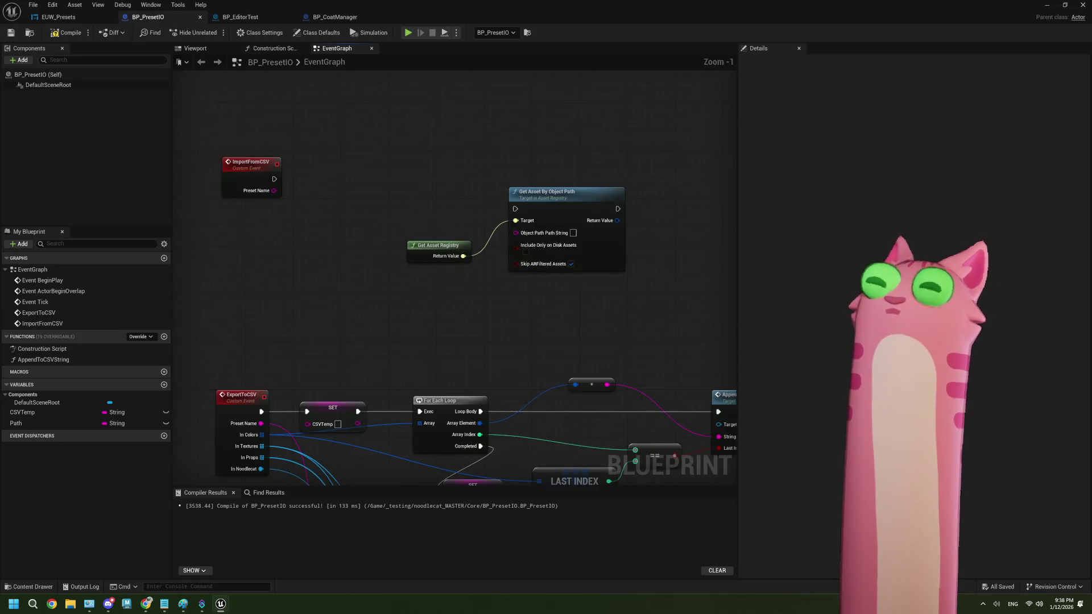
{"action": "left_click_drag", "start_coordinate": [429, 294], "coordinate": [412, 288]}
{"action": "left_click_drag", "start_coordinate": [407, 184], "coordinate": [582, 326]}
{"action": "left_click_drag", "start_coordinate": [513, 316], "coordinate": [549, 344]}
{"action": "mouse_move", "coordinate": [585, 237]}
{"action": "left_mouse_down"}
{"action": "mouse_move", "coordinate": [310, 283]}
{"action": "mouse_move", "coordinate": [135, 272]}
{"action": "mouse_move", "coordinate": [251, 282]}
{"action": "left_mouse_up"}
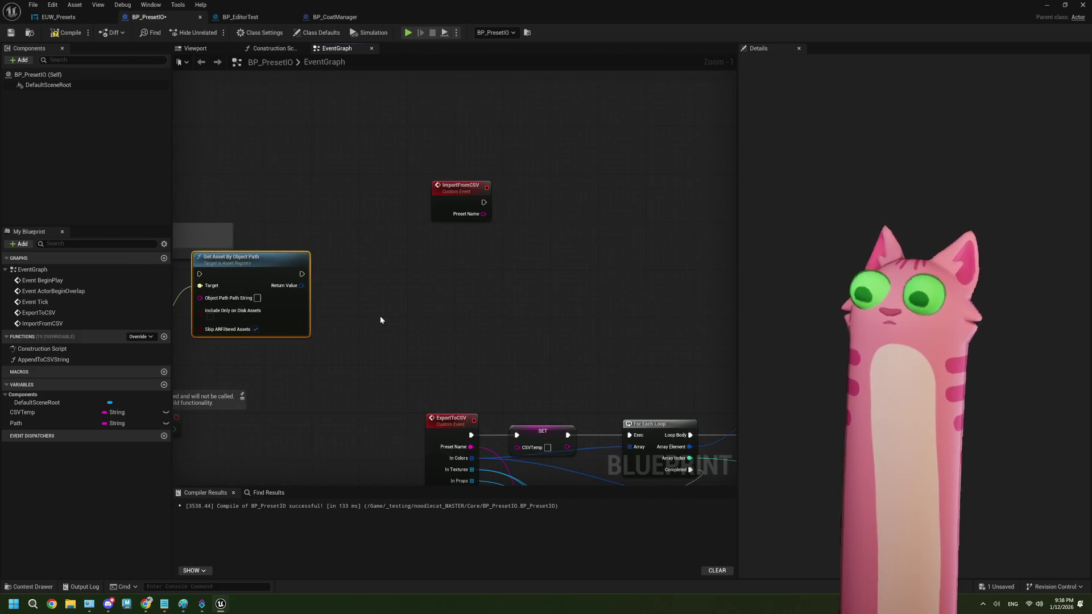
{"action": "left_click_drag", "start_coordinate": [377, 322], "coordinate": [377, 178]}
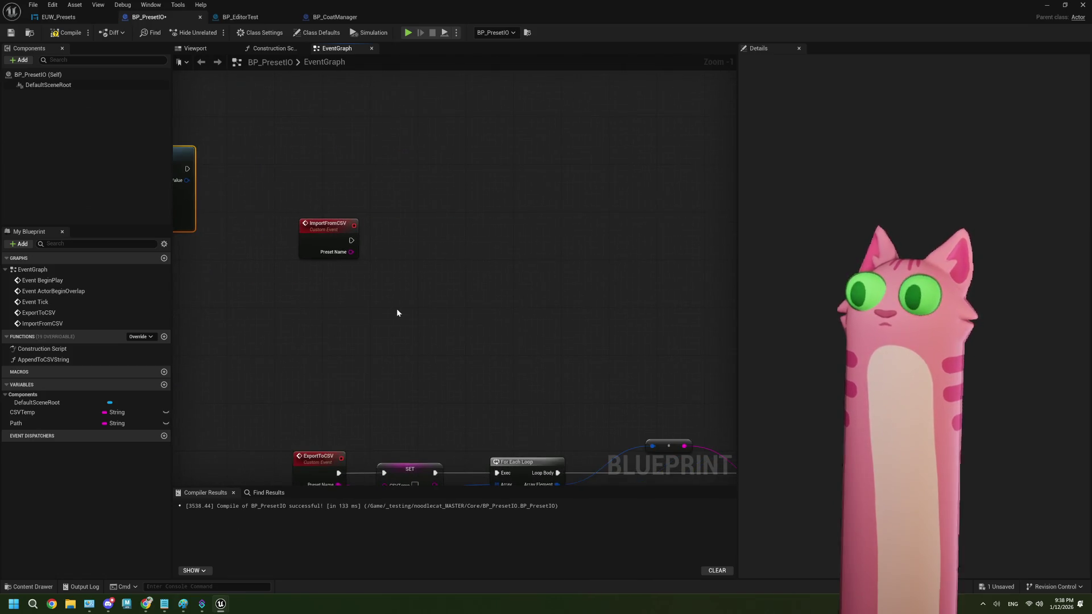
{"action": "left_click_drag", "start_coordinate": [410, 316], "coordinate": [314, 271]}
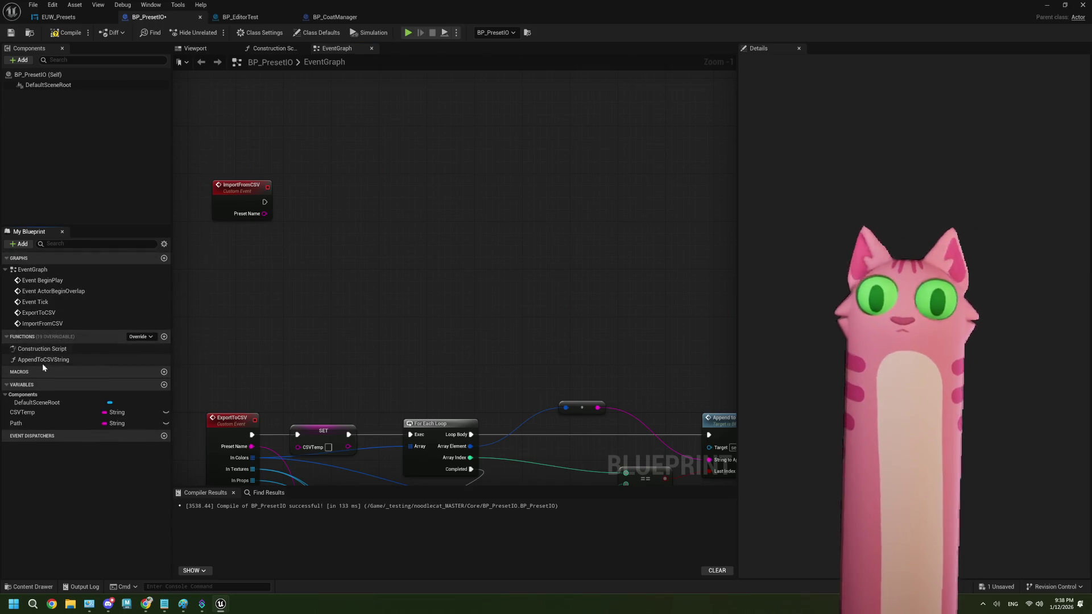
- Place a Path variable getter below ImportFromCSV, then compile and save BP_PresetIO
{"action": "left_click_drag", "start_coordinate": [16, 423], "coordinate": [239, 305]}
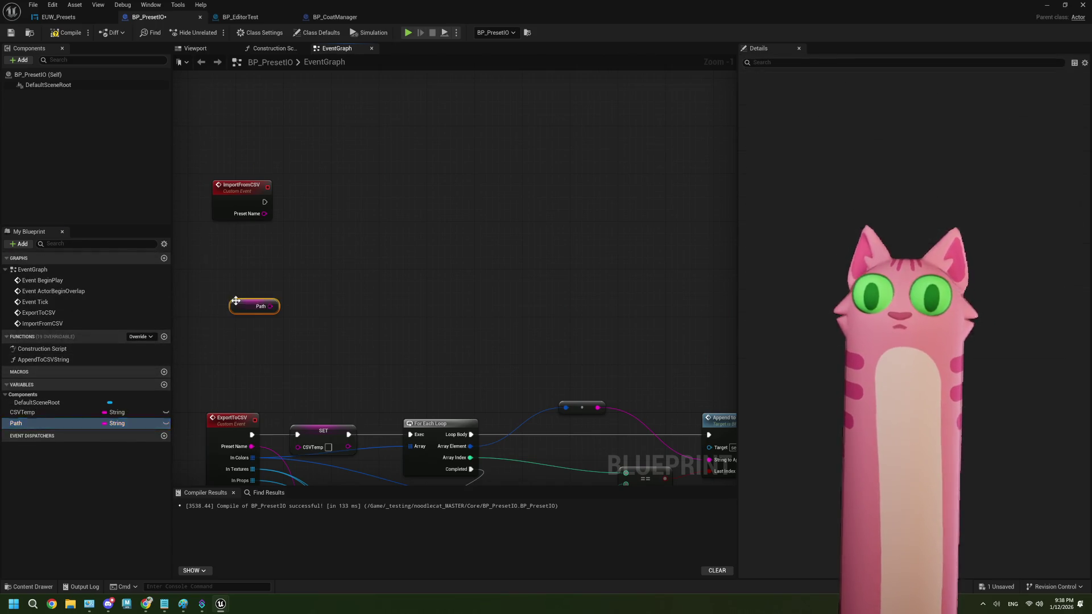
{"action": "left_click", "coordinate": [215, 275]}
{"action": "left_click_drag", "start_coordinate": [308, 258], "coordinate": [380, 260]}
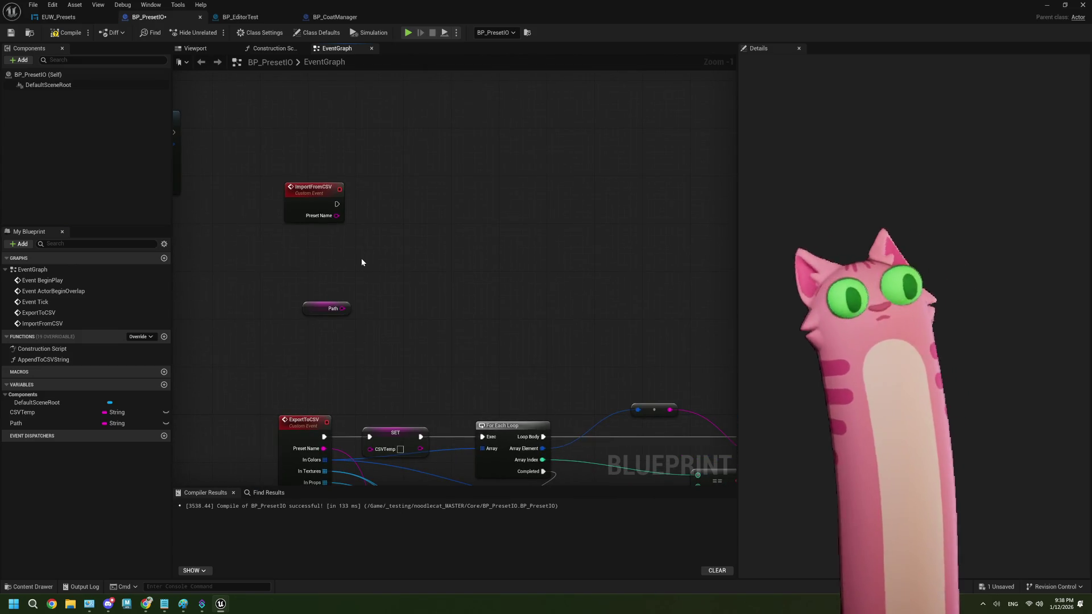
{"action": "left_click_drag", "start_coordinate": [368, 329], "coordinate": [331, 334]}
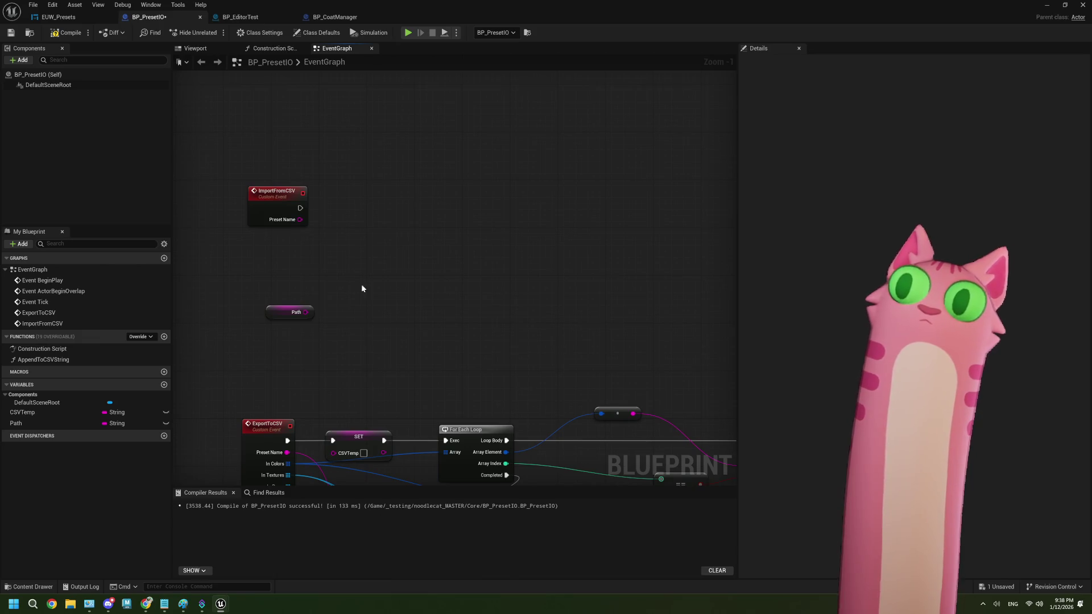
{"action": "left_click_drag", "start_coordinate": [360, 284], "coordinate": [356, 284]}
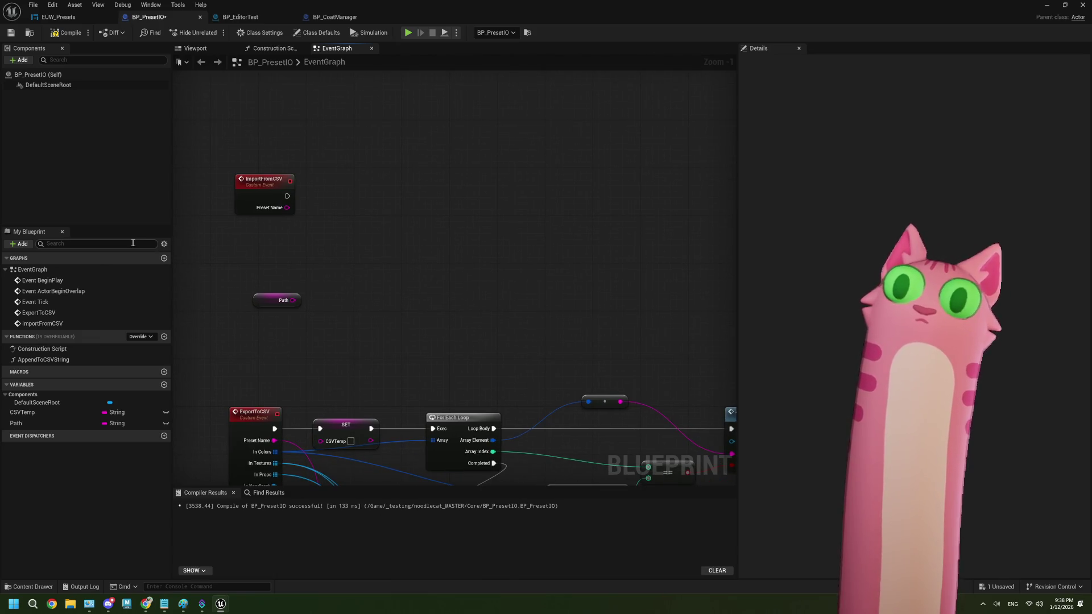
{"action": "left_click", "coordinate": [58, 36]}
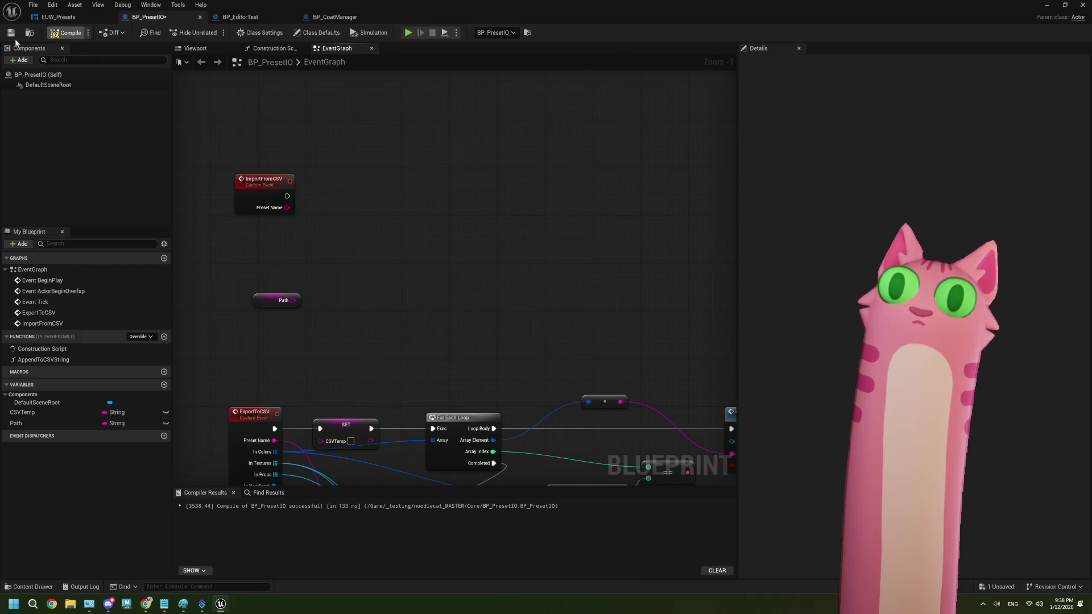
{"action": "left_click", "coordinate": [12, 34]}
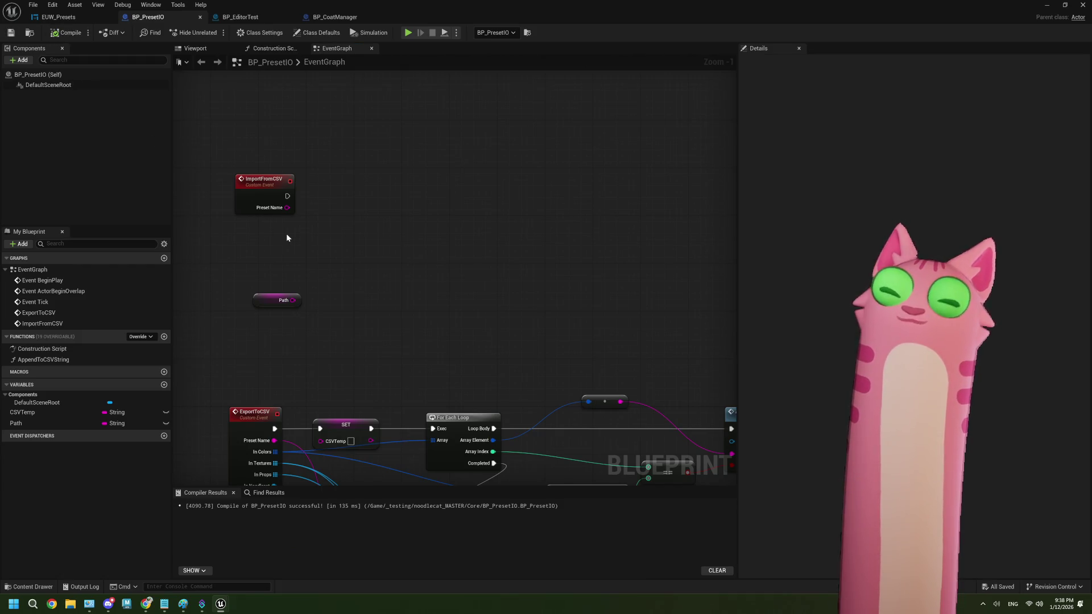
{"action": "left_click_drag", "start_coordinate": [326, 295], "coordinate": [311, 299]}
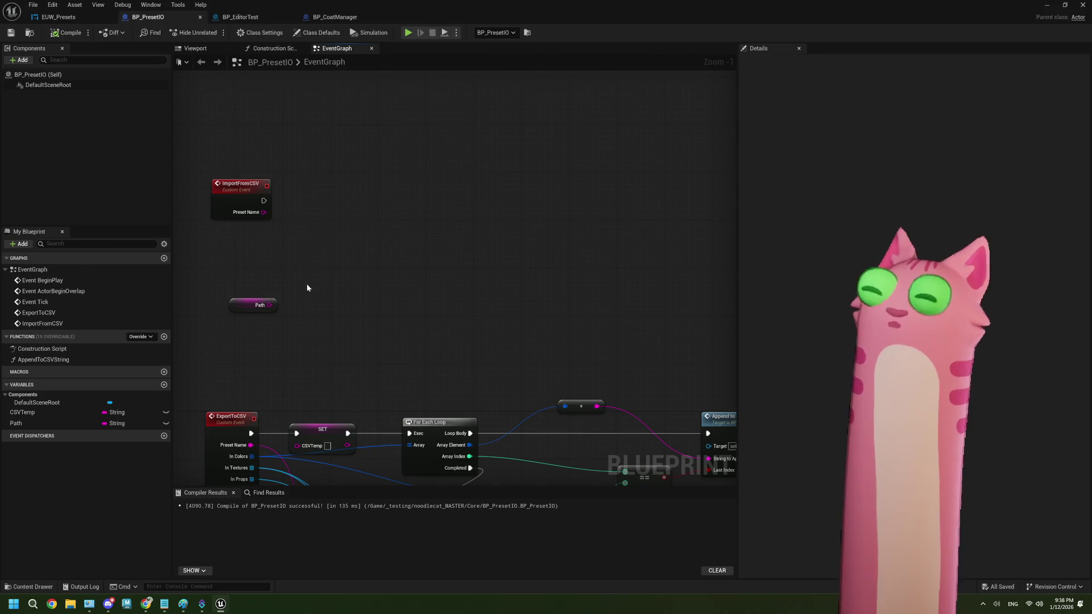
{"action": "right_click", "coordinate": [312, 280]}
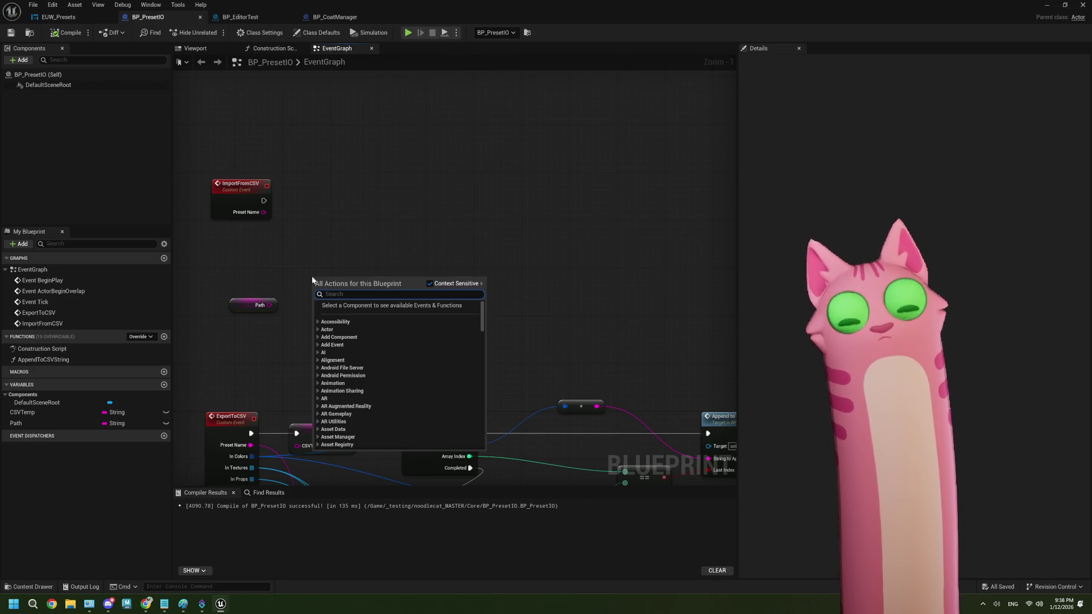
{"action": "type", "text": "files"}
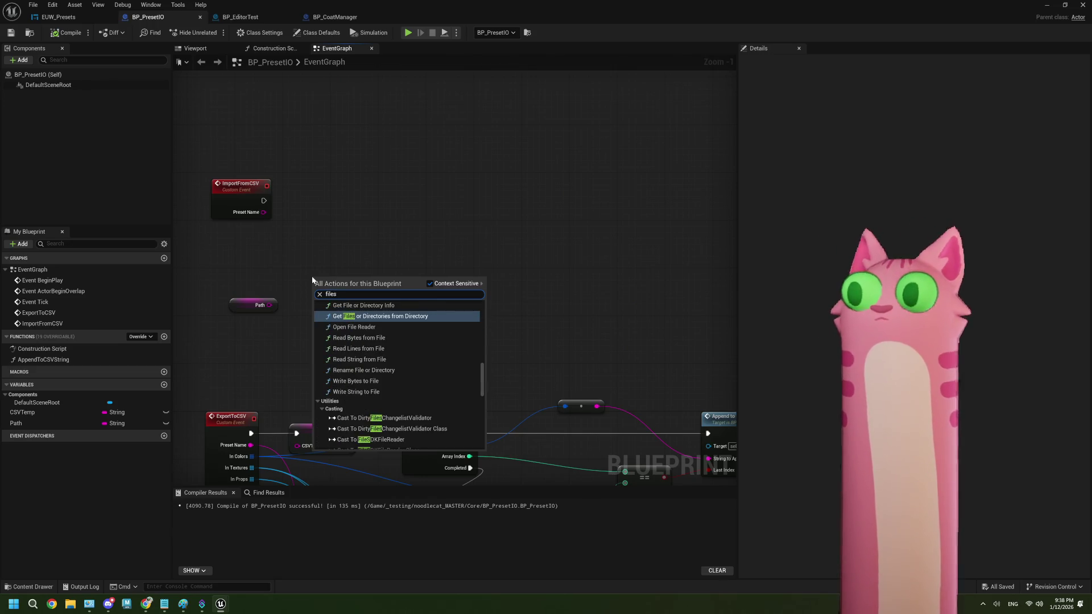
{"action": "left_click", "coordinate": [357, 316]}
{"action": "scroll", "coordinate": [366, 340], "scroll_direction": "up", "scroll_amount": 1}
{"action": "left_click_drag", "start_coordinate": [397, 290], "coordinate": [425, 223]}
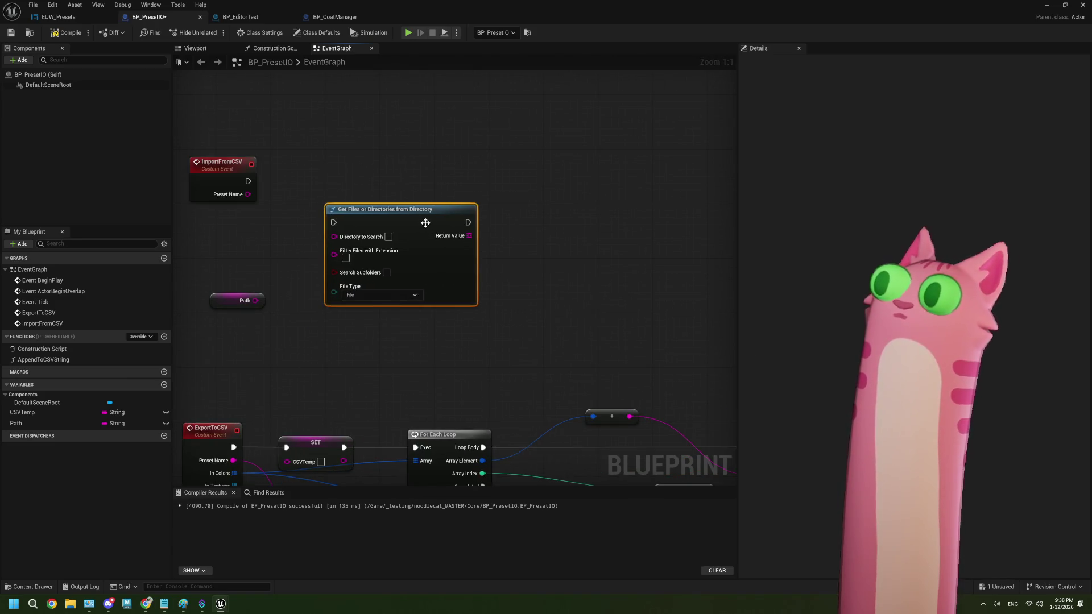
{"action": "mouse_move", "coordinate": [314, 319]}
{"action": "left_mouse_down"}
{"action": "mouse_move", "coordinate": [341, 340]}
{"action": "mouse_move", "coordinate": [392, 253]}
{"action": "left_mouse_up"}
{"action": "left_click", "coordinate": [404, 273]}
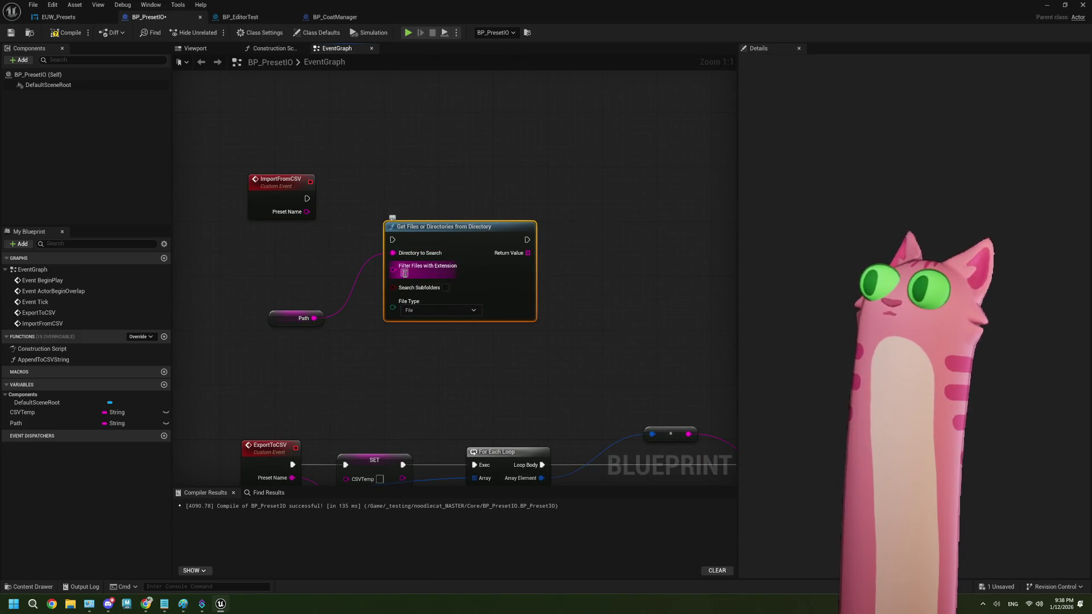
{"action": "type", "text": ".csv"}
{"action": "left_click", "coordinate": [549, 303]}
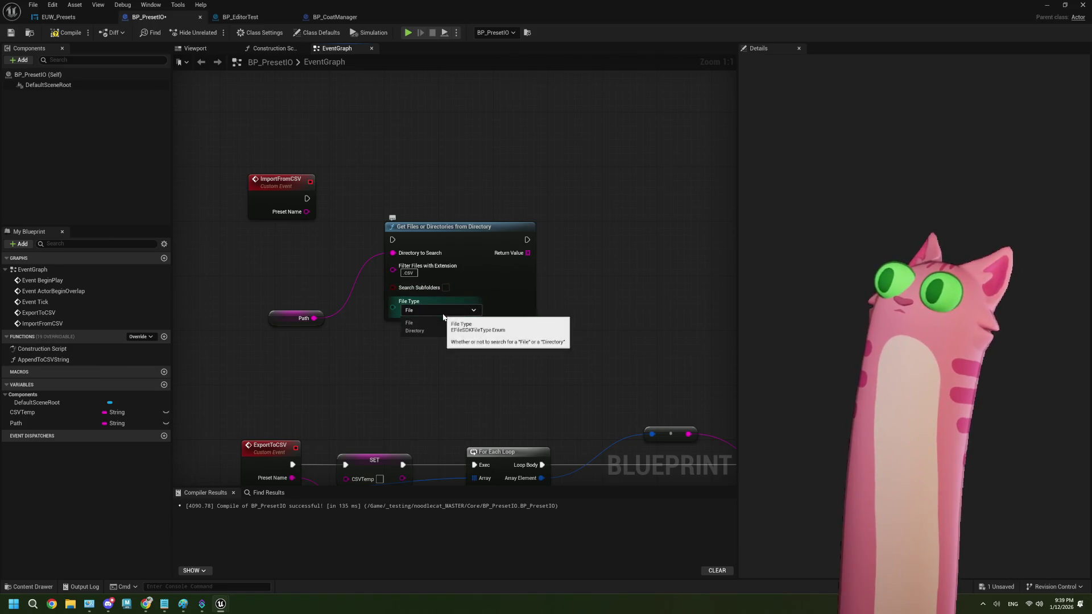
{"action": "left_click", "coordinate": [316, 319]}
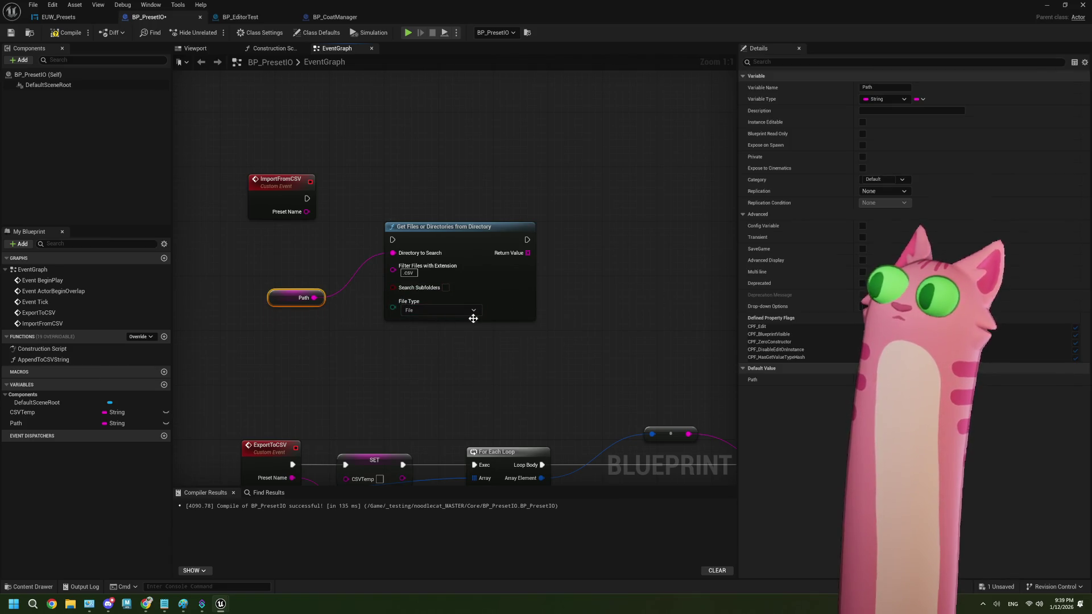
{"action": "left_click_drag", "start_coordinate": [317, 320], "coordinate": [218, 318]}
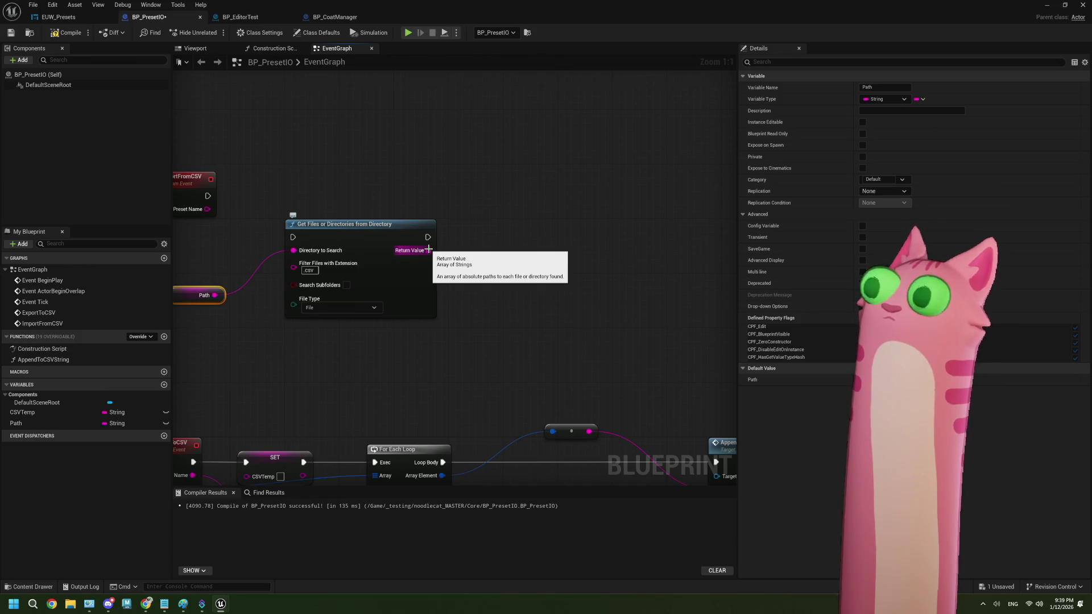
{"action": "left_click", "coordinate": [411, 290]}
{"action": "key", "text": "Delete"}
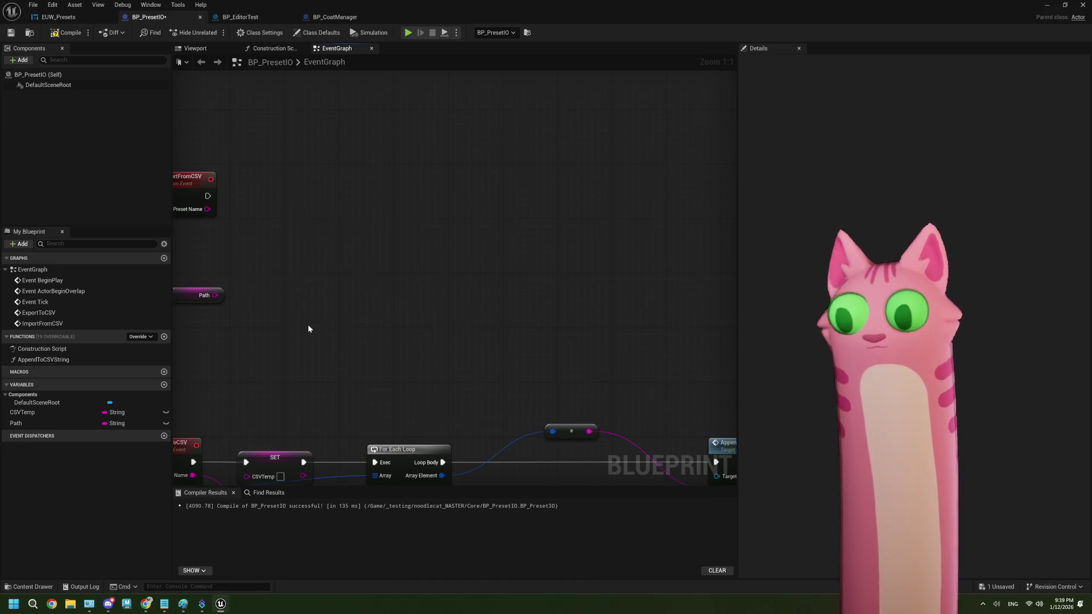
{"action": "left_click_drag", "start_coordinate": [308, 324], "coordinate": [363, 319]}
{"action": "right_click", "coordinate": [364, 320]}
{"action": "type", "text": "get"}
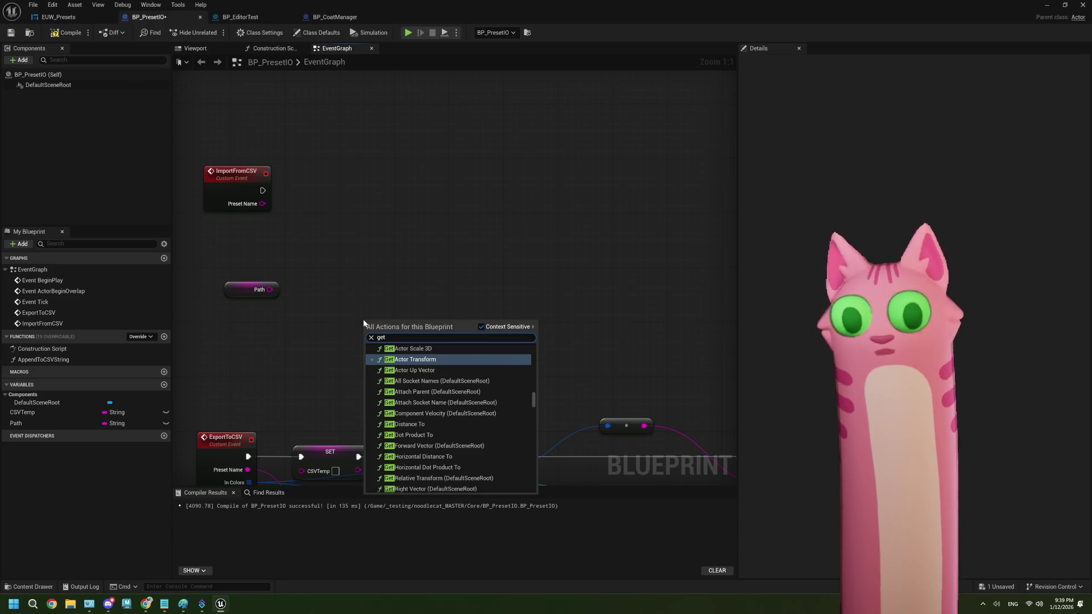
{"action": "type", "text": " file fro"}
{"action": "key", "text": "BackSpace"}
{"action": "key", "text": "BackSpace"}
{"action": "key", "text": "BackSpace"}
{"action": "type", "text": "path"}
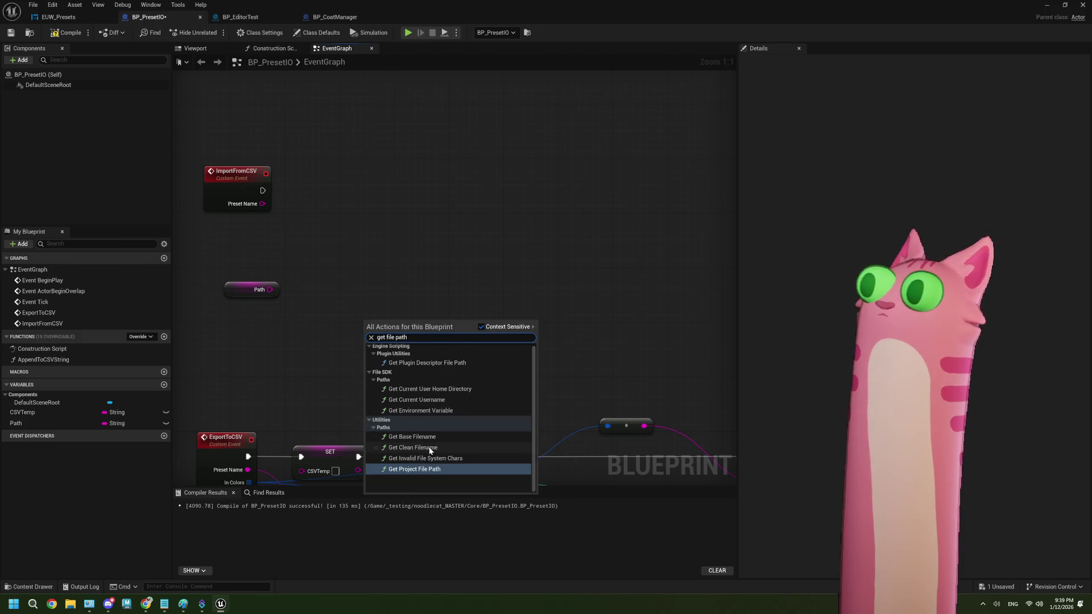
{"action": "left_click", "coordinate": [448, 449]}
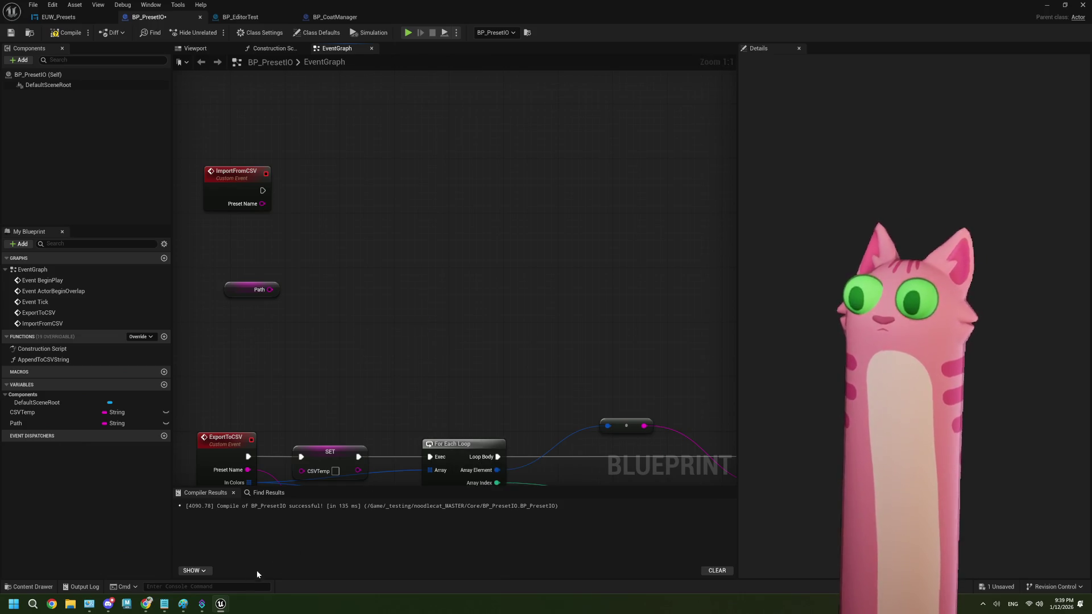
{"action": "left_click", "coordinate": [146, 604]}
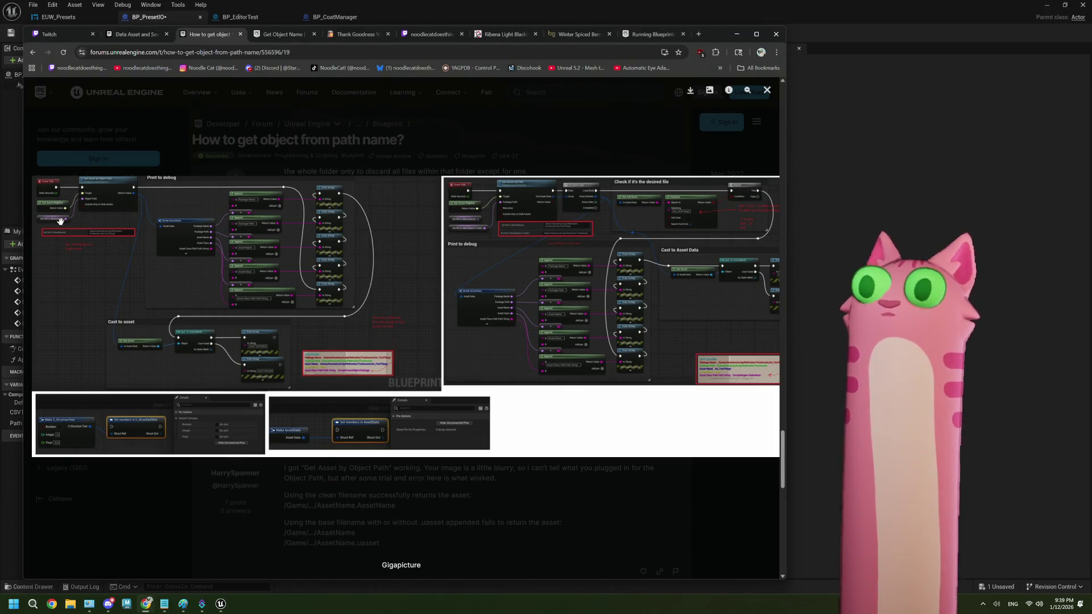
- Leave the forum thread and return to BP_PresetIO's event graph
{"action": "key", "text": "alt+Tab"}
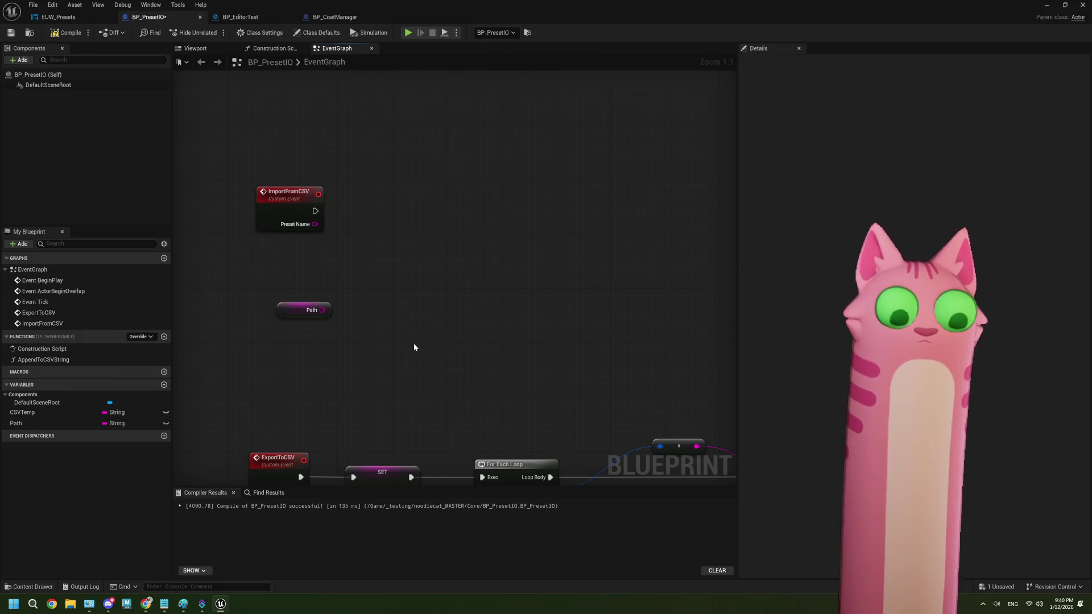
- Search the graph's action list for 'file' and browse the file-related nodes
{"action": "right_click", "coordinate": [414, 342]}
{"action": "type", "text": "file"}
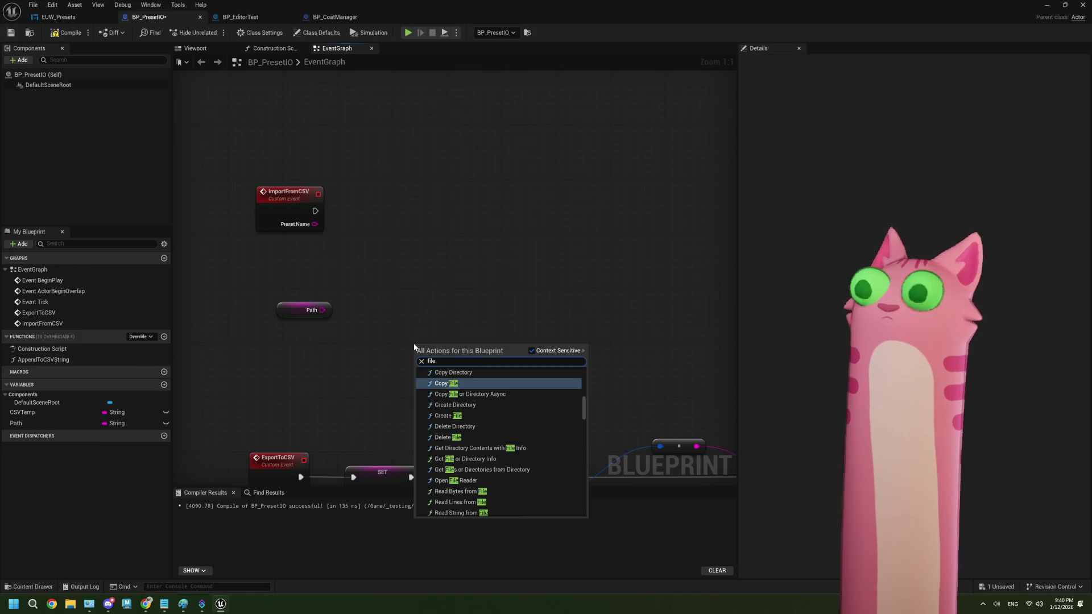
{"action": "scroll", "coordinate": [451, 432], "scroll_direction": "down", "scroll_amount": 10}
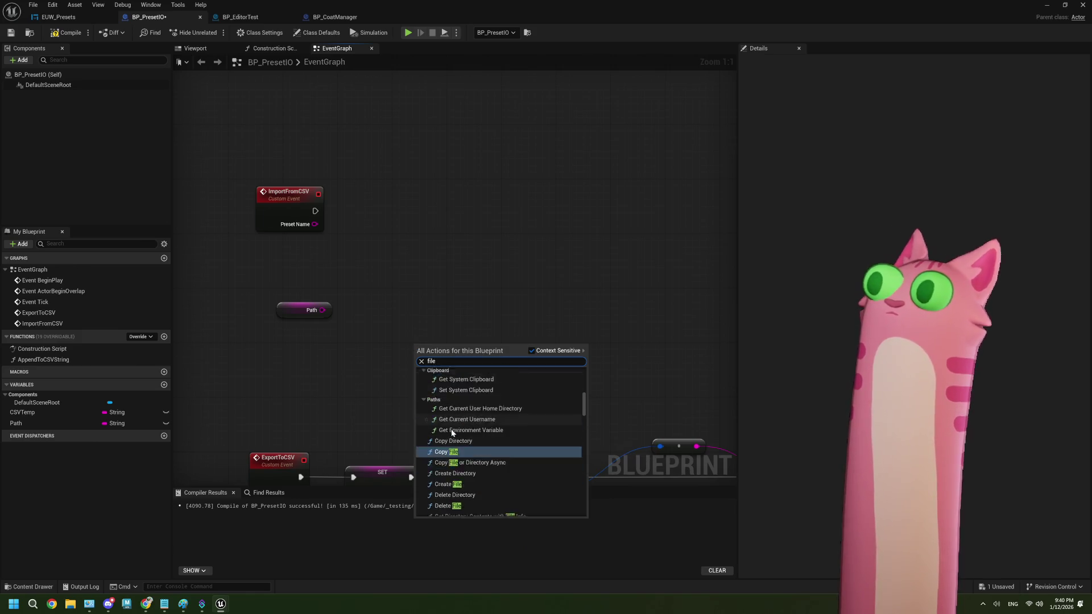
{"action": "scroll", "coordinate": [451, 431], "scroll_direction": "up", "scroll_amount": 10}
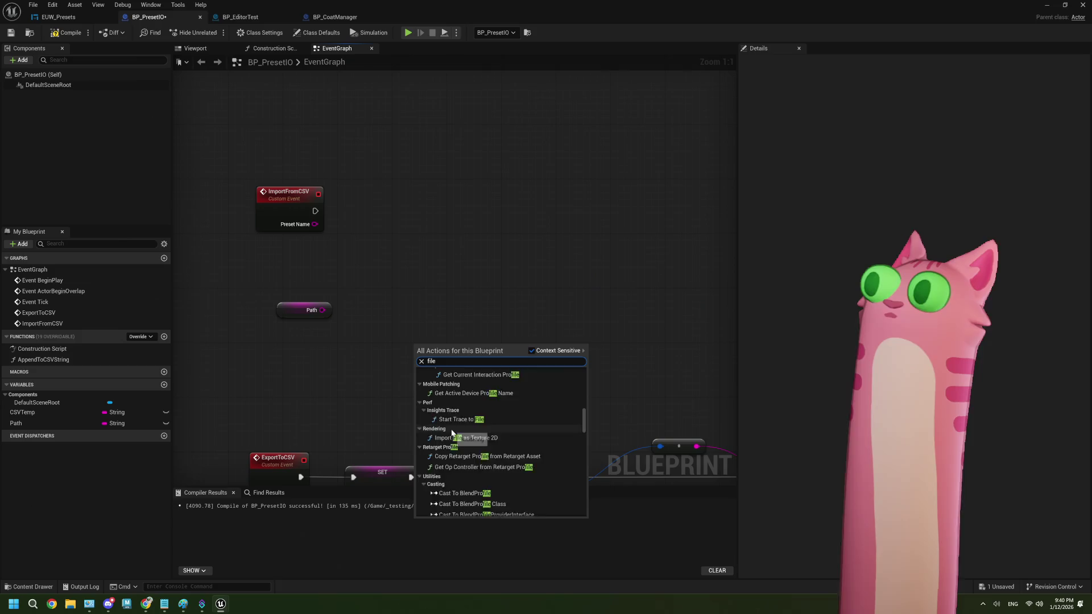
{"action": "scroll", "coordinate": [452, 432], "scroll_direction": "up", "scroll_amount": 5}
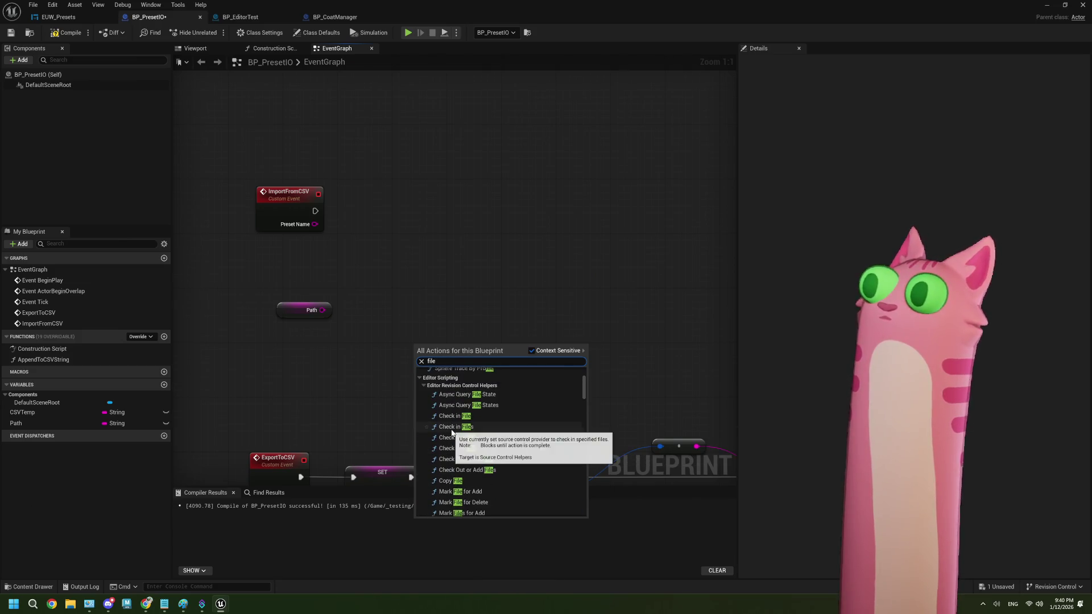
{"action": "scroll", "coordinate": [452, 432], "scroll_direction": "up", "scroll_amount": 5}
{"action": "scroll", "coordinate": [452, 432], "scroll_direction": "up", "scroll_amount": 2}
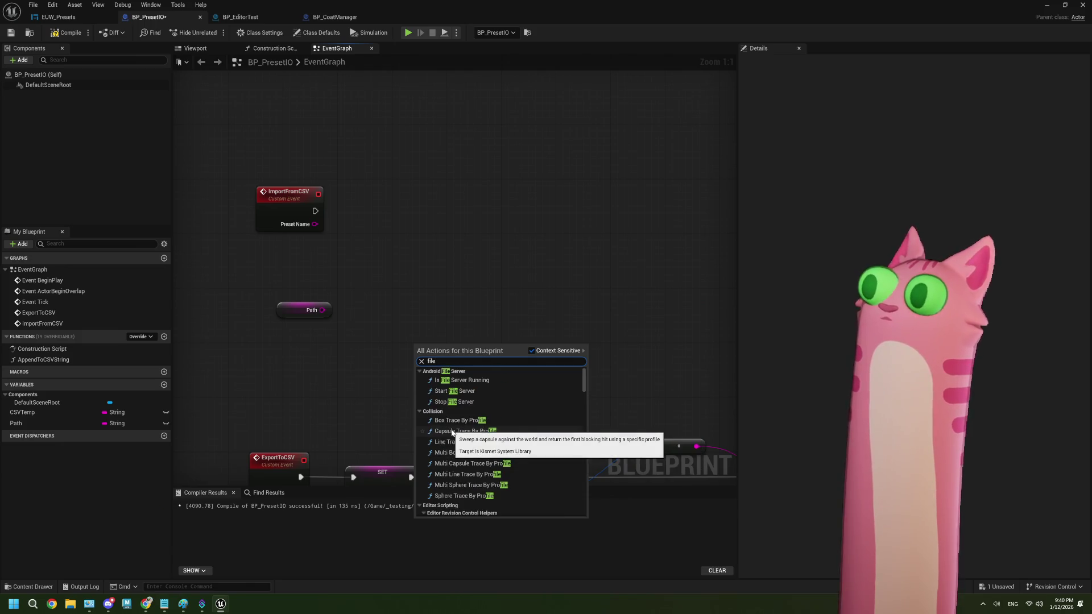
{"action": "scroll", "coordinate": [452, 432], "scroll_direction": "down", "scroll_amount": 6}
{"action": "scroll", "coordinate": [450, 436], "scroll_direction": "down", "scroll_amount": 1}
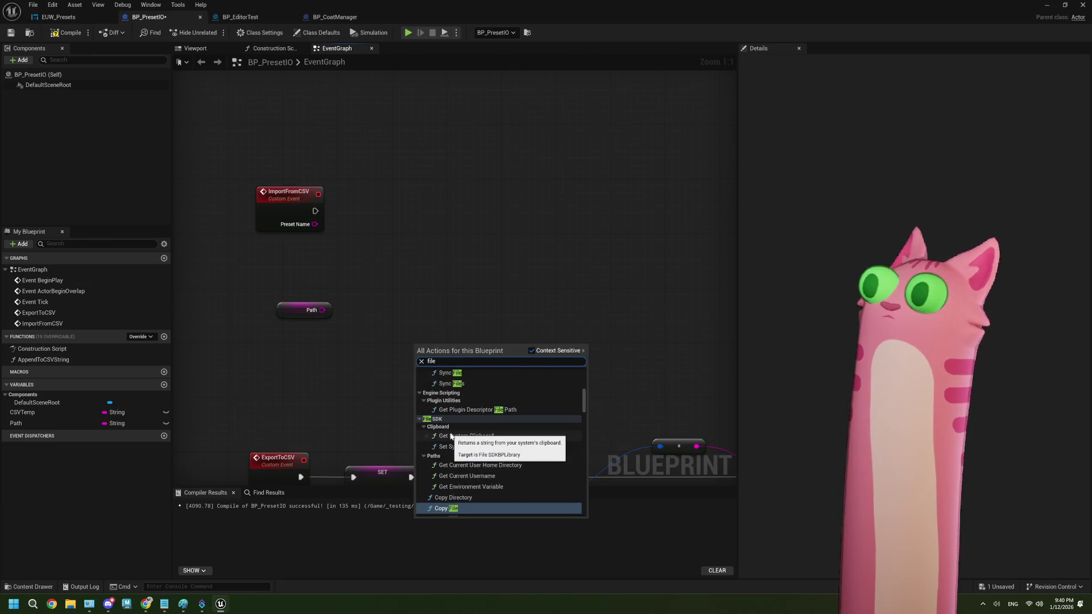
{"action": "scroll", "coordinate": [451, 436], "scroll_direction": "down", "scroll_amount": 2}
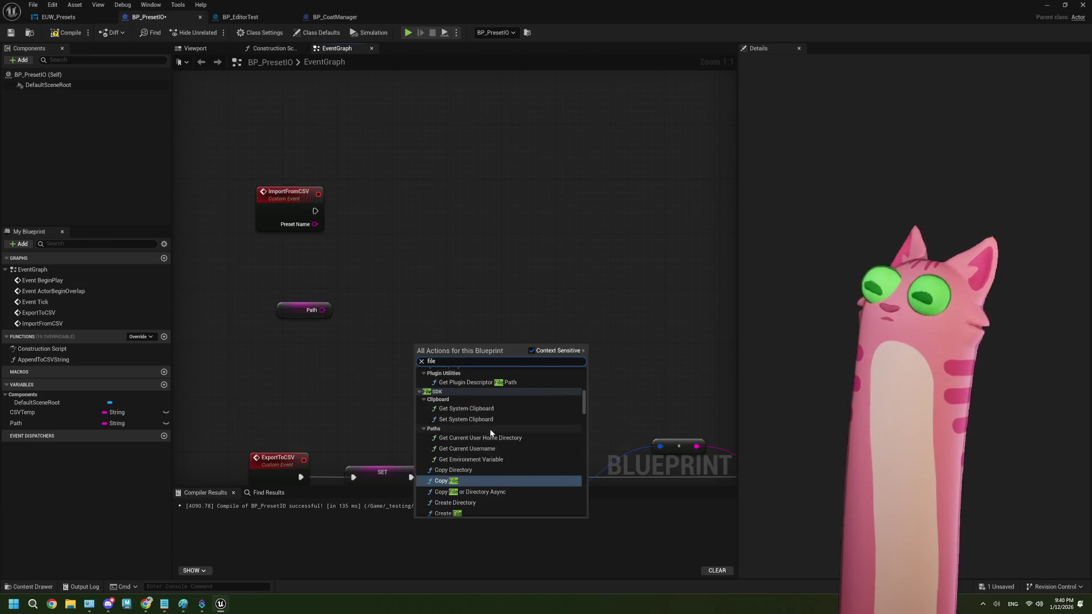
{"action": "scroll", "coordinate": [508, 444], "scroll_direction": "down", "scroll_amount": 3}
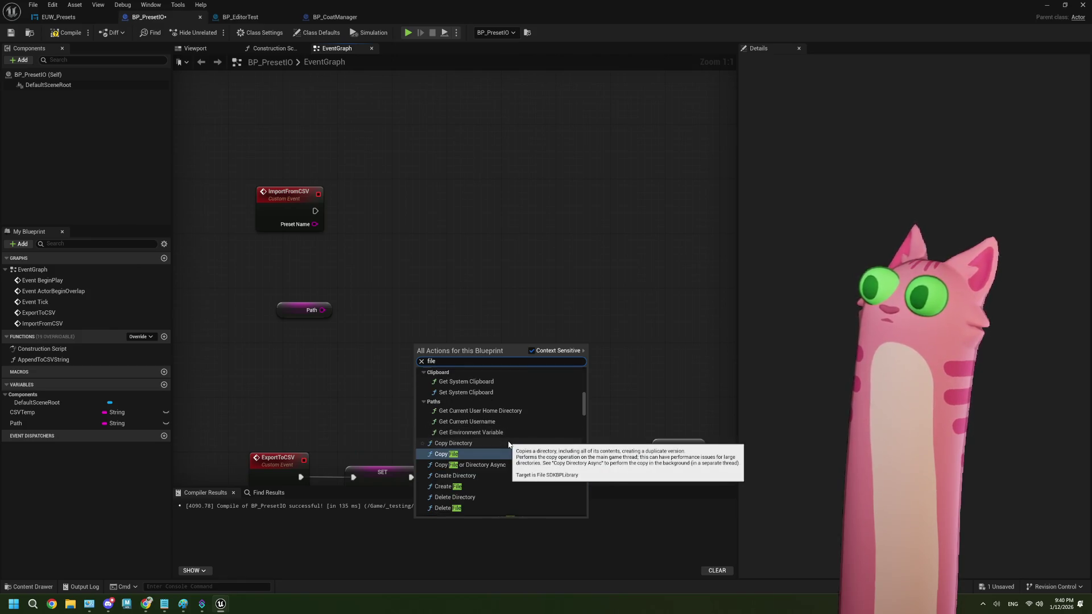
{"action": "scroll", "coordinate": [508, 445], "scroll_direction": "down", "scroll_amount": 7}
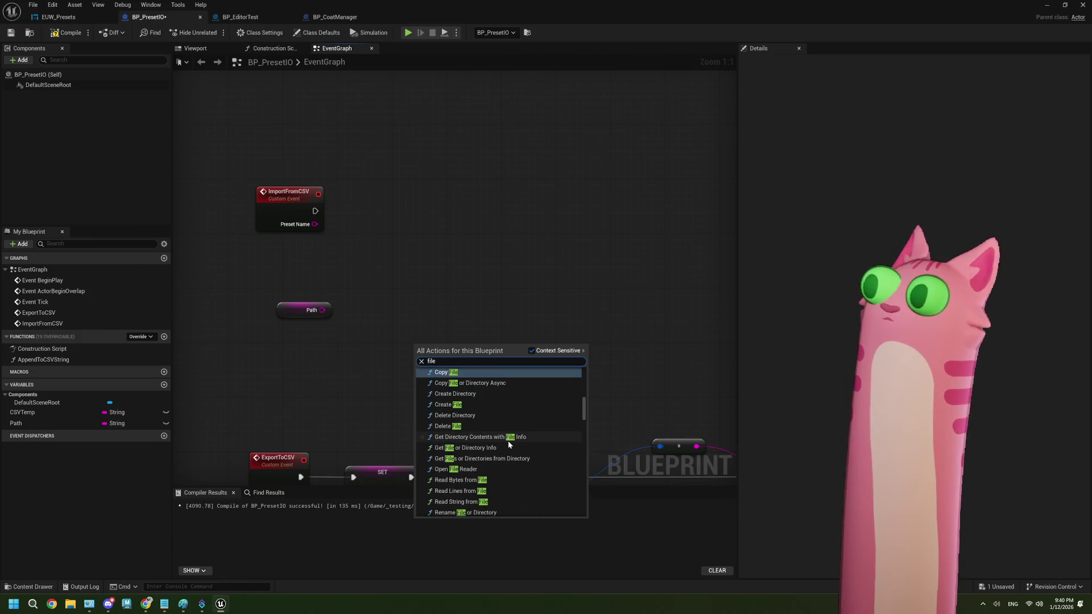
{"action": "scroll", "coordinate": [495, 427], "scroll_direction": "down", "scroll_amount": 3}
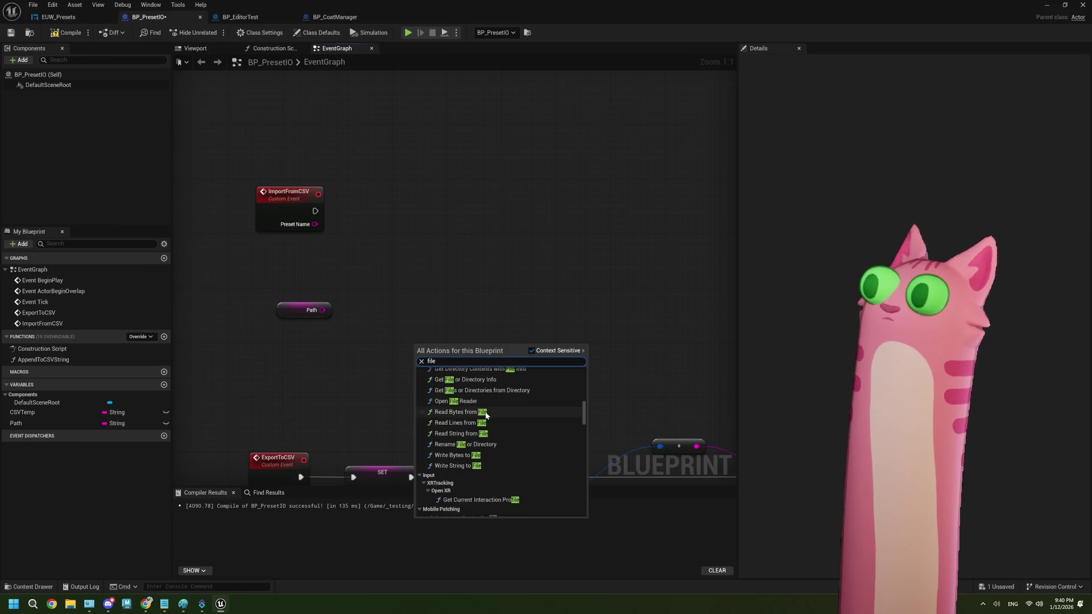
{"action": "scroll", "coordinate": [534, 455], "scroll_direction": "up", "scroll_amount": 1}
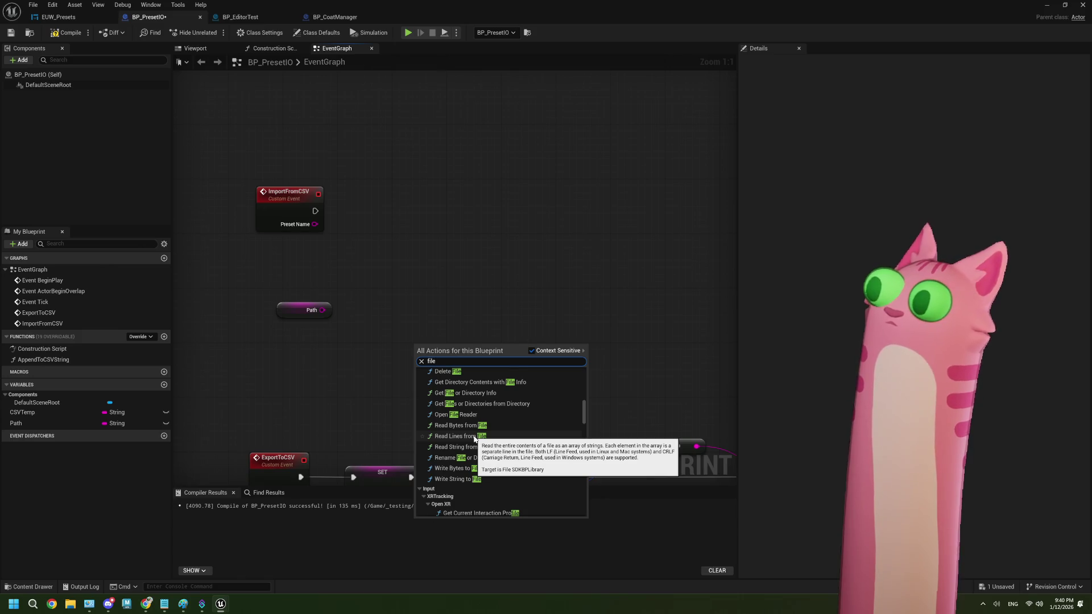
- Place a Read Lines from File node, pick its Line Reader class, and move it up-right
{"action": "left_click", "coordinate": [474, 436]}
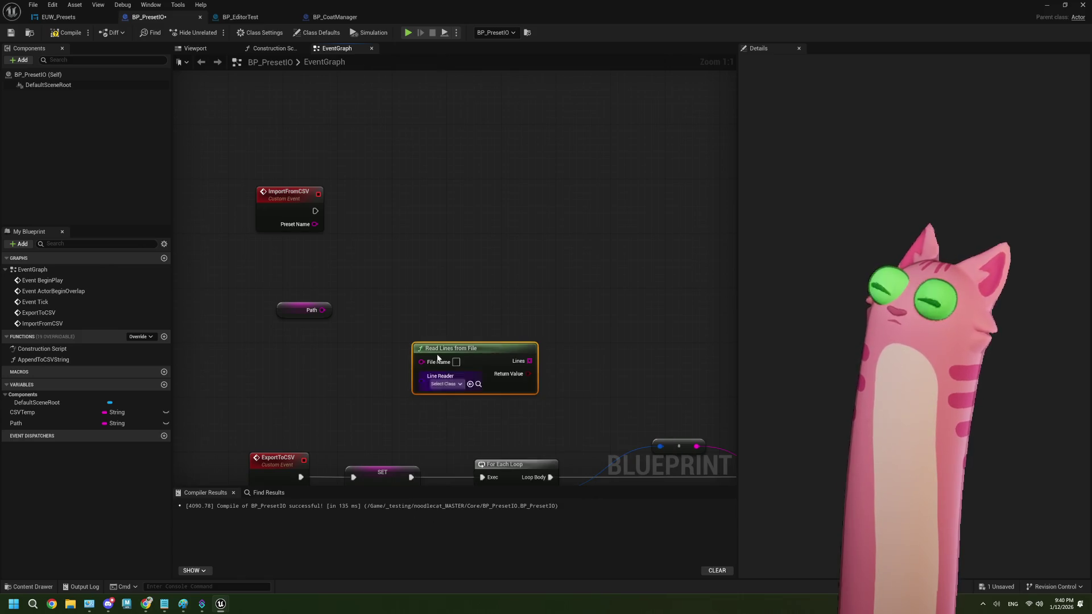
{"action": "left_click", "coordinate": [449, 384]}
{"action": "left_click", "coordinate": [455, 418]}
{"action": "mouse_move", "coordinate": [423, 351]}
{"action": "left_mouse_down"}
{"action": "mouse_move", "coordinate": [417, 331]}
{"action": "mouse_move", "coordinate": [437, 328]}
{"action": "mouse_move", "coordinate": [454, 304]}
{"action": "mouse_move", "coordinate": [586, 263]}
{"action": "left_mouse_up"}
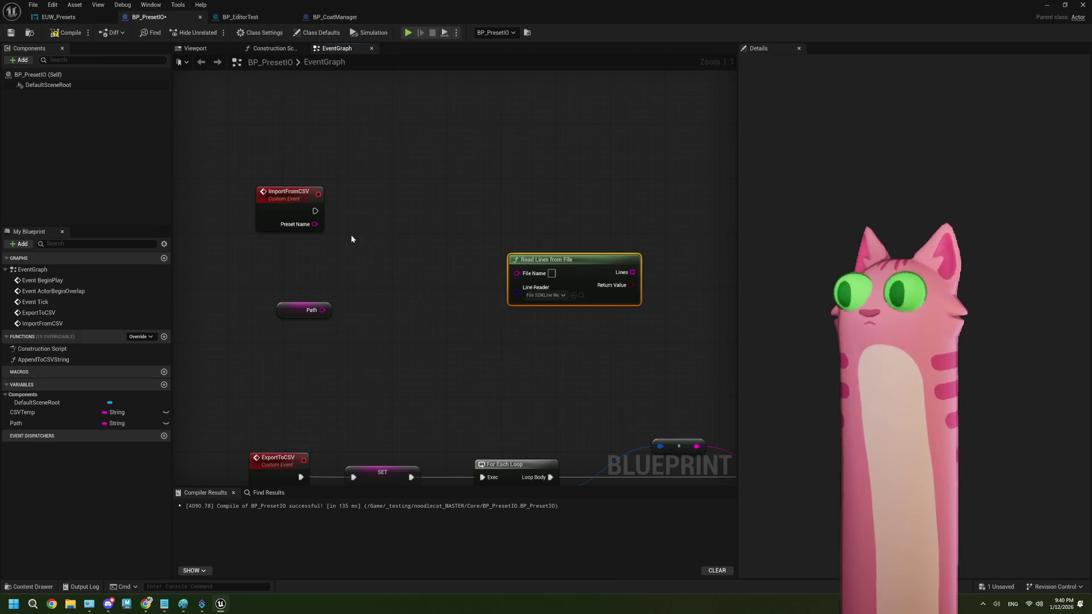
- Add an Append node fed from Preset Name and shift it slightly right
{"action": "left_click", "coordinate": [372, 271]}
{"action": "left_click_drag", "start_coordinate": [316, 224], "coordinate": [366, 260]}
{"action": "type", "text": "append"}
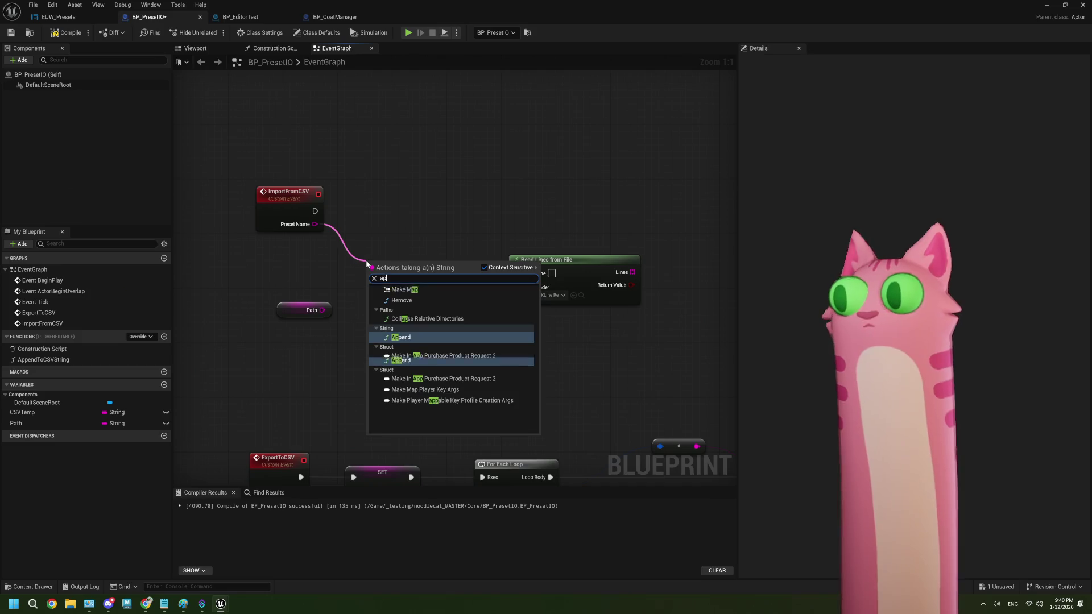
{"action": "left_click", "coordinate": [432, 364]}
{"action": "left_click_drag", "start_coordinate": [393, 268], "coordinate": [427, 268]}
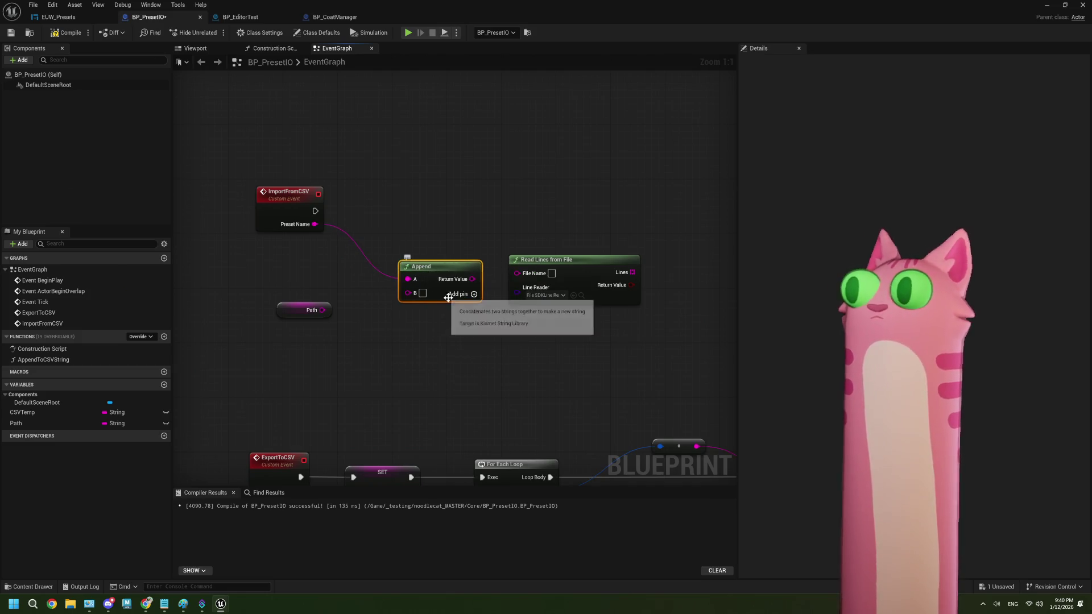
- Give Append C and D inputs, wiring Preset Name into C and setting D to '.csv'
{"action": "left_click", "coordinate": [458, 296]}
{"action": "left_click_drag", "start_coordinate": [407, 280], "coordinate": [407, 313]}
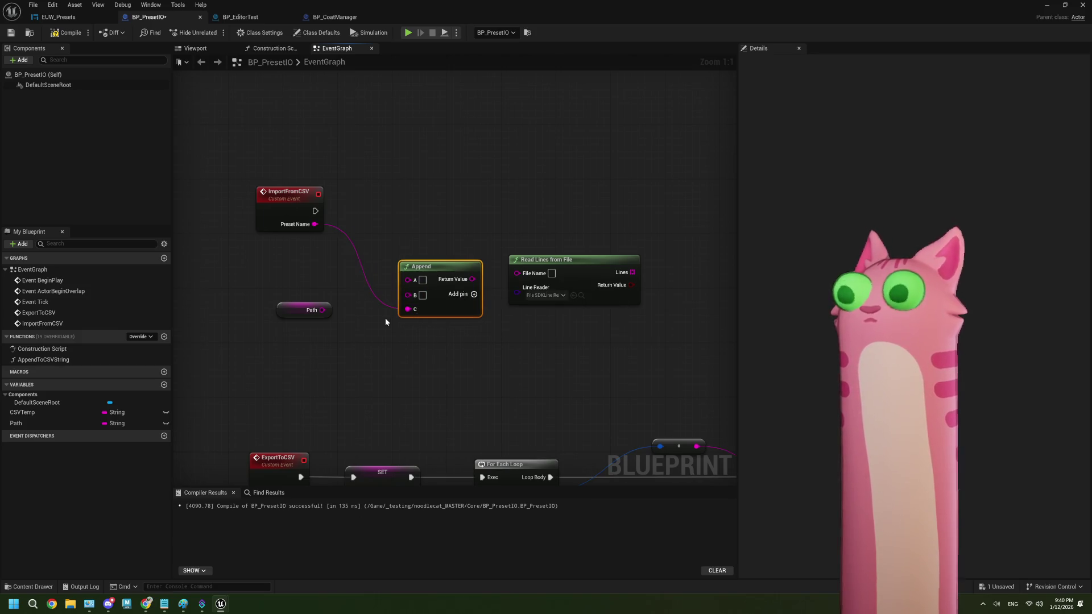
{"action": "left_click", "coordinate": [474, 294]}
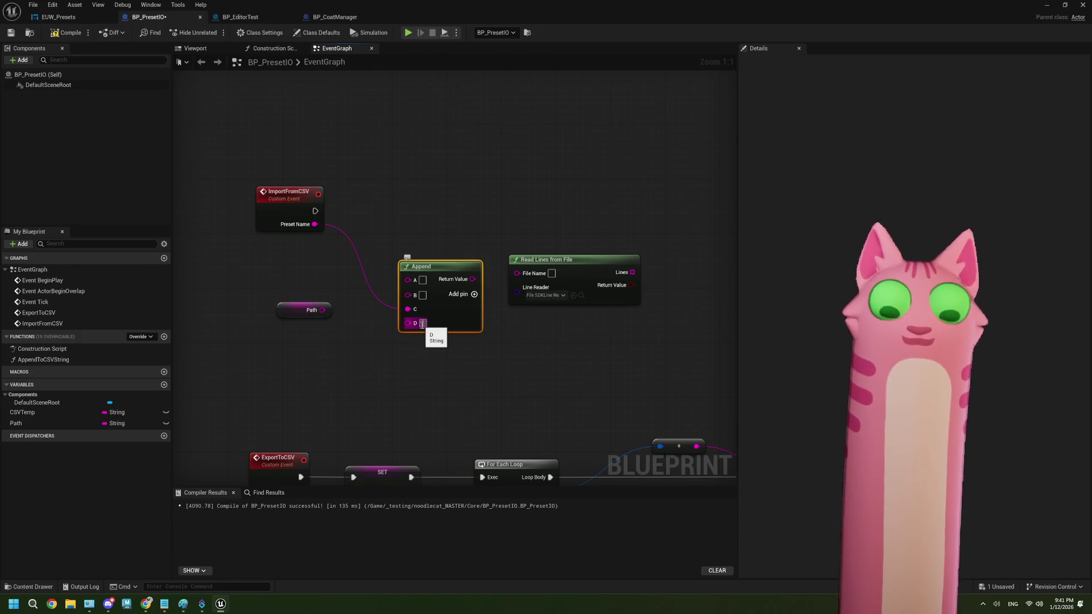
{"action": "left_click", "coordinate": [422, 323]}
{"action": "type", "text": ".csv"}
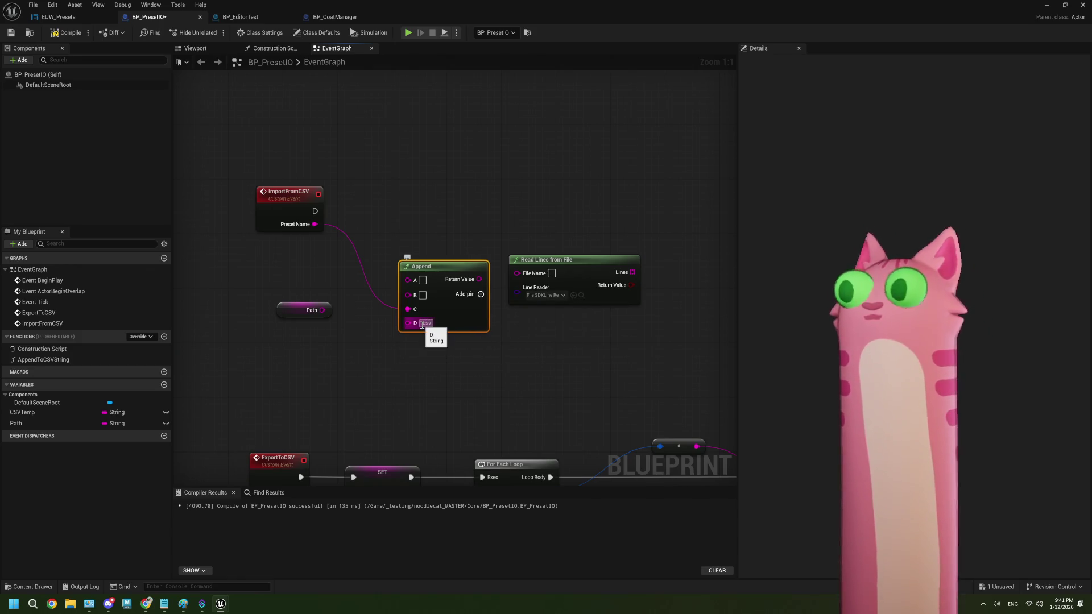
{"action": "left_click", "coordinate": [425, 340]}
- Feed Append's result into File Name and wire Path into Append's first input
{"action": "left_click_drag", "start_coordinate": [482, 279], "coordinate": [551, 281]}
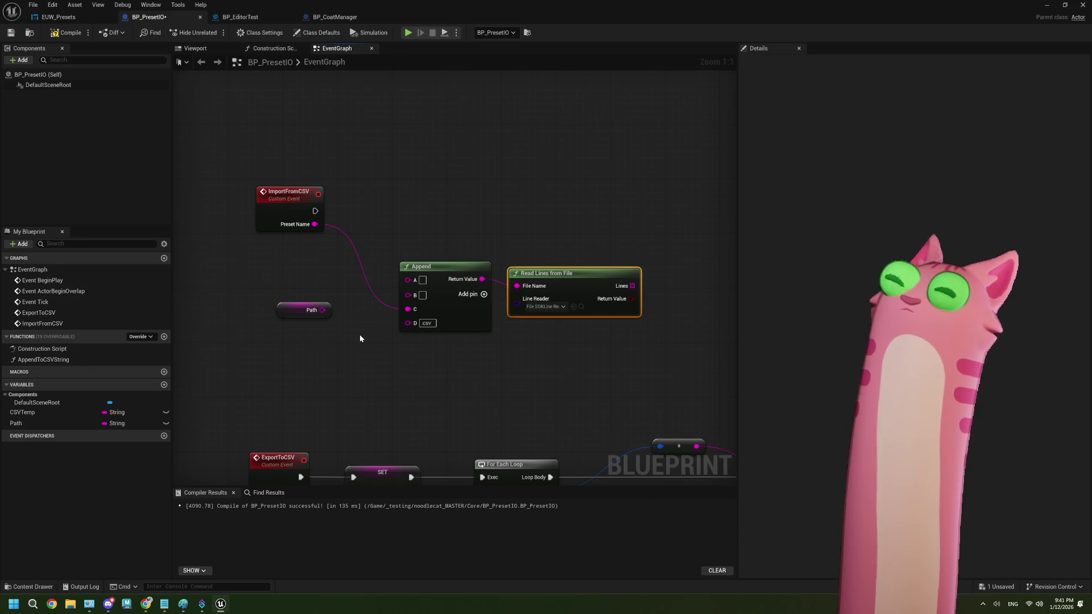
{"action": "left_click_drag", "start_coordinate": [322, 310], "coordinate": [411, 279]}
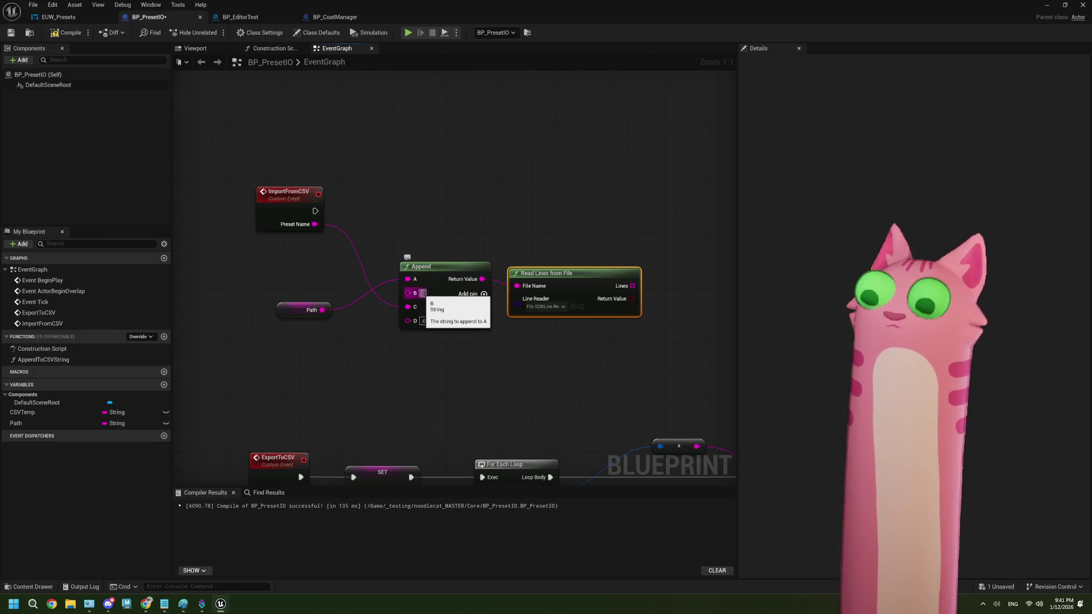
{"action": "left_click", "coordinate": [510, 362]}
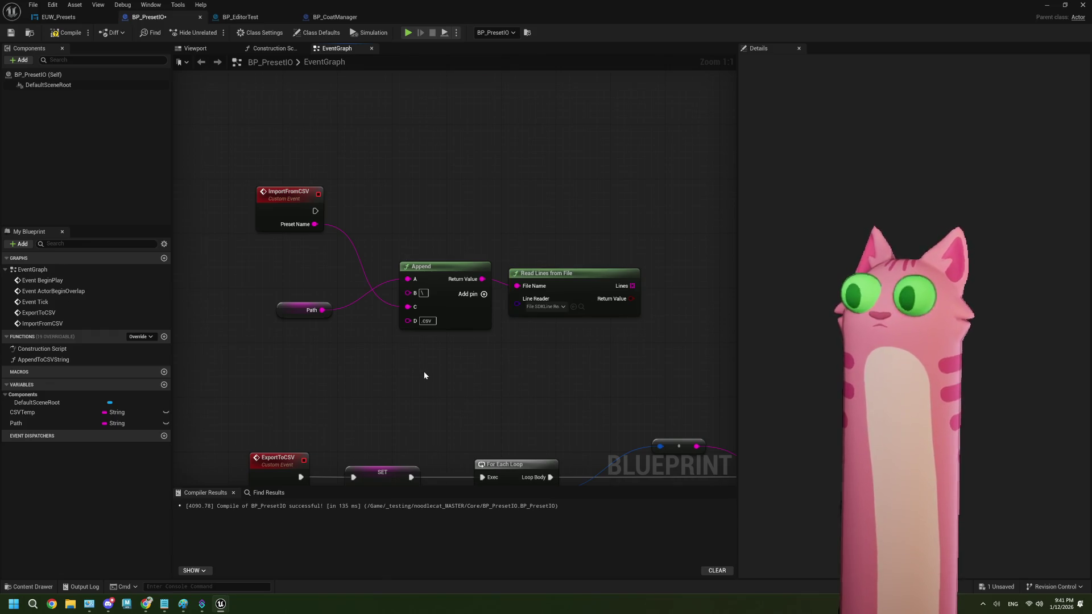
- Save the blueprint and add a Print String node off ImportFromCSV's execution output
{"action": "key", "text": "ctrl+s"}
{"action": "left_click_drag", "start_coordinate": [625, 361], "coordinate": [556, 372]}
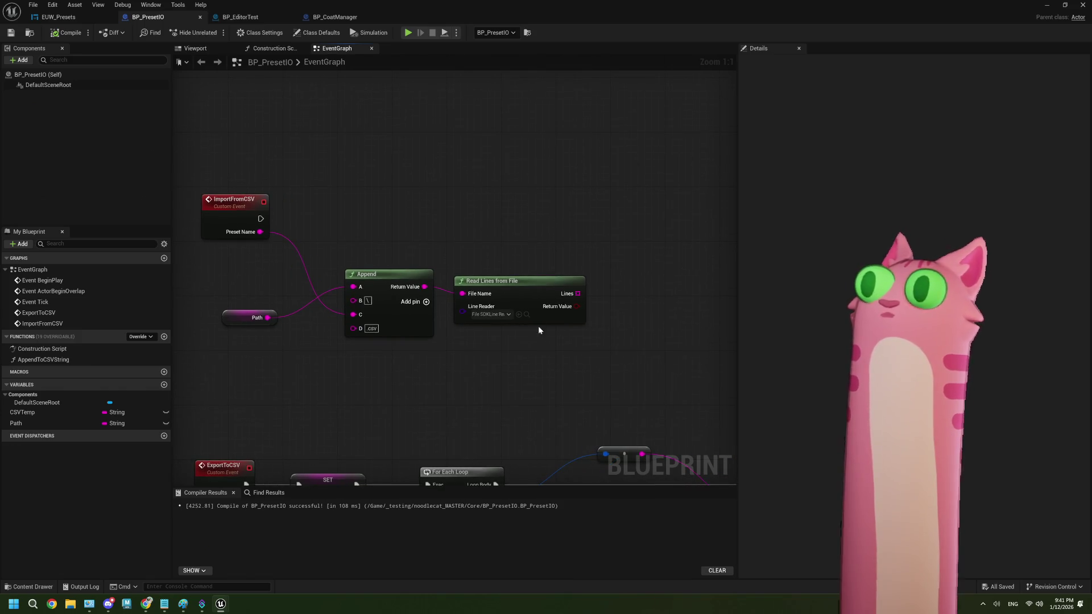
{"action": "left_click_drag", "start_coordinate": [260, 219], "coordinate": [650, 151]}
{"action": "type", "text": "print"}
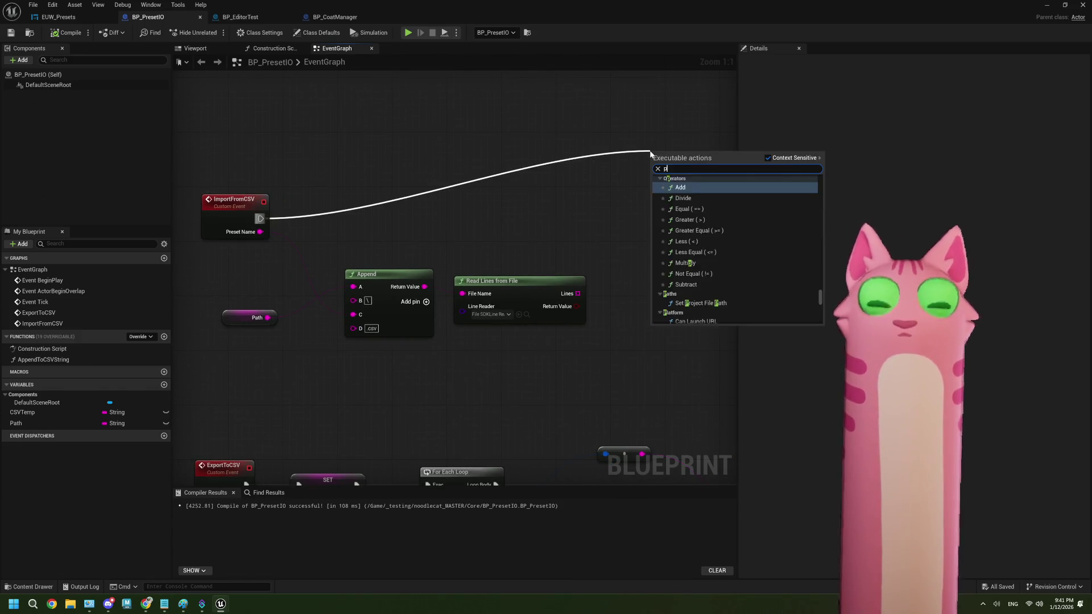
{"action": "key", "text": "Return"}
- Run a For Each Loop over Lines that prints each Array Element, then compile and save
{"action": "left_click_drag", "start_coordinate": [577, 294], "coordinate": [623, 293]}
{"action": "type", "text": "fore"}
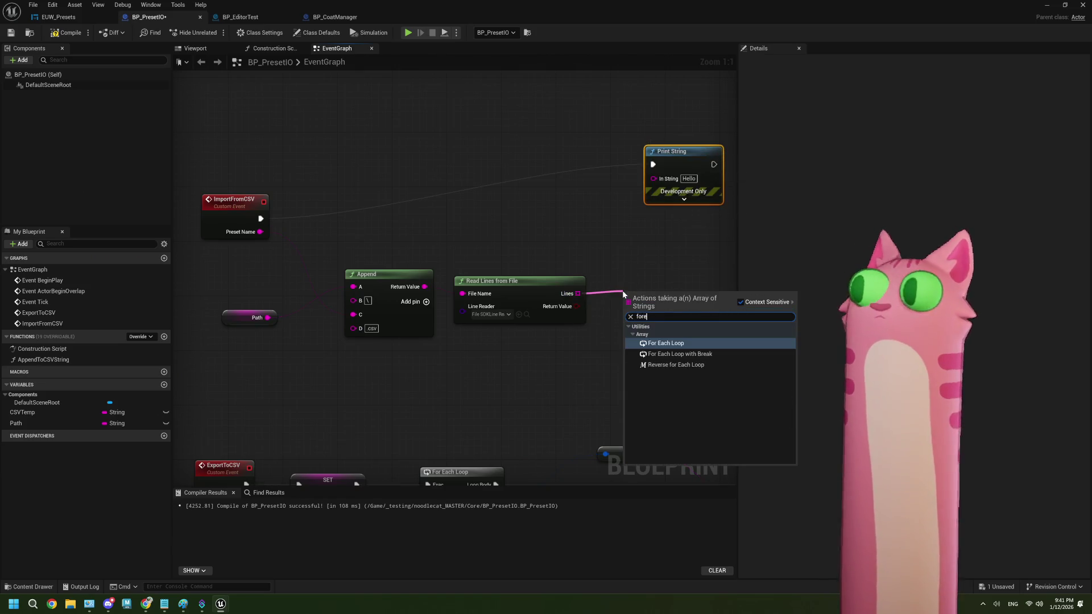
{"action": "left_click", "coordinate": [666, 343]}
{"action": "left_click_drag", "start_coordinate": [654, 307], "coordinate": [574, 197]}
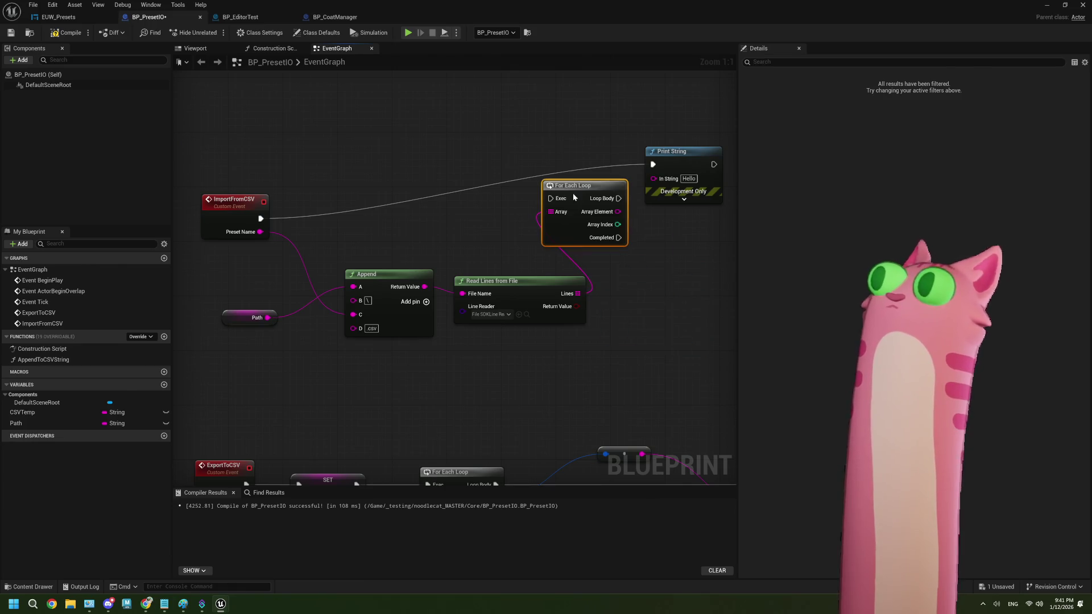
{"action": "left_click_drag", "start_coordinate": [497, 203], "coordinate": [550, 198]}
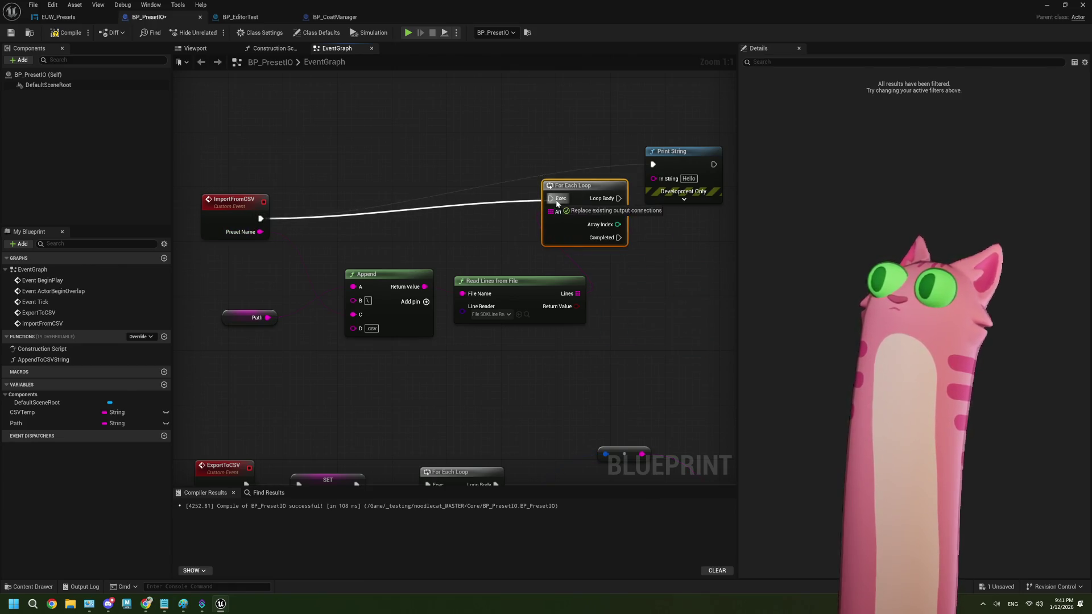
{"action": "left_click_drag", "start_coordinate": [618, 199], "coordinate": [652, 165]}
{"action": "left_click_drag", "start_coordinate": [618, 212], "coordinate": [653, 179]}
{"action": "left_click", "coordinate": [11, 33]}
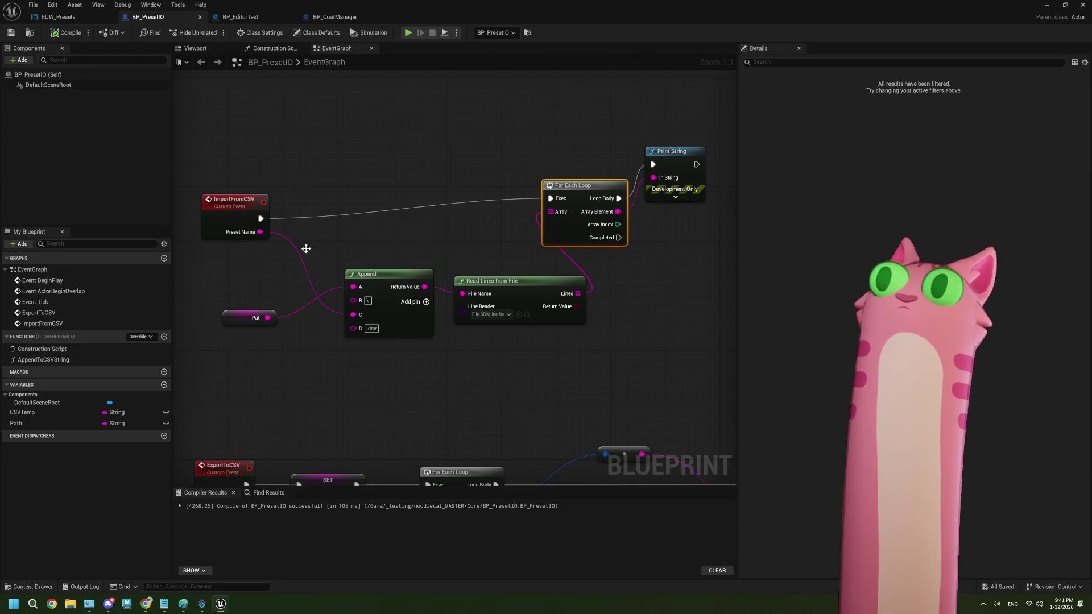
{"action": "scroll", "coordinate": [393, 324], "scroll_direction": "down", "scroll_amount": 1}
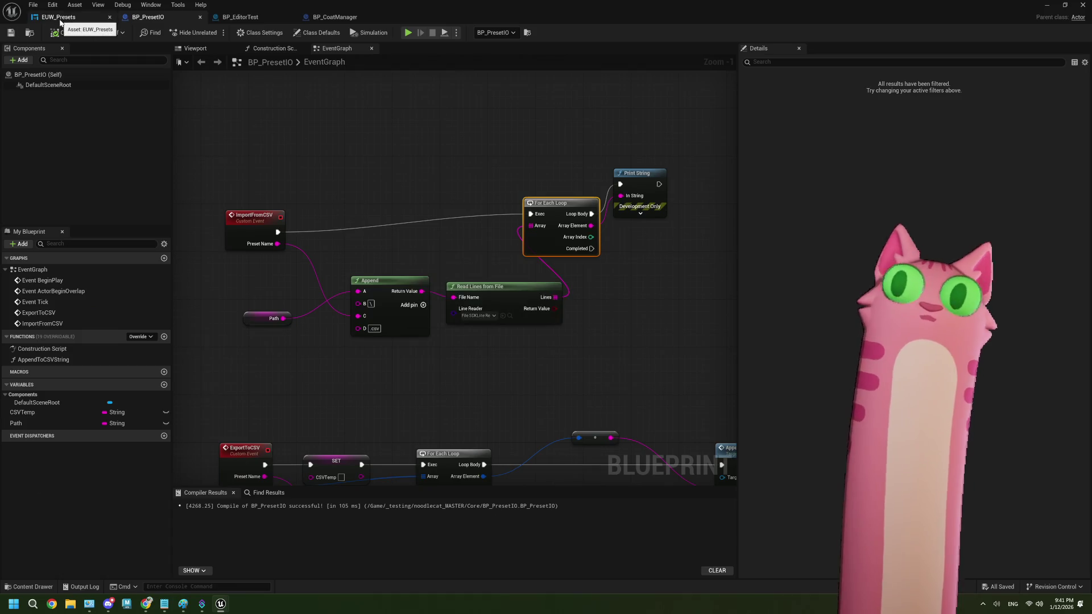
- In EUW_Presets, move the On Selection Changed event left and survey the node groups
{"action": "left_click", "coordinate": [61, 23]}
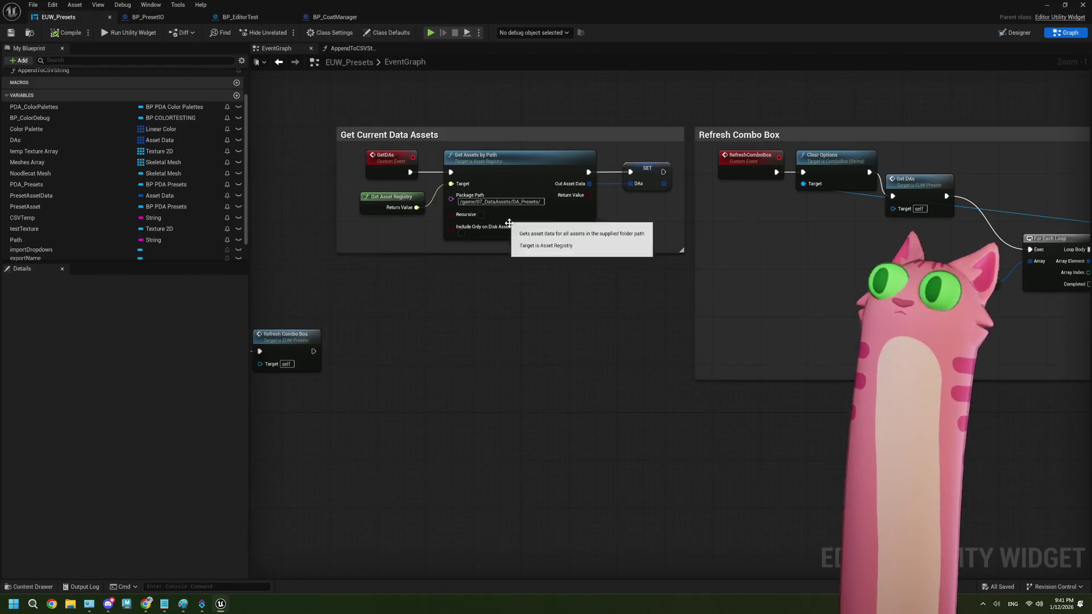
{"action": "scroll", "coordinate": [545, 261], "scroll_direction": "down", "scroll_amount": 4}
{"action": "scroll", "coordinate": [508, 321], "scroll_direction": "up", "scroll_amount": 3}
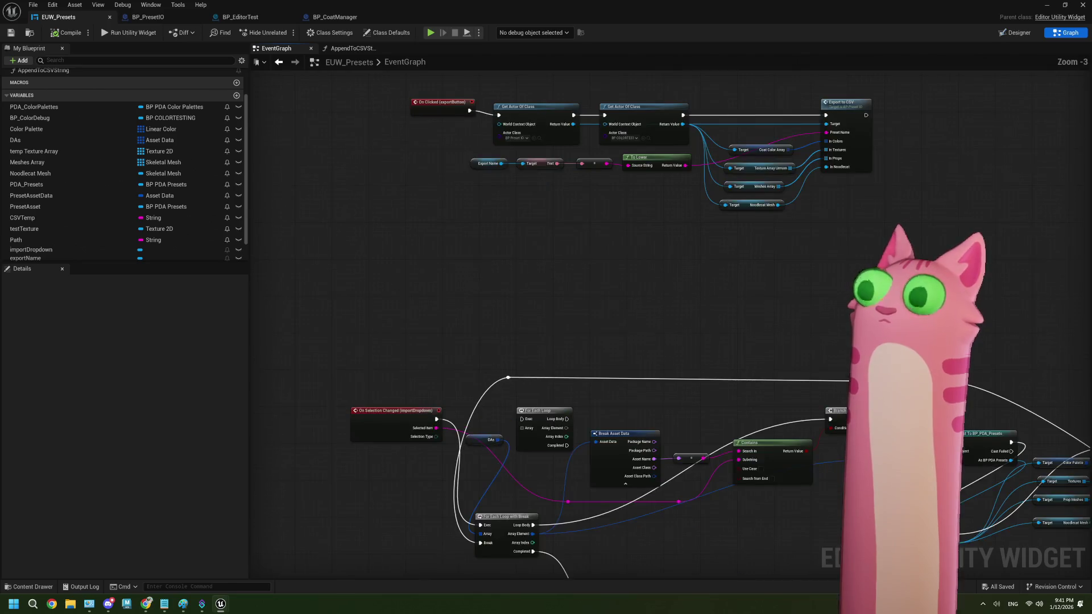
{"action": "left_click_drag", "start_coordinate": [501, 348], "coordinate": [414, 377]}
{"action": "scroll", "coordinate": [413, 375], "scroll_direction": "up", "scroll_amount": 1}
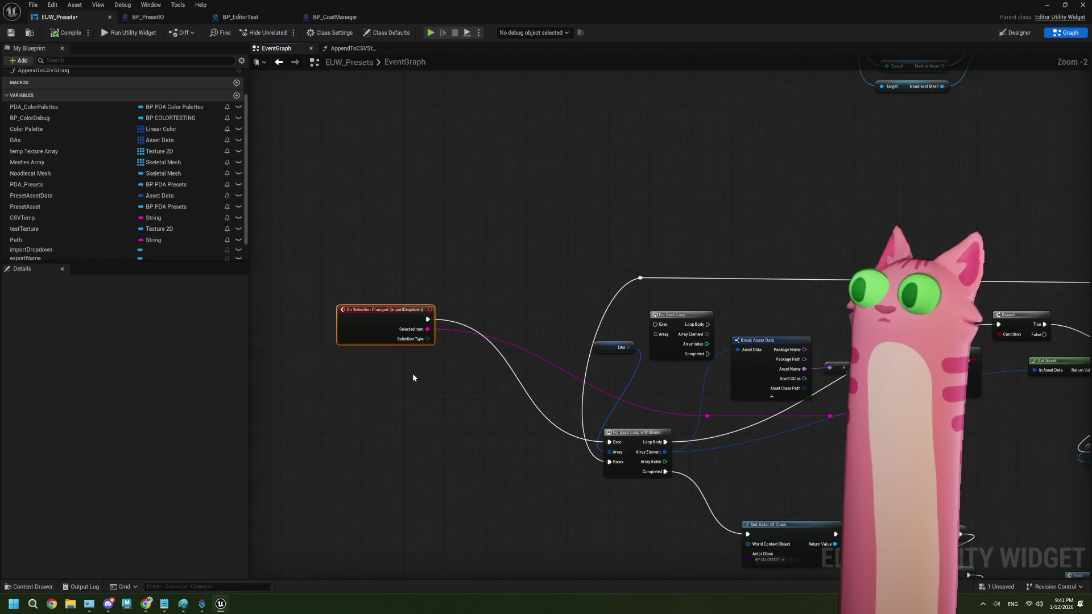
{"action": "scroll", "coordinate": [414, 360], "scroll_direction": "down", "scroll_amount": 5}
{"action": "mouse_move", "coordinate": [539, 312]}
{"action": "left_mouse_down"}
{"action": "mouse_move", "coordinate": [460, 312]}
{"action": "mouse_move", "coordinate": [661, 297]}
{"action": "mouse_move", "coordinate": [572, 305]}
{"action": "left_mouse_up"}
{"action": "scroll", "coordinate": [572, 304], "scroll_direction": "up", "scroll_amount": 5}
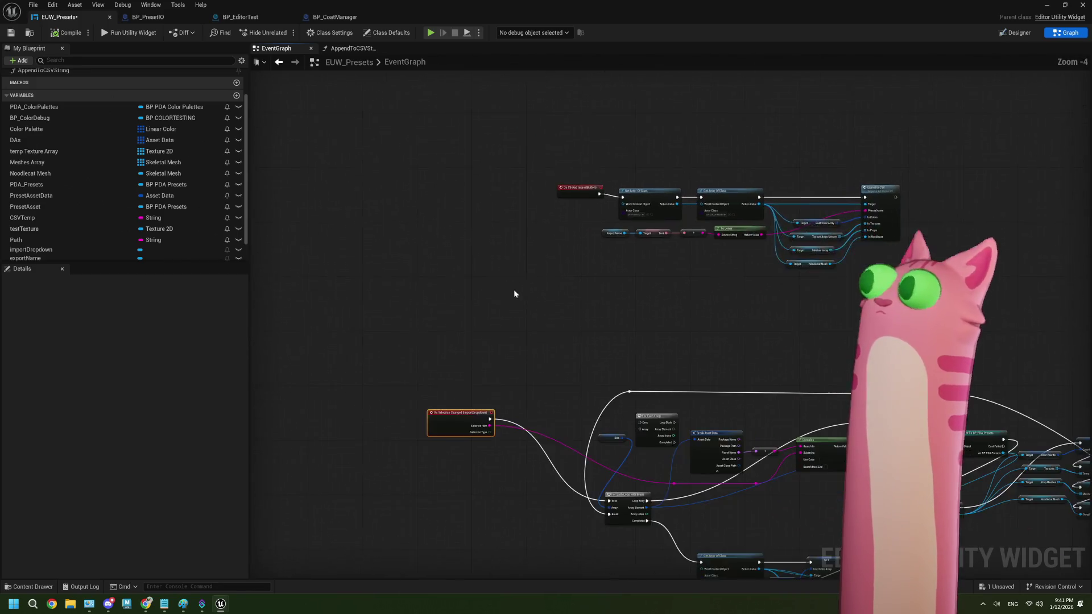
- Paste a copy of Get Actor Of Class above the import dropdown's On Selection Changed event
{"action": "left_click", "coordinate": [349, 157]}
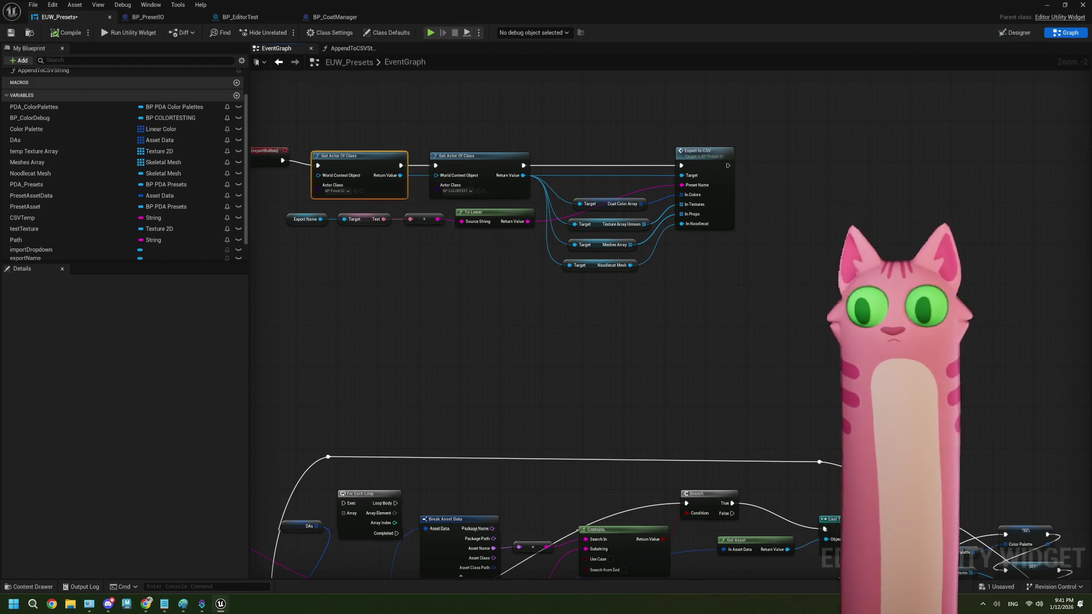
{"action": "left_click_drag", "start_coordinate": [284, 398], "coordinate": [553, 234]}
{"action": "scroll", "coordinate": [411, 247], "scroll_direction": "up", "scroll_amount": 1}
{"action": "key", "text": "ctrl+v"}
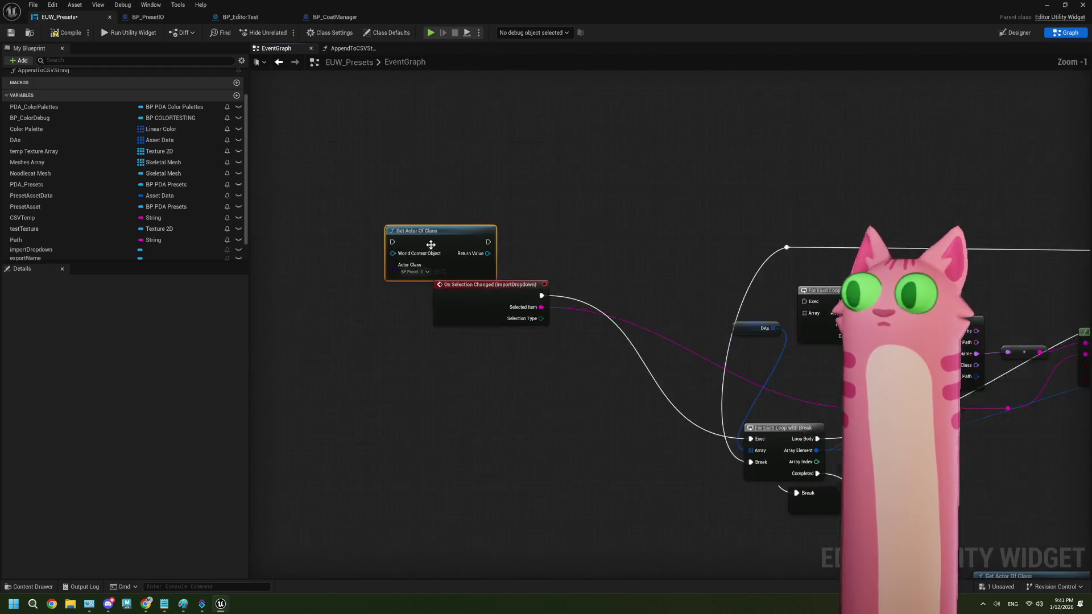
{"action": "scroll", "coordinate": [430, 245], "scroll_direction": "up", "scroll_amount": 1}
{"action": "left_click_drag", "start_coordinate": [430, 245], "coordinate": [538, 185]}
{"action": "left_click", "coordinate": [490, 290]}
{"action": "mouse_move", "coordinate": [490, 290]}
{"action": "left_mouse_down"}
{"action": "mouse_move", "coordinate": [306, 276]}
{"action": "mouse_move", "coordinate": [496, 193]}
{"action": "mouse_move", "coordinate": [555, 212]}
{"action": "left_mouse_up"}
- Add Import from CSV with Selected Item as preset name, then compile and save
{"action": "type", "text": "impo"}
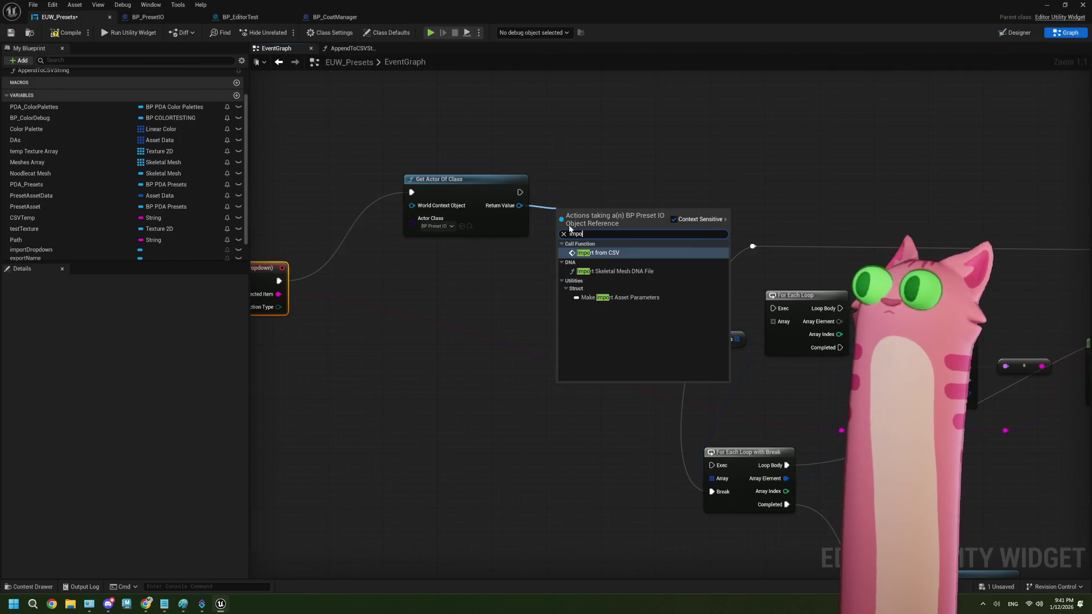
{"action": "key", "text": "Return"}
{"action": "left_click_drag", "start_coordinate": [349, 293], "coordinate": [632, 259]}
{"action": "left_click", "coordinate": [67, 32]}
{"action": "left_click", "coordinate": [10, 32]}
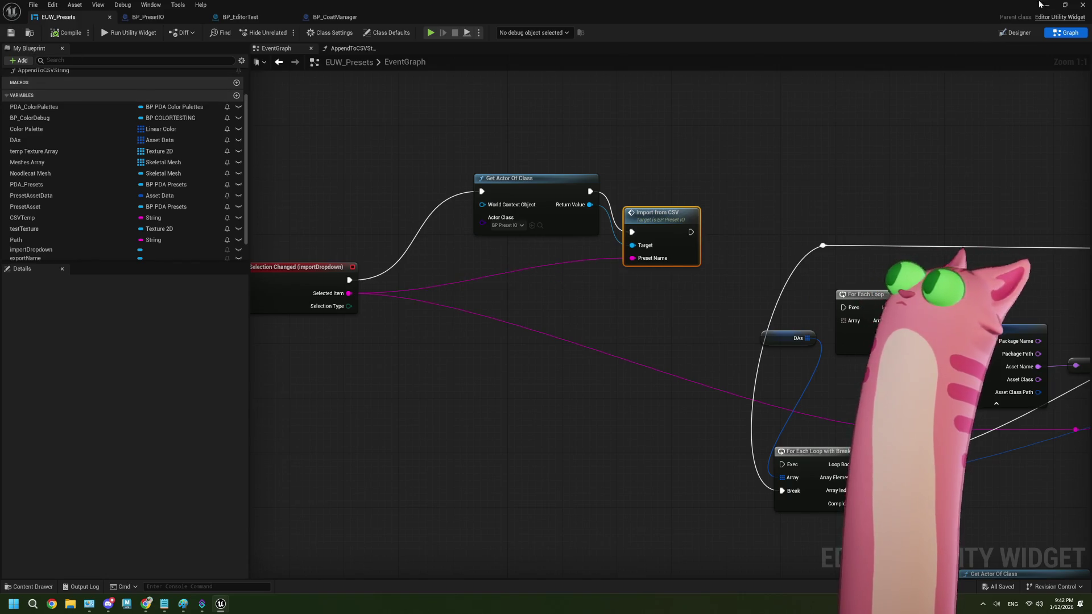
- Run EUW Presets, import the calico palette, check the Output Log prints, then save
{"action": "left_click", "coordinate": [127, 33]}
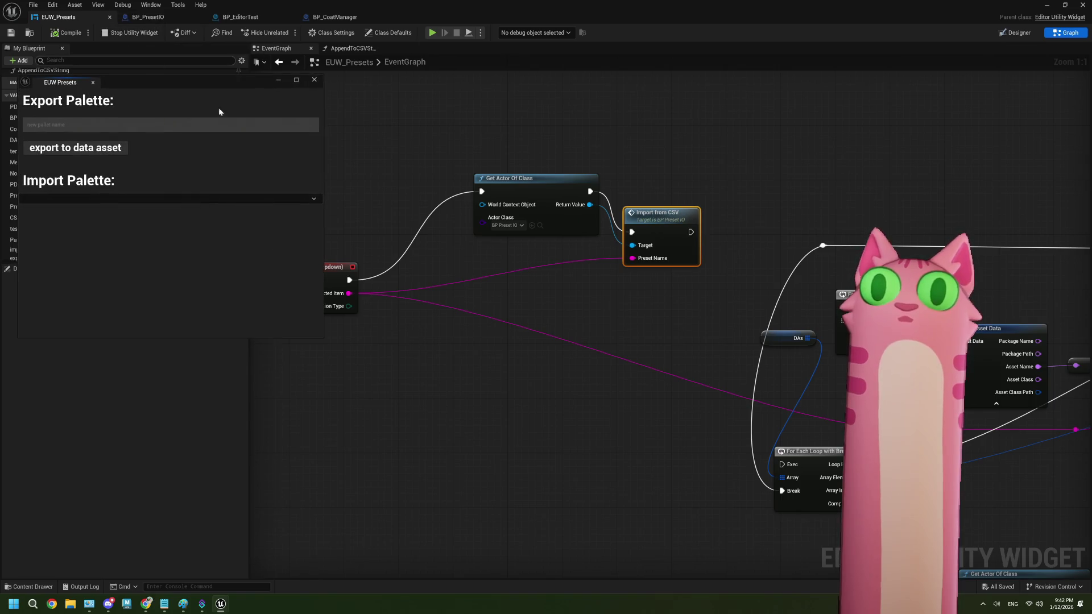
{"action": "left_click", "coordinate": [103, 197]}
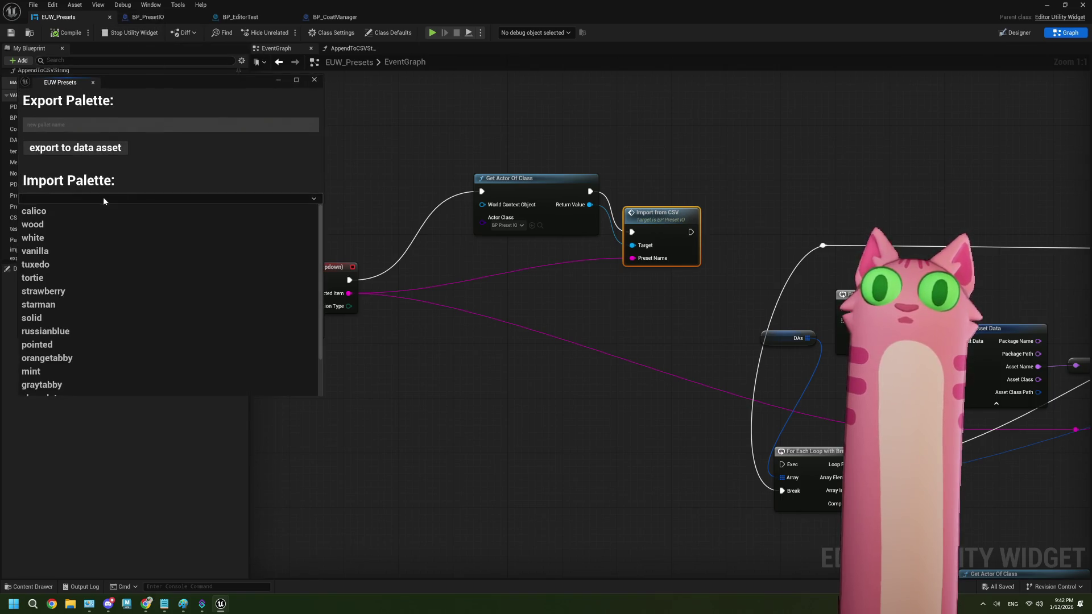
{"action": "left_click", "coordinate": [76, 211]}
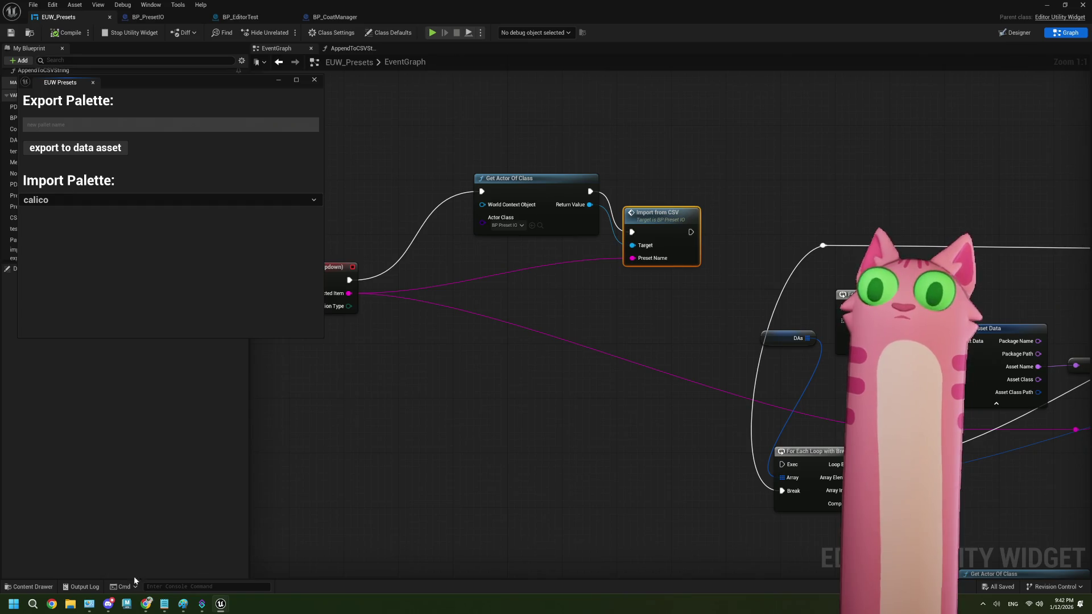
{"action": "left_click", "coordinate": [83, 587]}
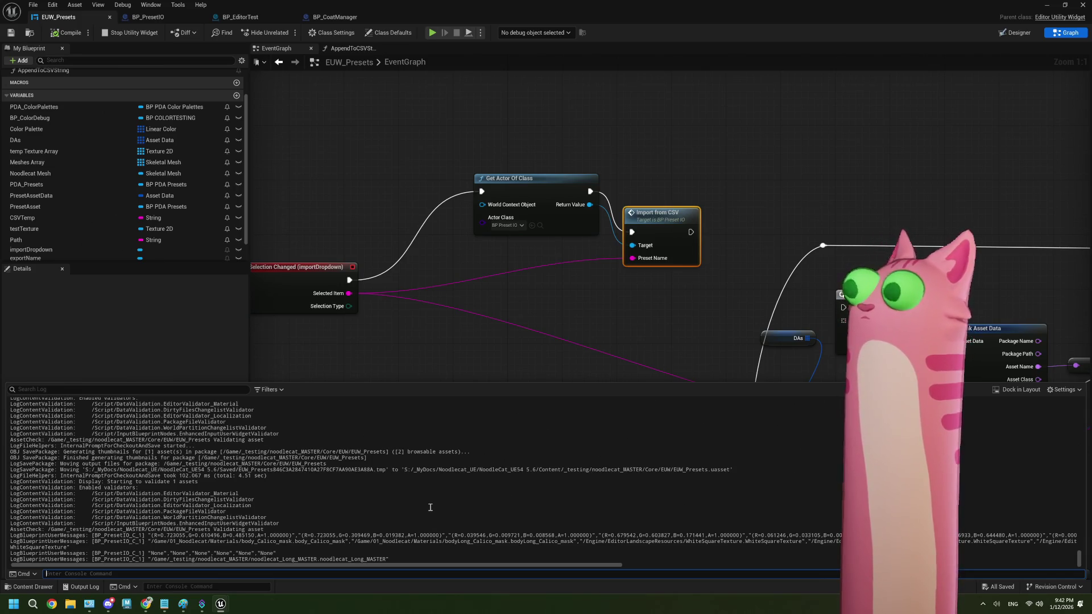
{"action": "left_click", "coordinate": [337, 357]}
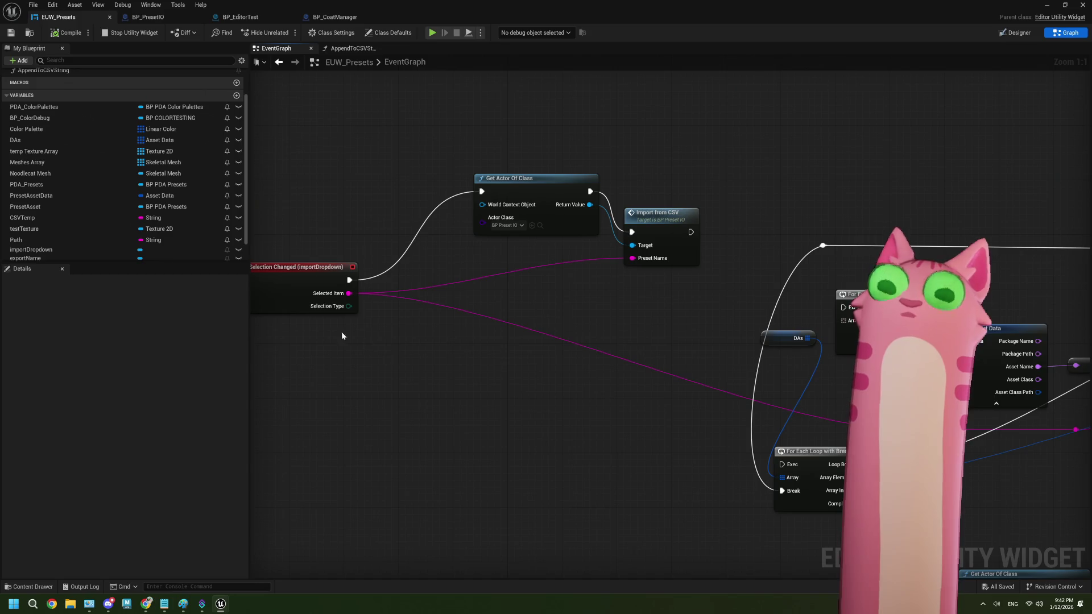
{"action": "left_click", "coordinate": [10, 30]}
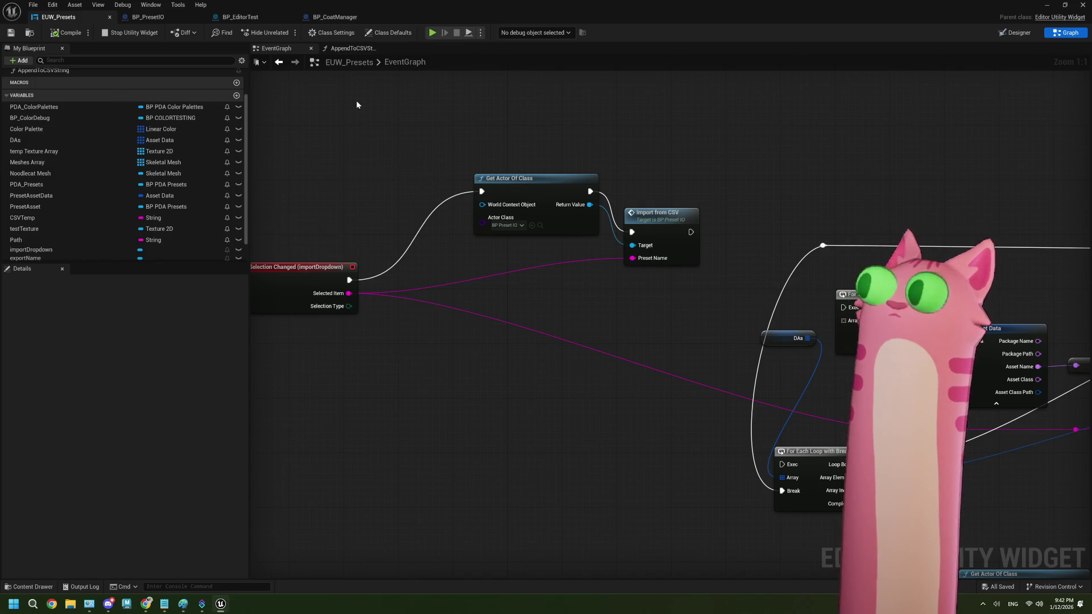
{"action": "scroll", "coordinate": [299, 181], "scroll_direction": "down", "scroll_amount": 1}
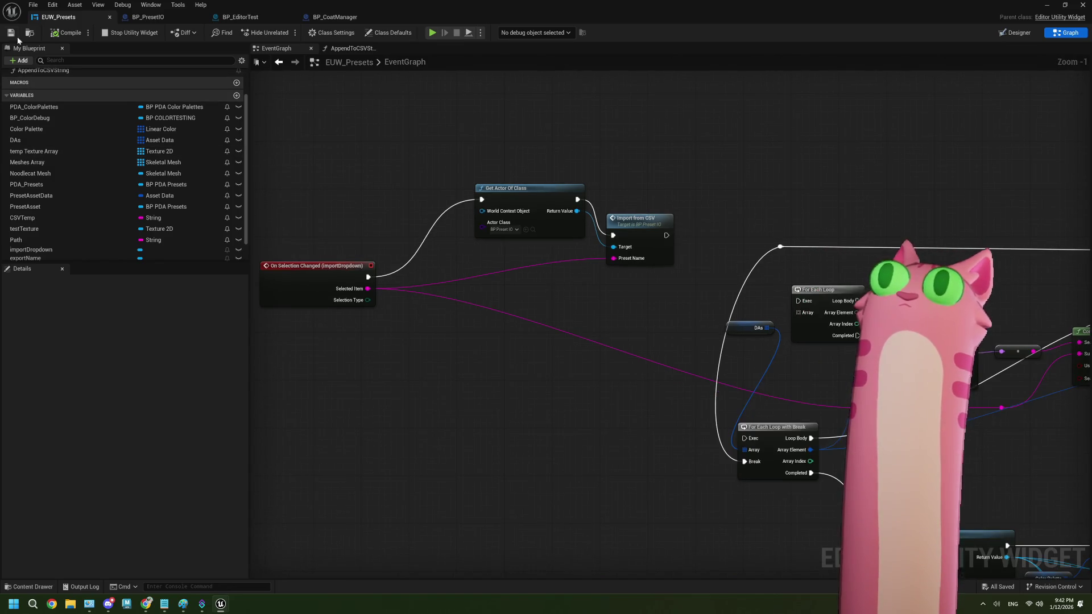
- Back in BP_PresetIO, delete the Print String and For Each Loop nodes
{"action": "left_click", "coordinate": [165, 17]}
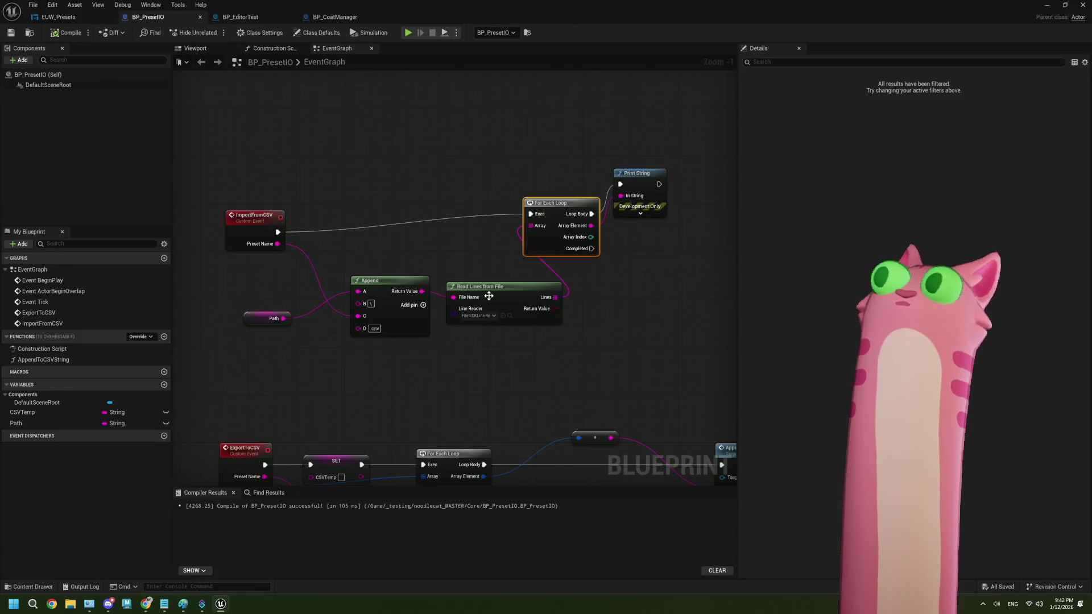
{"action": "left_click_drag", "start_coordinate": [488, 296], "coordinate": [419, 278]}
{"action": "left_click_drag", "start_coordinate": [473, 163], "coordinate": [479, 193]}
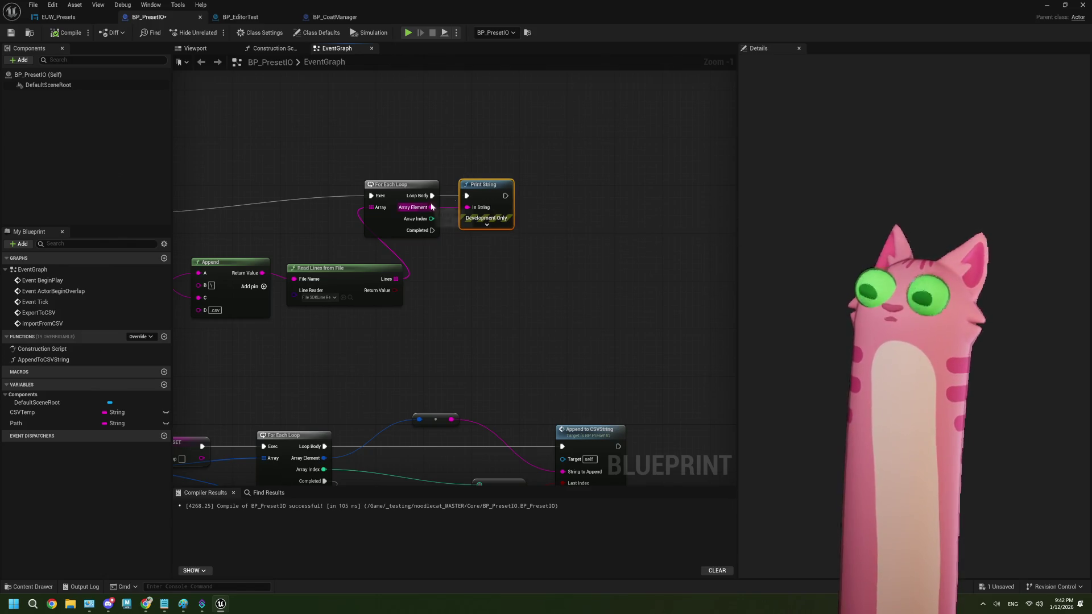
{"action": "key", "text": "Delete"}
{"action": "mouse_move", "coordinate": [398, 190]}
{"action": "left_mouse_down"}
{"action": "mouse_move", "coordinate": [459, 190]}
{"action": "mouse_move", "coordinate": [458, 205]}
{"action": "left_mouse_up"}
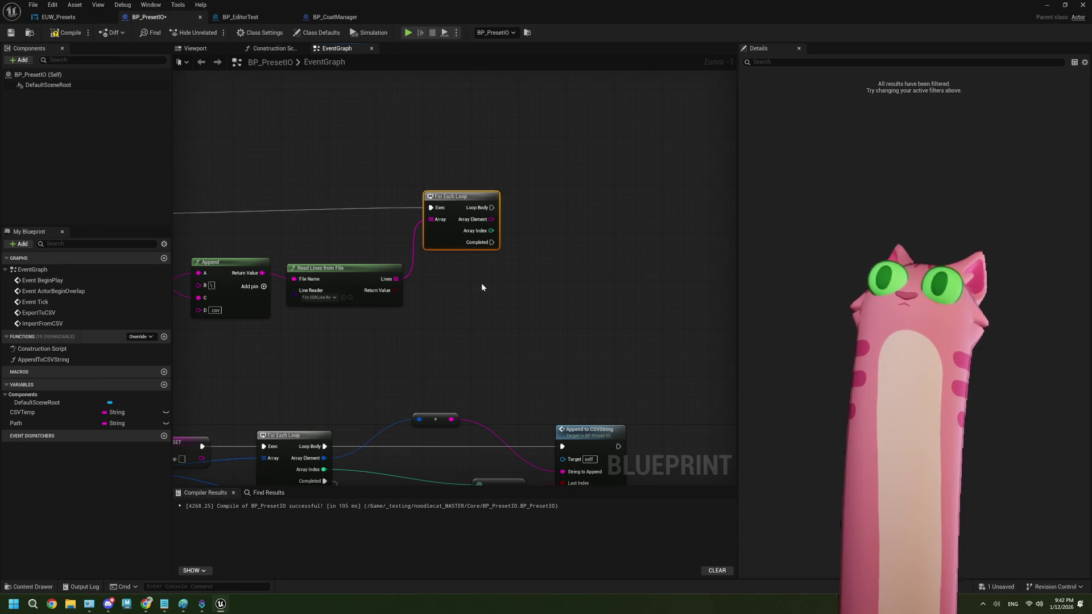
{"action": "key", "text": "Delete"}
- Try a GET node on Lines, delete it, and drag a fresh wire from Lines
{"action": "left_click_drag", "start_coordinate": [479, 254], "coordinate": [527, 228]}
{"action": "type", "text": "get"}
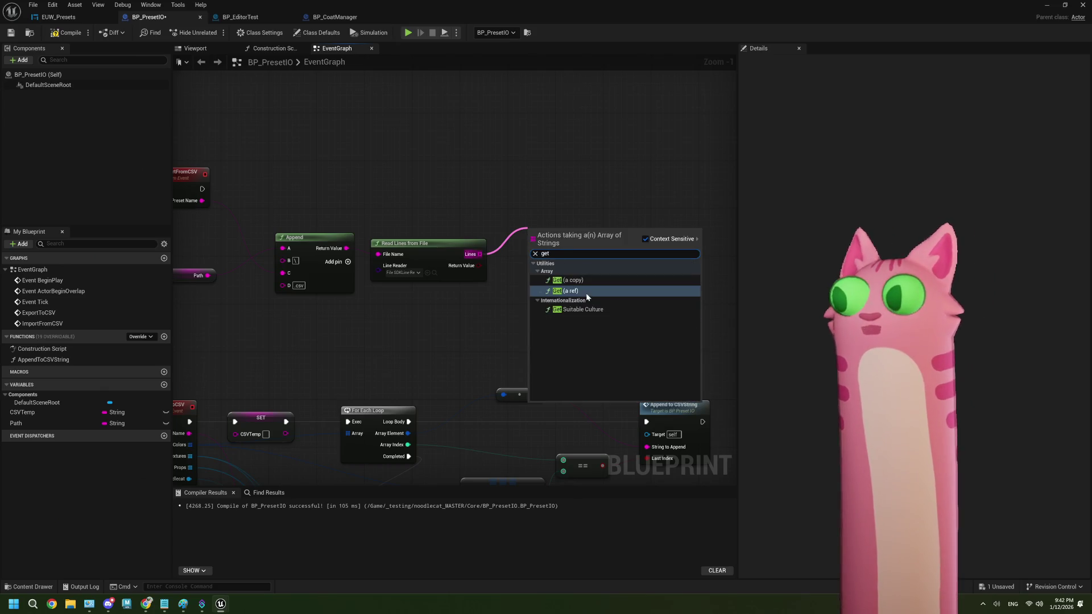
{"action": "left_click", "coordinate": [585, 291]}
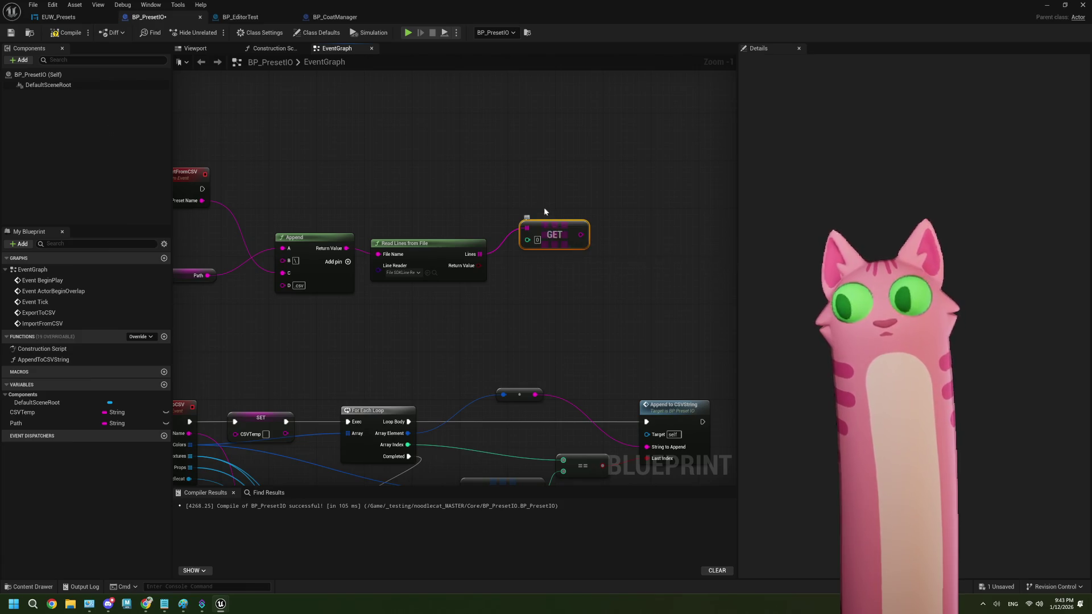
{"action": "mouse_move", "coordinate": [555, 250]}
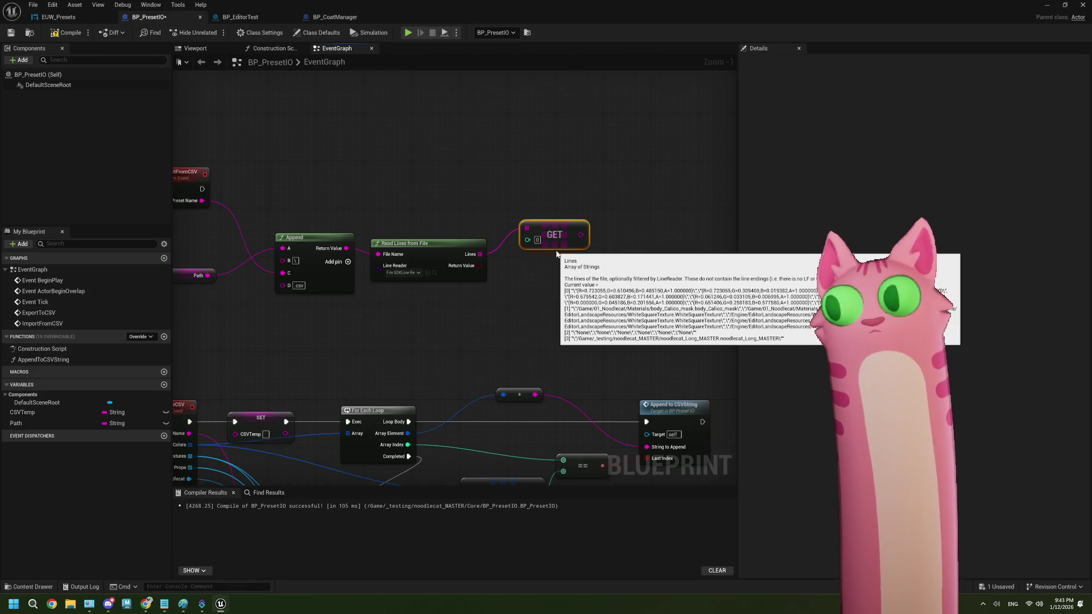
{"action": "key", "text": "Delete"}
{"action": "left_click_drag", "start_coordinate": [437, 344], "coordinate": [470, 329]}
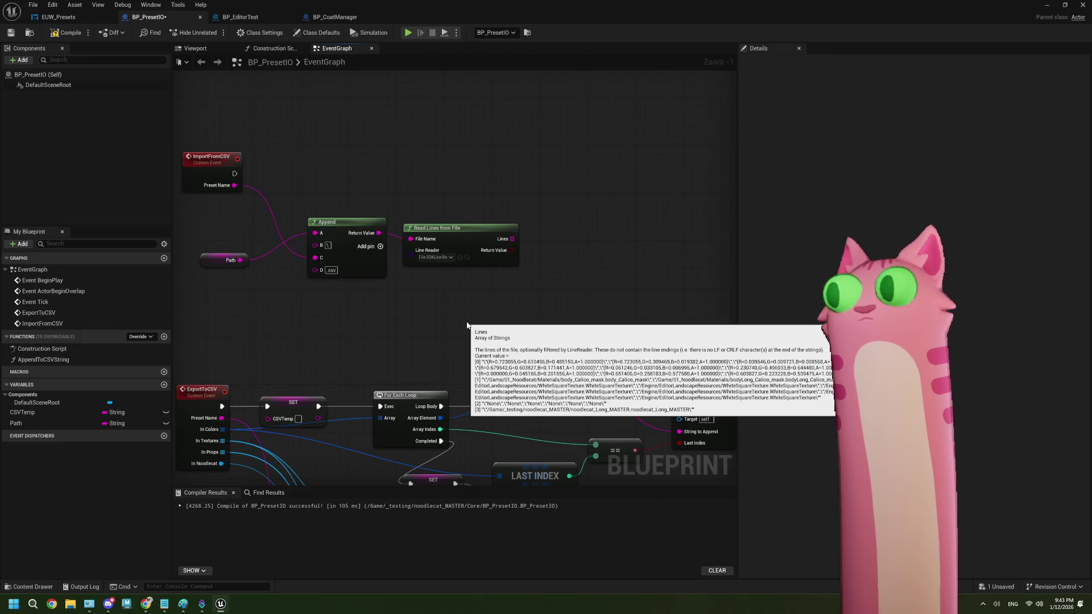
{"action": "left_click_drag", "start_coordinate": [500, 309], "coordinate": [449, 315]}
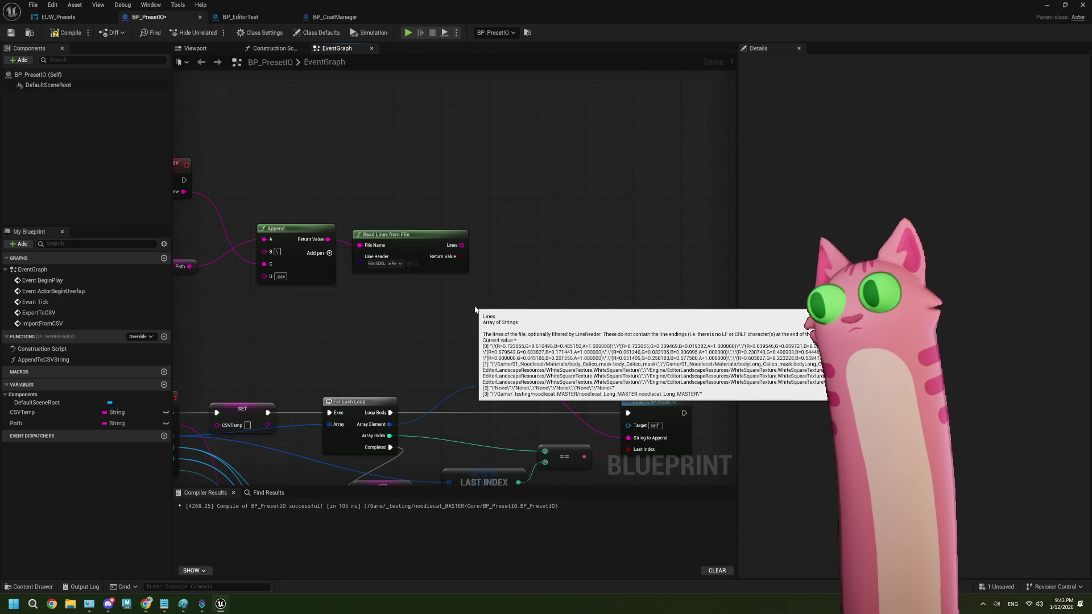
{"action": "left_click_drag", "start_coordinate": [461, 245], "coordinate": [499, 206]}
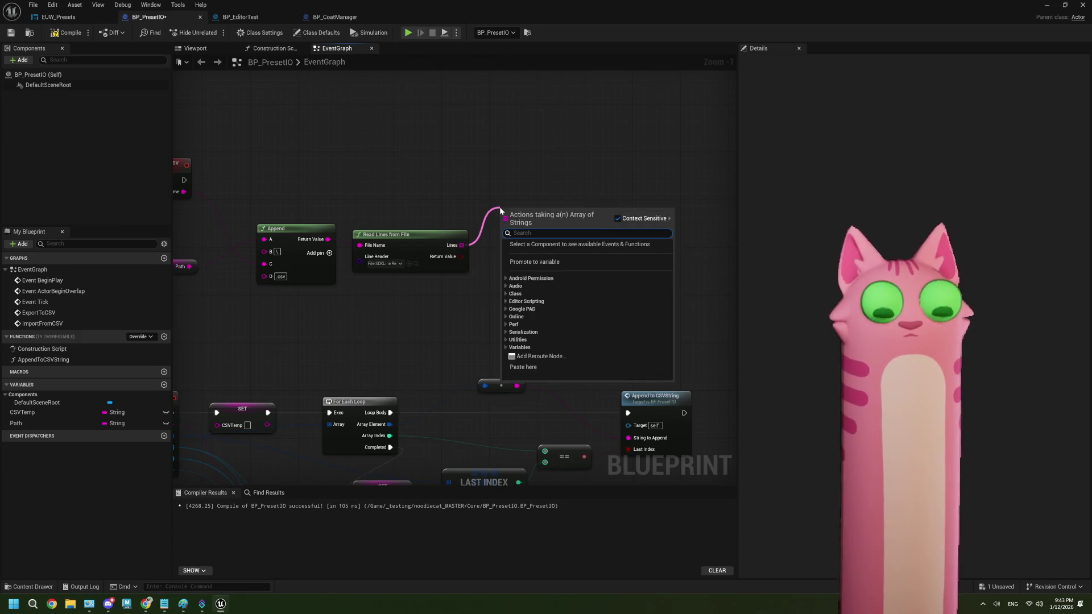
- Add a trial For Each Loop from Lines, then delete it
{"action": "type", "text": "for each"}
{"action": "left_click", "coordinate": [548, 254]}
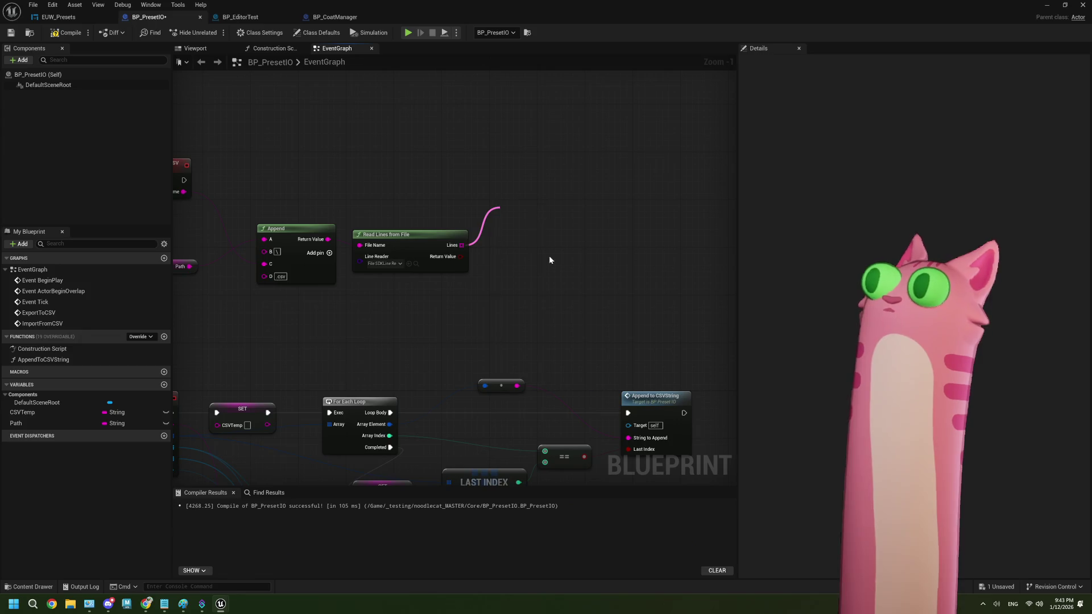
{"action": "left_click_drag", "start_coordinate": [551, 284], "coordinate": [471, 283]}
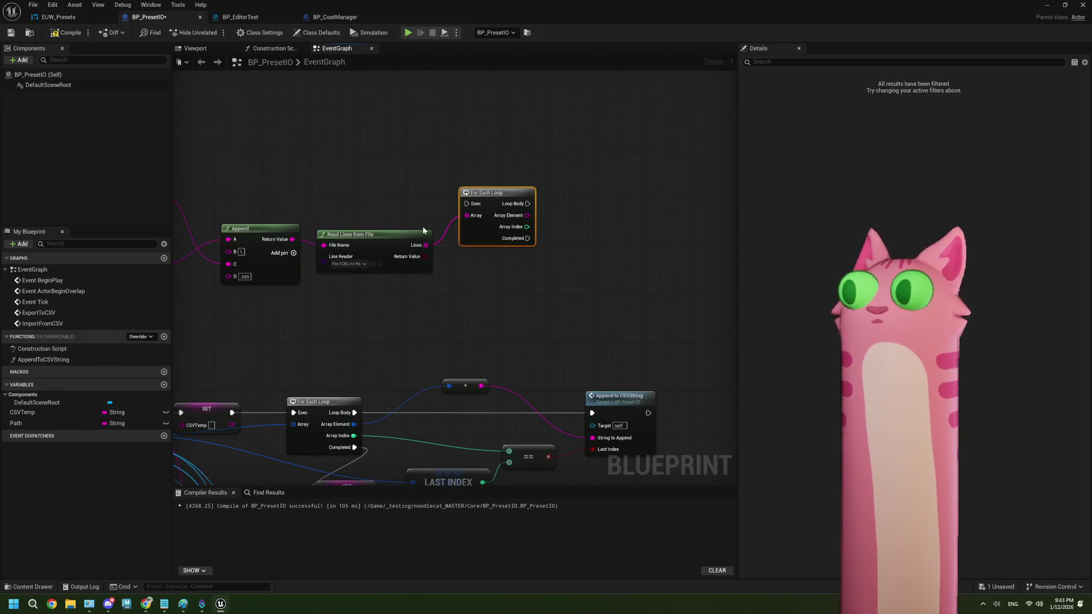
{"action": "left_click_drag", "start_coordinate": [481, 230], "coordinate": [535, 240]}
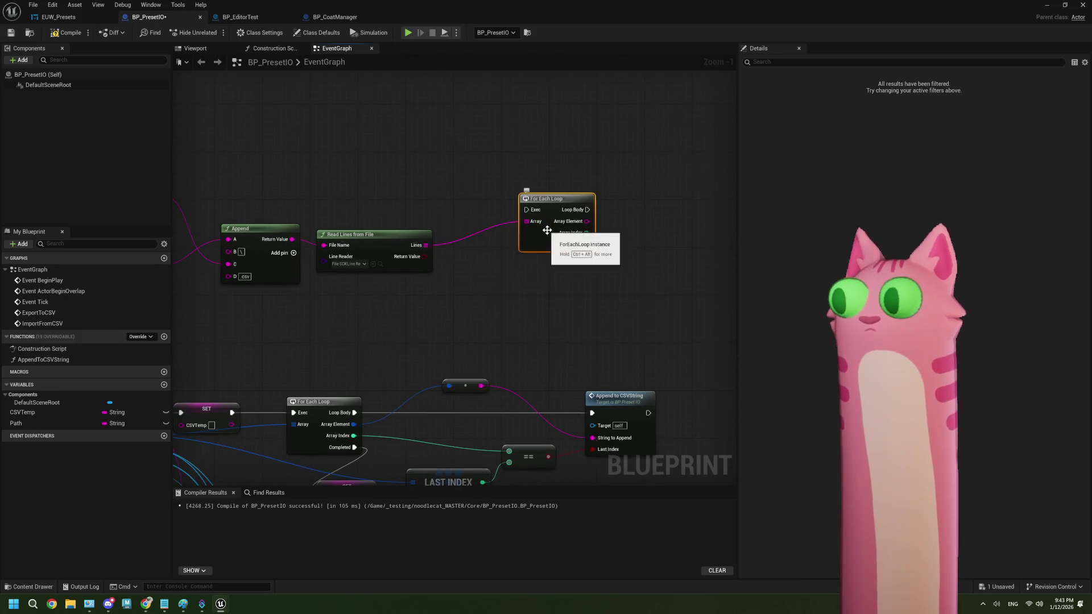
{"action": "key", "text": "Delete"}
- Add a GET (a copy) node reading element 0 of Lines and nudge it left and up
{"action": "left_click_drag", "start_coordinate": [376, 241], "coordinate": [448, 210]}
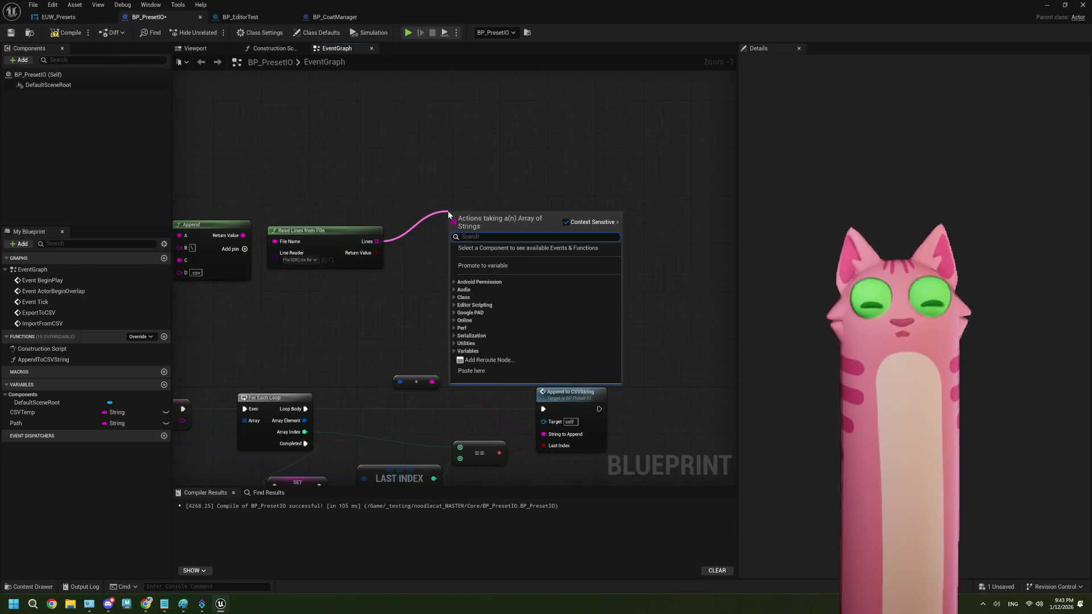
{"action": "type", "text": "get"}
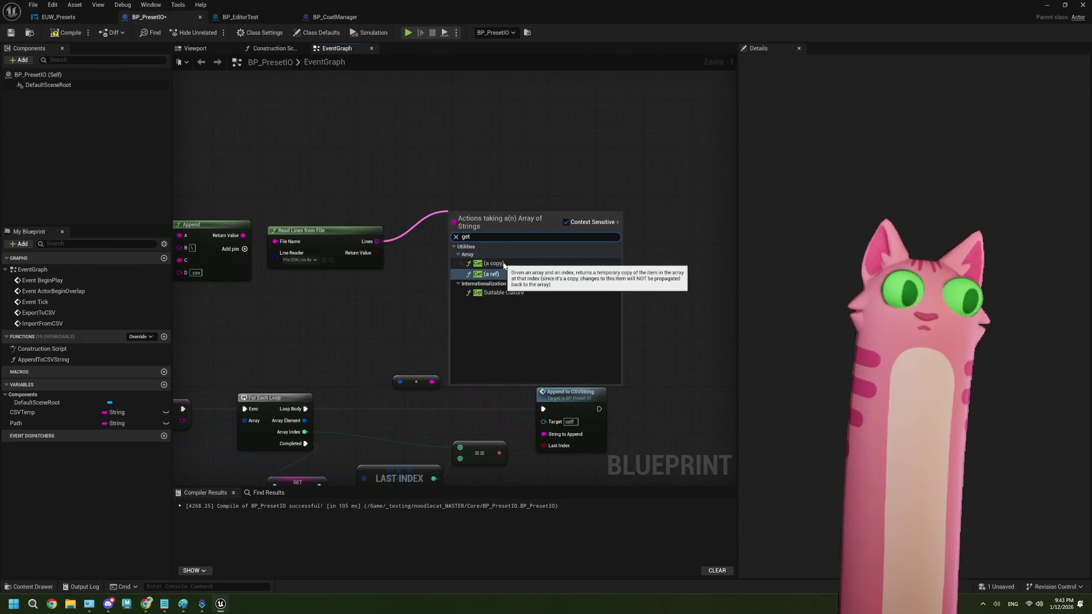
{"action": "left_click", "coordinate": [504, 264]}
{"action": "scroll", "coordinate": [489, 234], "scroll_direction": "up", "scroll_amount": 1}
{"action": "scroll", "coordinate": [477, 250], "scroll_direction": "down", "scroll_amount": 3}
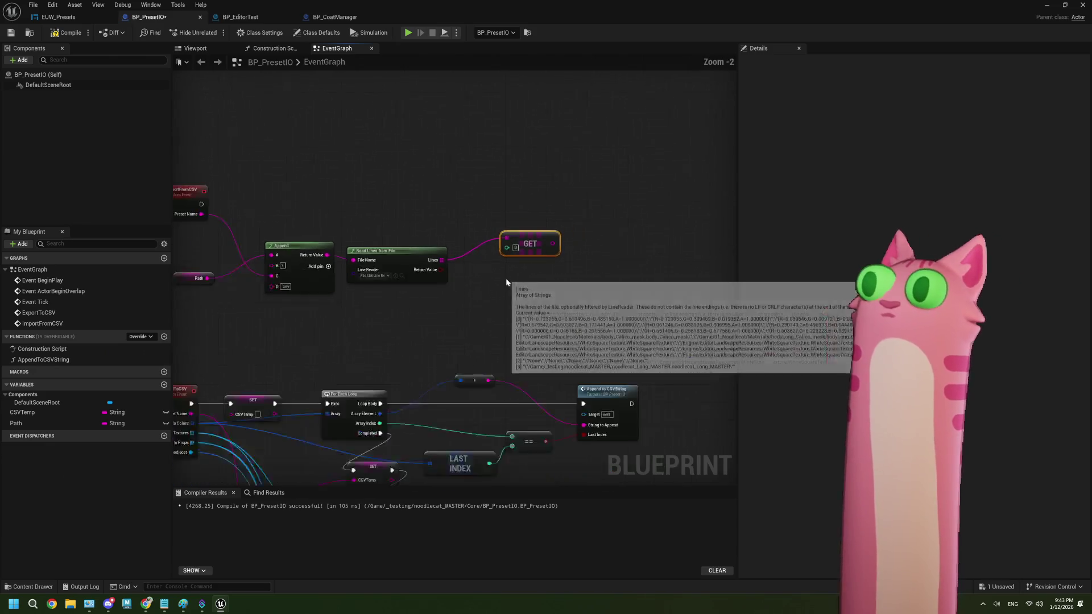
{"action": "left_click_drag", "start_coordinate": [200, 170], "coordinate": [520, 348]}
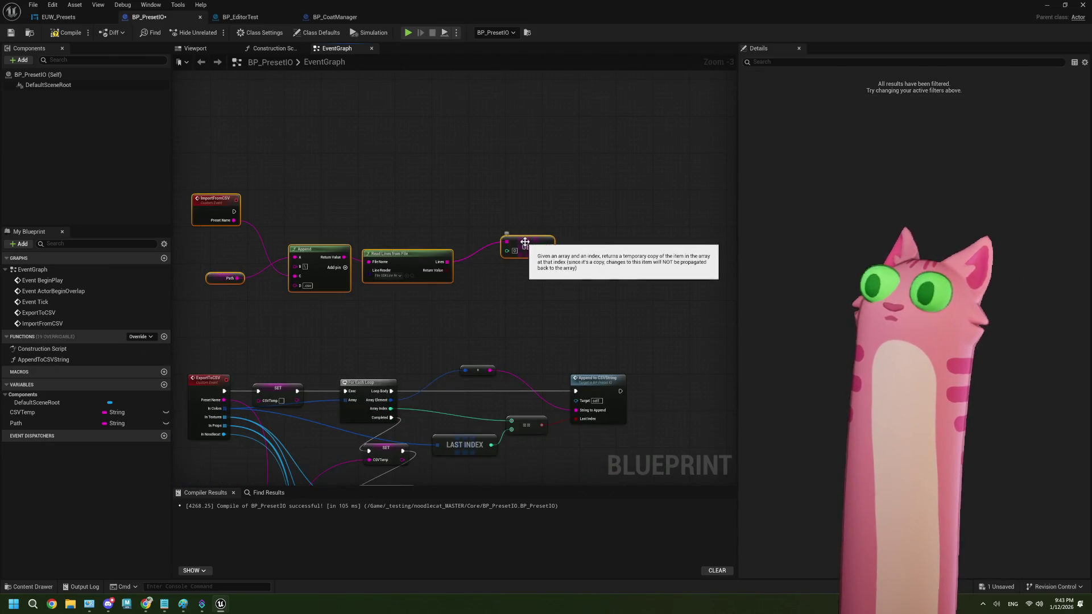
{"action": "scroll", "coordinate": [523, 275], "scroll_direction": "up", "scroll_amount": 4}
{"action": "mouse_move", "coordinate": [512, 255]}
{"action": "left_click_drag", "start_coordinate": [512, 254], "coordinate": [428, 318]}
{"action": "left_click_drag", "start_coordinate": [443, 228], "coordinate": [409, 221]}
- Drag from the GET output and search 'to lin' for a conversion node
{"action": "left_click_drag", "start_coordinate": [406, 300], "coordinate": [336, 312]}
{"action": "left_click_drag", "start_coordinate": [370, 235], "coordinate": [399, 261]}
{"action": "type", "text": "to lin"}
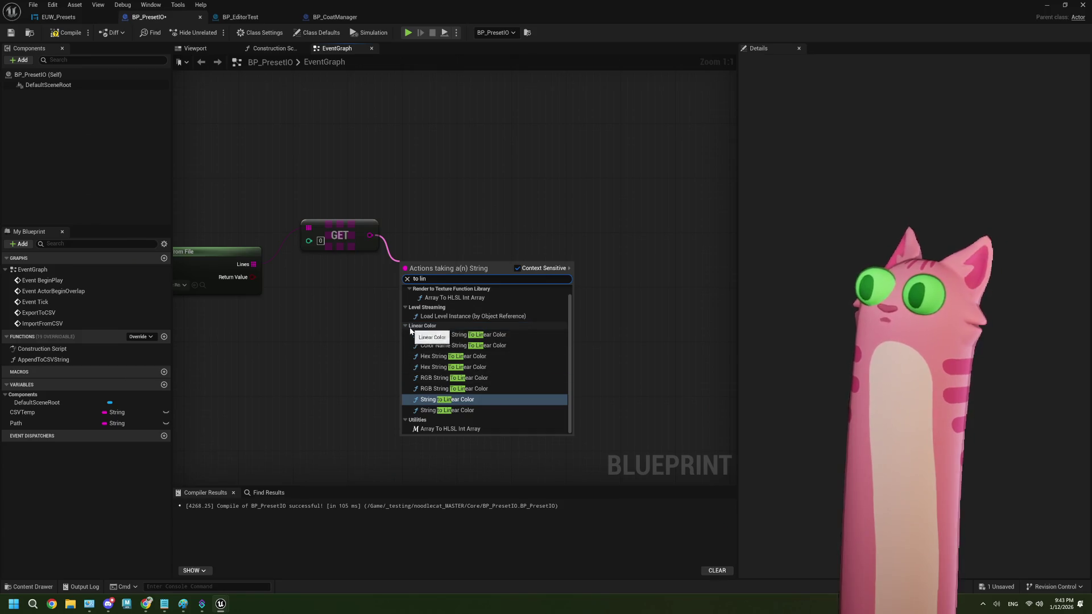
{"action": "left_click", "coordinate": [408, 326]}
{"action": "left_click", "coordinate": [407, 327]}
{"action": "key", "text": "Escape"}
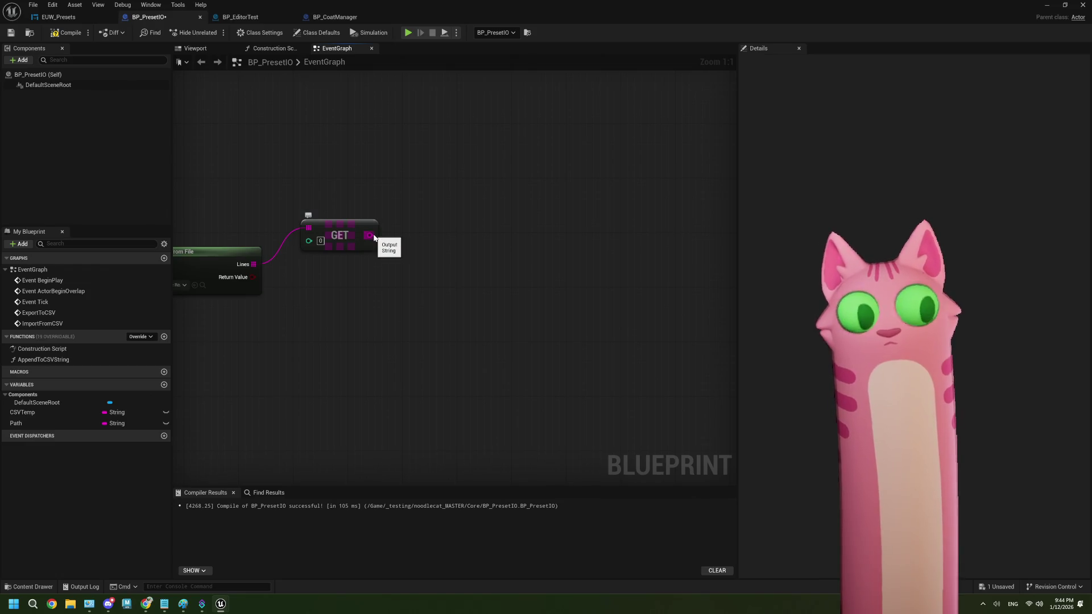
{"action": "left_click_drag", "start_coordinate": [373, 234], "coordinate": [412, 252]}
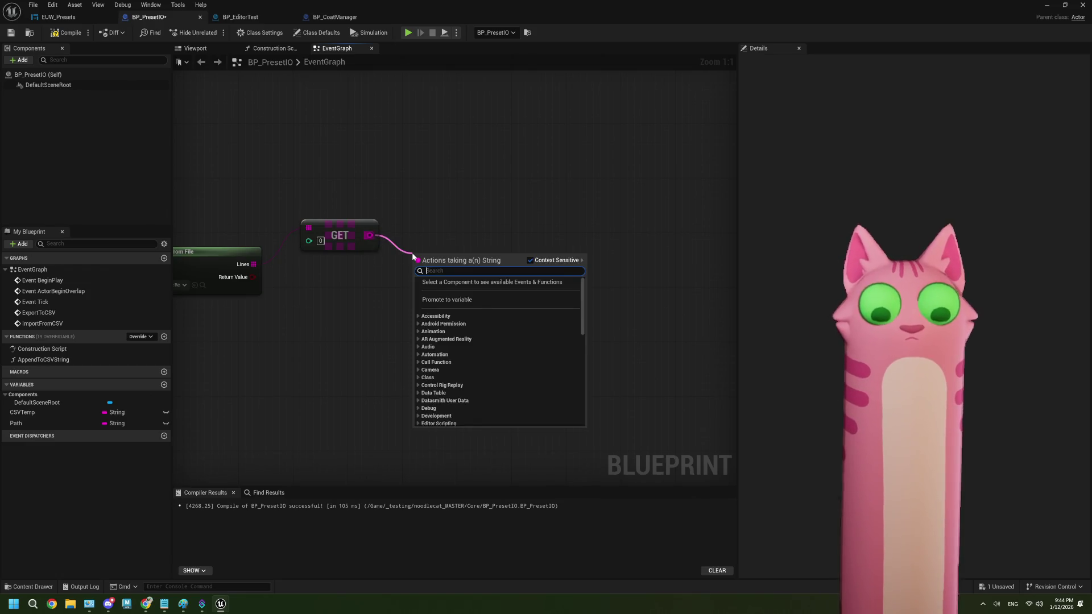
{"action": "type", "text": "to color"}
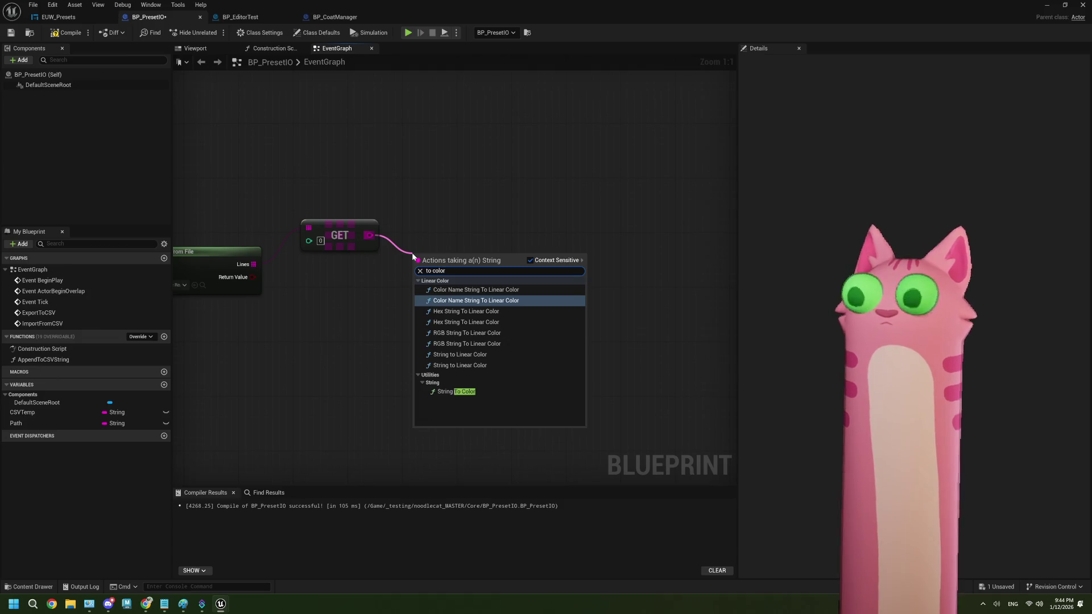
{"action": "left_click", "coordinate": [447, 391]}
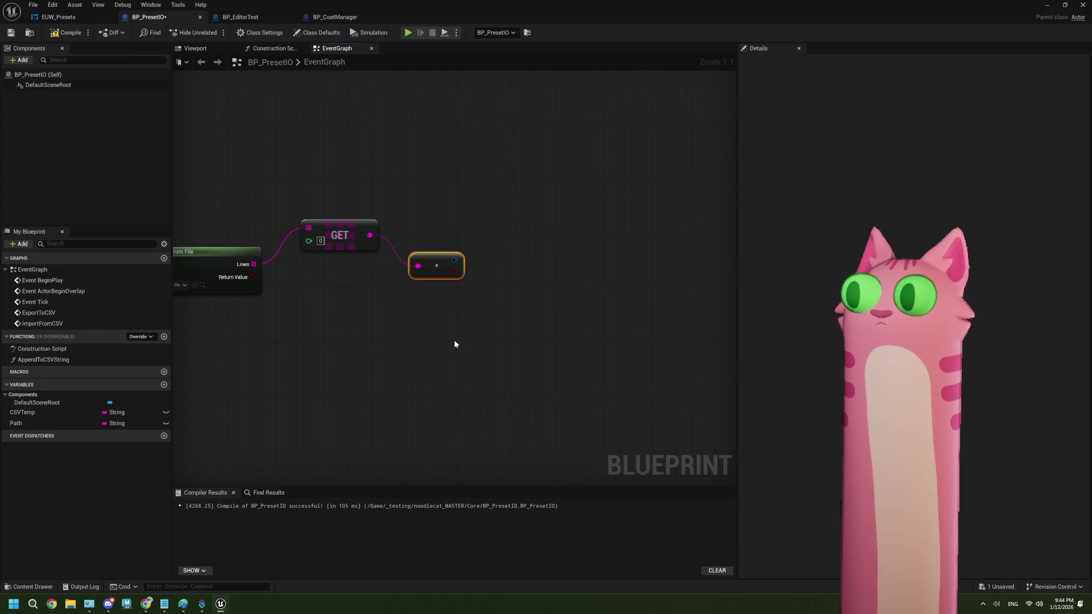
{"action": "key", "text": "Delete"}
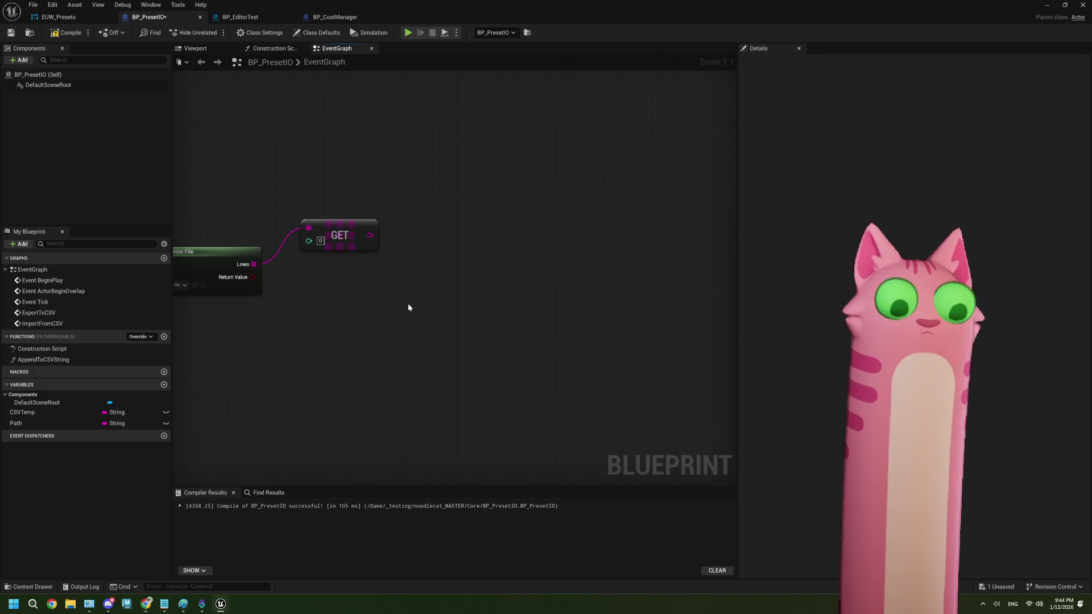
{"action": "right_click", "coordinate": [409, 307]}
{"action": "type", "text": "string to lin"}
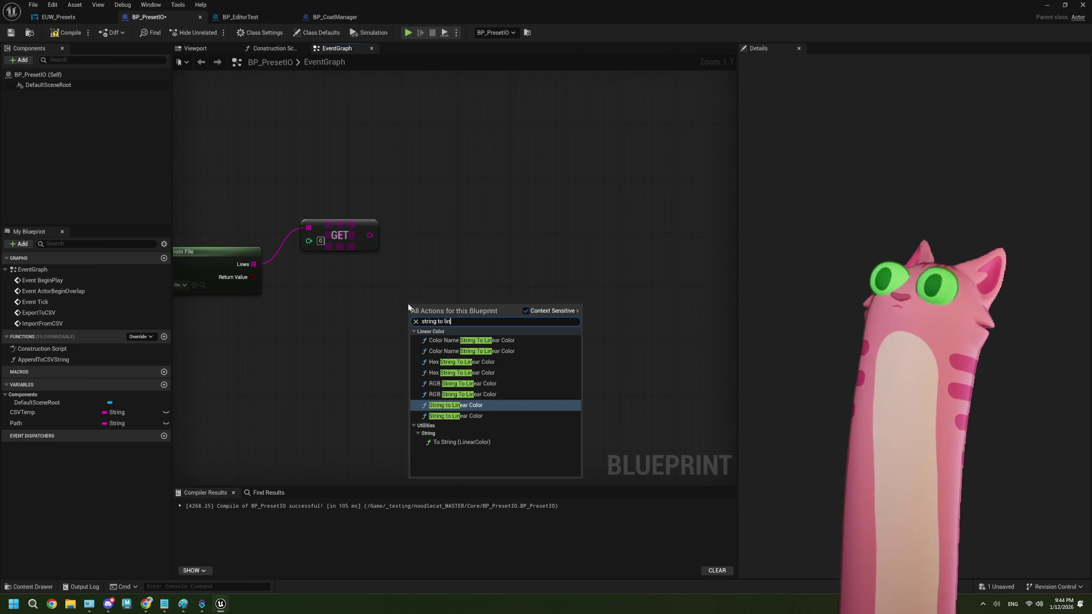
{"action": "left_click", "coordinate": [491, 443]}
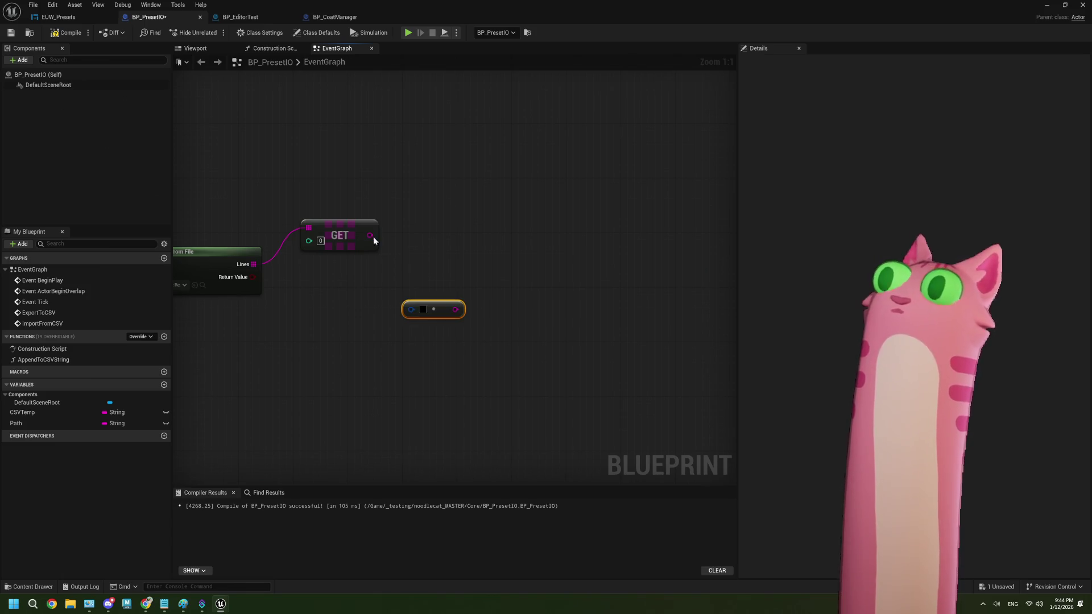
{"action": "right_click", "coordinate": [444, 308]}
{"action": "left_click", "coordinate": [442, 308]}
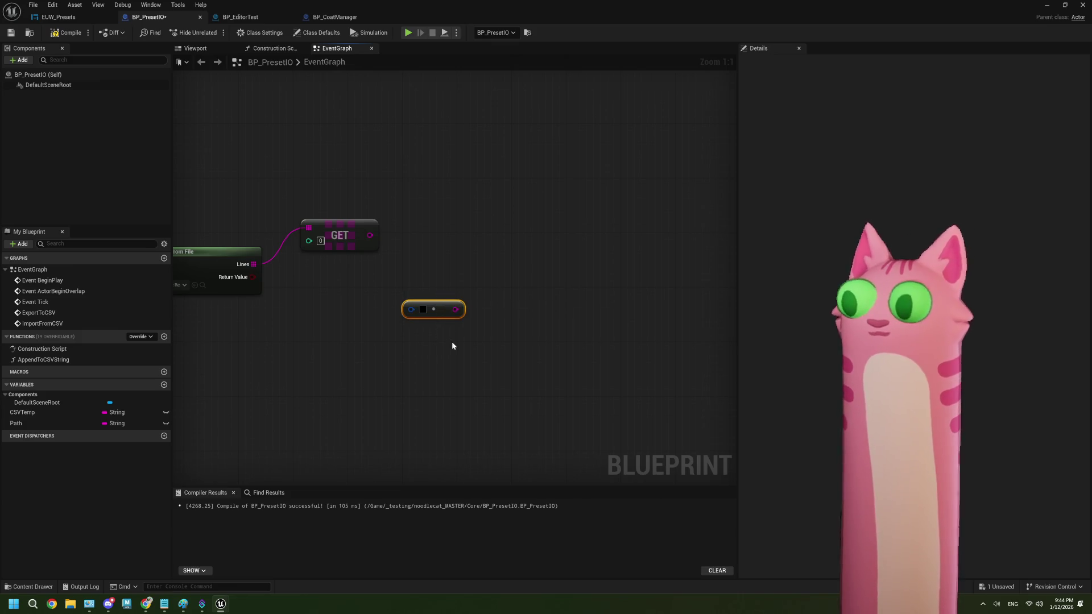
{"action": "key", "text": "Delete"}
{"action": "mouse_move", "coordinate": [360, 325]}
{"action": "left_mouse_down"}
{"action": "mouse_move", "coordinate": [387, 336]}
{"action": "mouse_move", "coordinate": [360, 333]}
{"action": "left_mouse_up"}
{"action": "scroll", "coordinate": [381, 329], "scroll_direction": "down", "scroll_amount": 2}
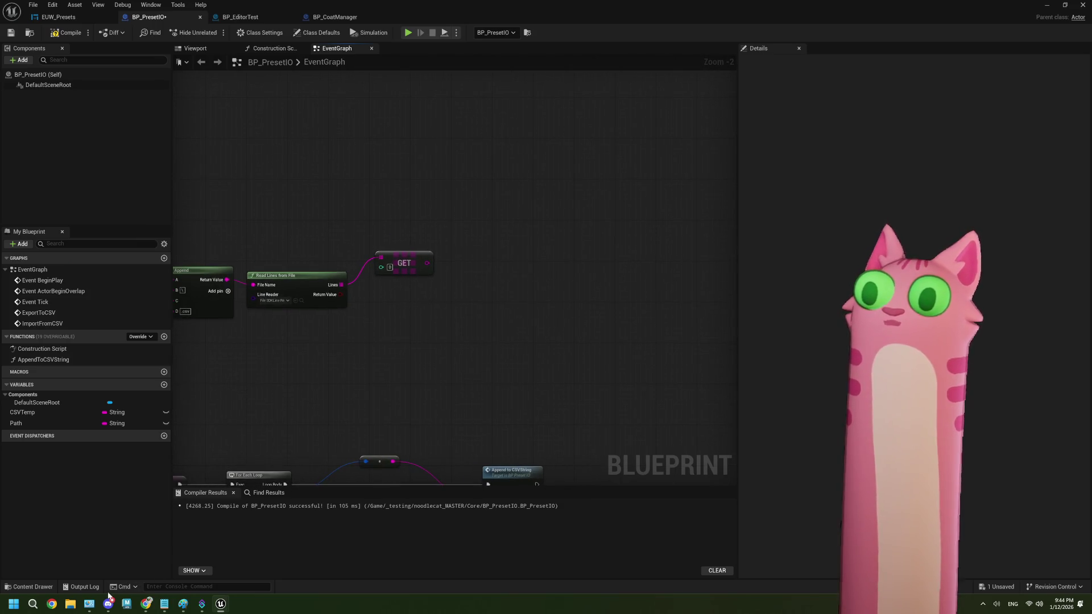
{"action": "left_click", "coordinate": [95, 587]}
{"action": "scroll", "coordinate": [314, 488], "scroll_direction": "up", "scroll_amount": 5}
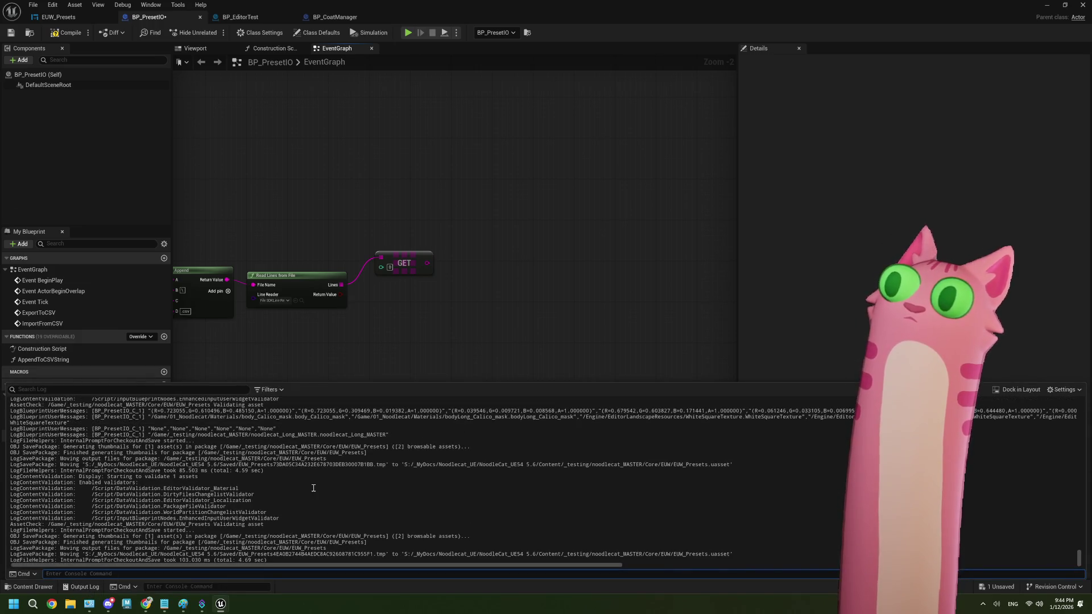
{"action": "left_click", "coordinate": [428, 314]}
{"action": "mouse_move", "coordinate": [362, 371]}
{"action": "left_mouse_down"}
{"action": "mouse_move", "coordinate": [509, 361]}
{"action": "mouse_move", "coordinate": [437, 350]}
{"action": "left_mouse_up"}
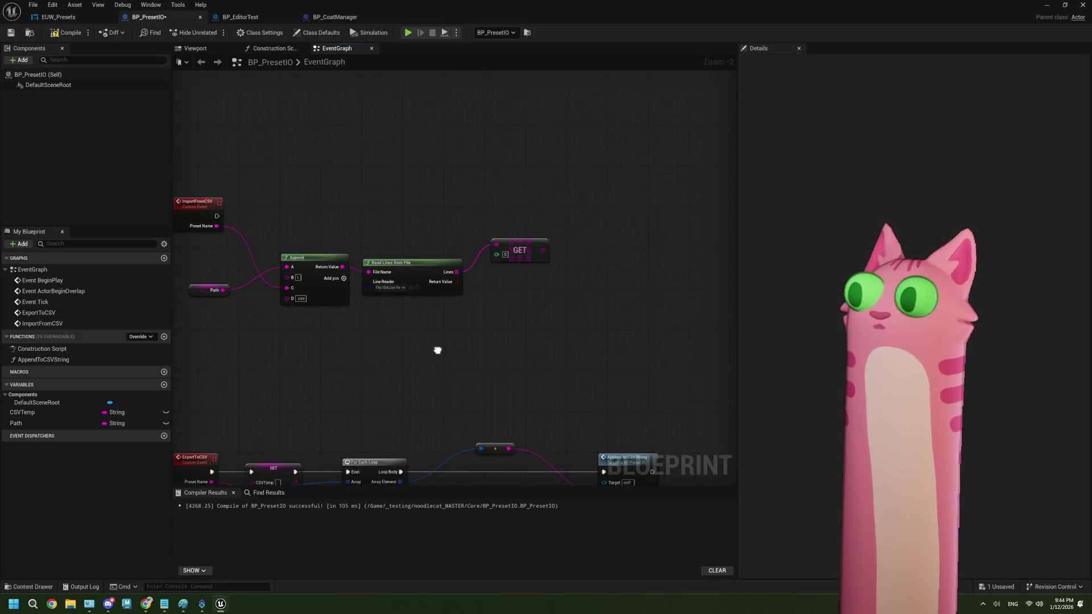
- Add a Parse CSV Rows node and move it above the Append node
{"action": "right_click", "coordinate": [367, 356]}
{"action": "type", "text": "pars"}
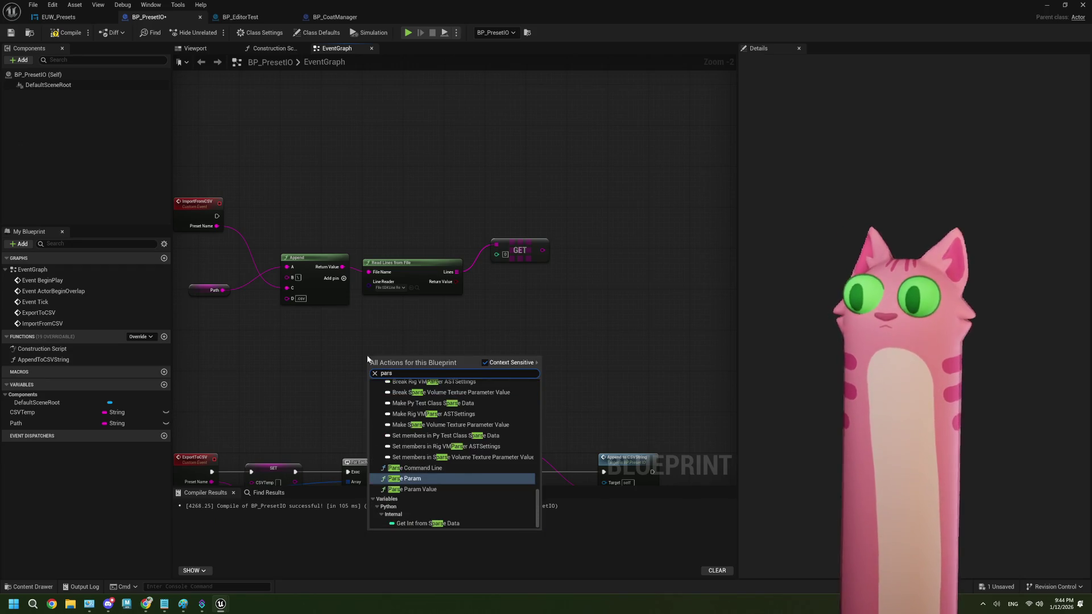
{"action": "type", "text": "e c"}
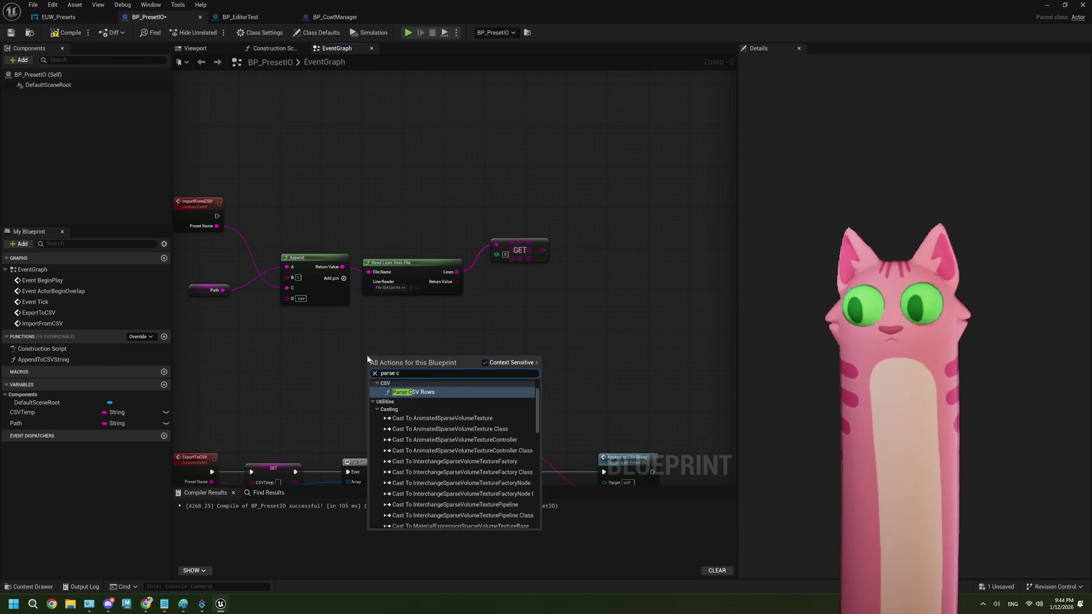
{"action": "left_click", "coordinate": [434, 380]}
{"action": "mouse_move", "coordinate": [404, 363]}
{"action": "left_mouse_down"}
{"action": "mouse_move", "coordinate": [369, 172]}
{"action": "mouse_move", "coordinate": [325, 159]}
{"action": "left_mouse_up"}
{"action": "scroll", "coordinate": [254, 226], "scroll_direction": "up", "scroll_amount": 1}
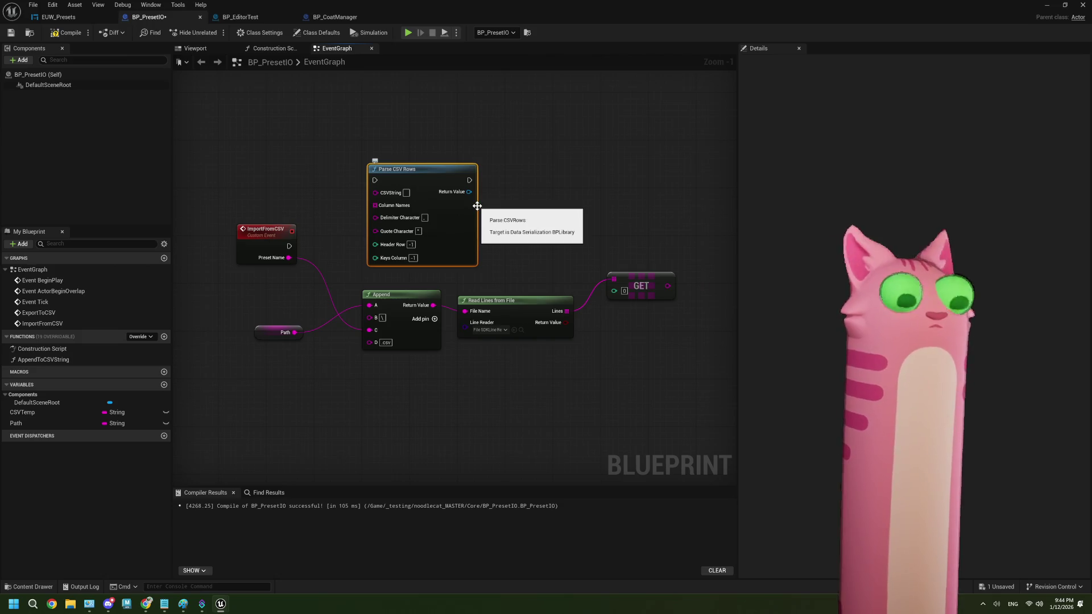
- Wire ImportFromCSV's execution into Parse CSV Rows and shift that node further right
{"action": "left_click_drag", "start_coordinate": [259, 246], "coordinate": [347, 182]}
{"action": "left_click", "coordinate": [263, 245]}
{"action": "mouse_move", "coordinate": [259, 246]}
{"action": "left_mouse_down"}
{"action": "mouse_move", "coordinate": [283, 251]}
{"action": "mouse_move", "coordinate": [357, 179]}
{"action": "mouse_move", "coordinate": [344, 180]}
{"action": "mouse_move", "coordinate": [481, 165]}
{"action": "left_mouse_up"}
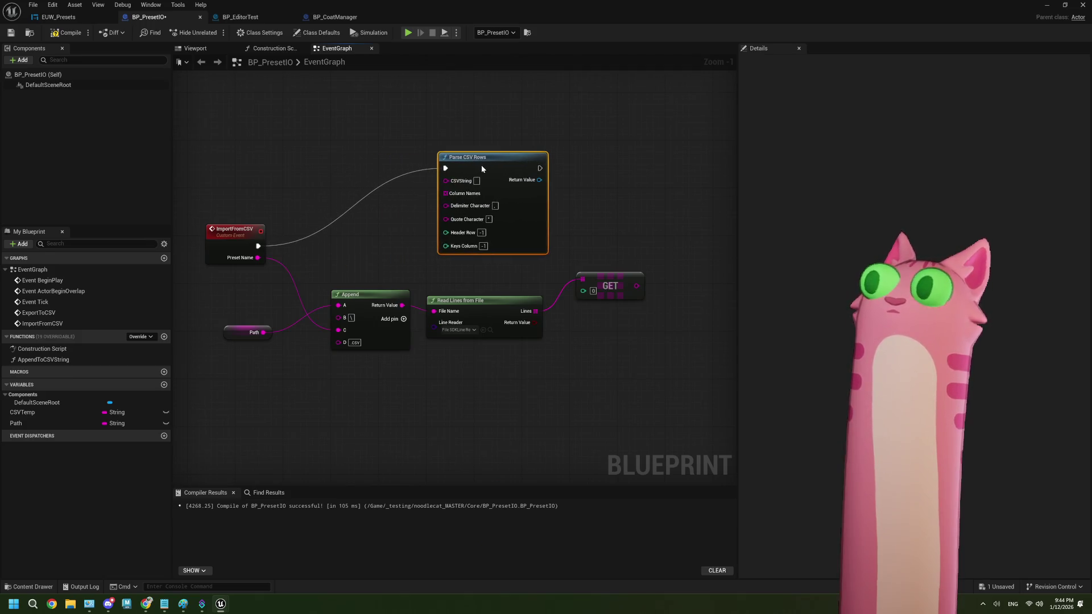
{"action": "left_click_drag", "start_coordinate": [343, 155], "coordinate": [480, 153]}
{"action": "left_click_drag", "start_coordinate": [377, 281], "coordinate": [530, 249]}
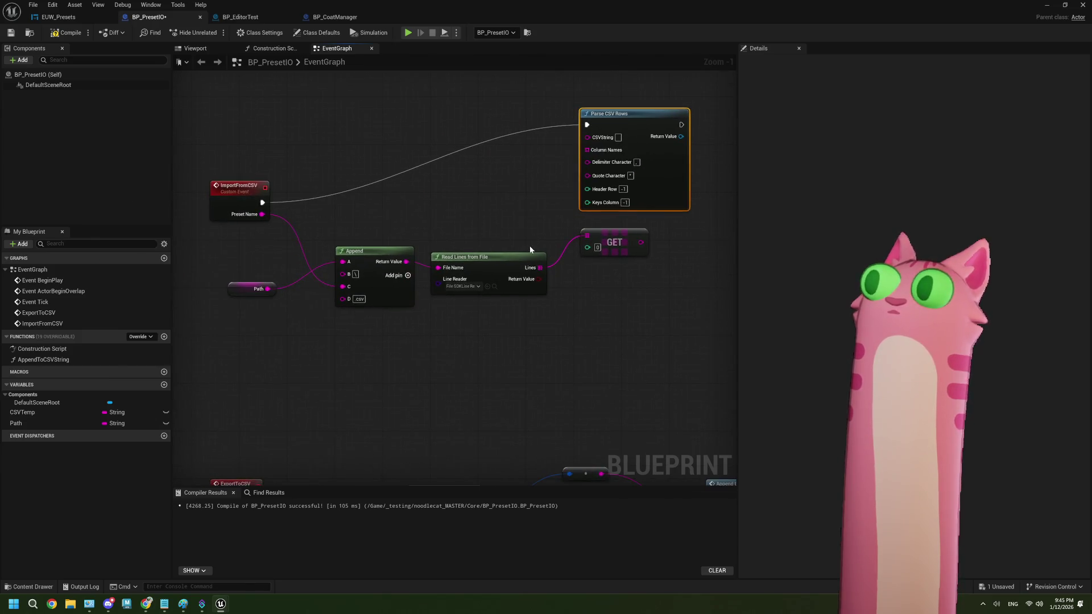
{"action": "left_click_drag", "start_coordinate": [261, 214], "coordinate": [331, 159]}
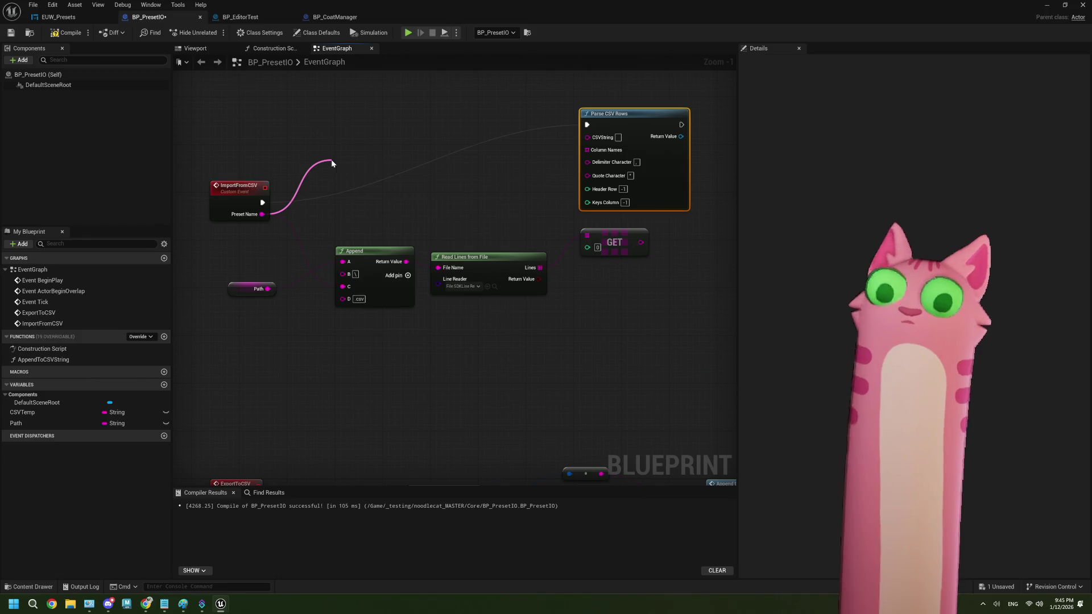
- Add Read String from File off Preset Name and wire its Content into Parse CSV Rows' CSVString
{"action": "type", "text": "read"}
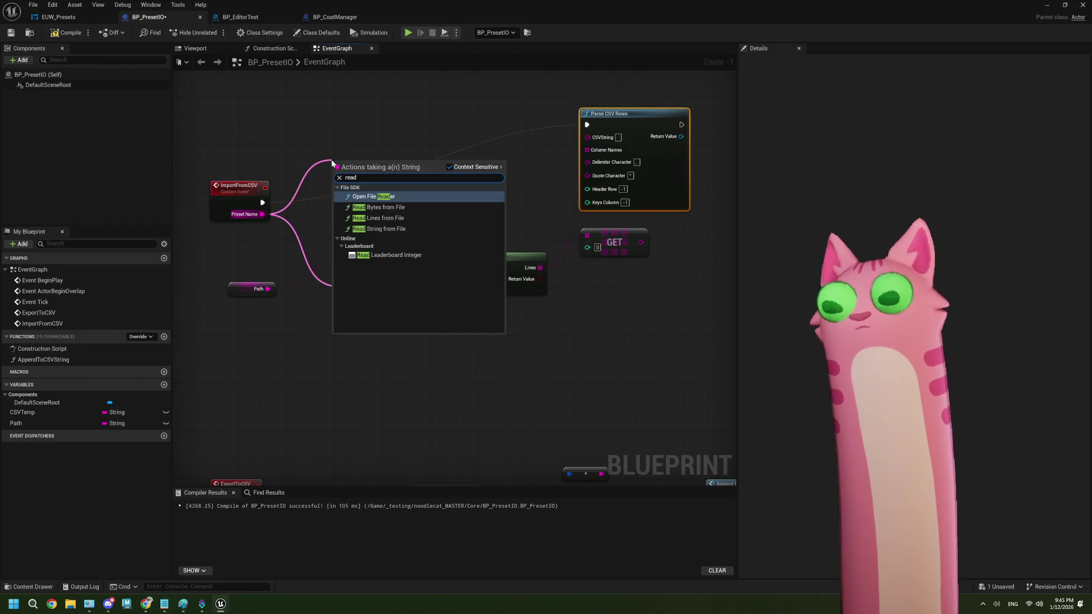
{"action": "key", "text": "BackSpace"}
{"action": "key", "text": "BackSpace"}
{"action": "key", "text": "BackSpace"}
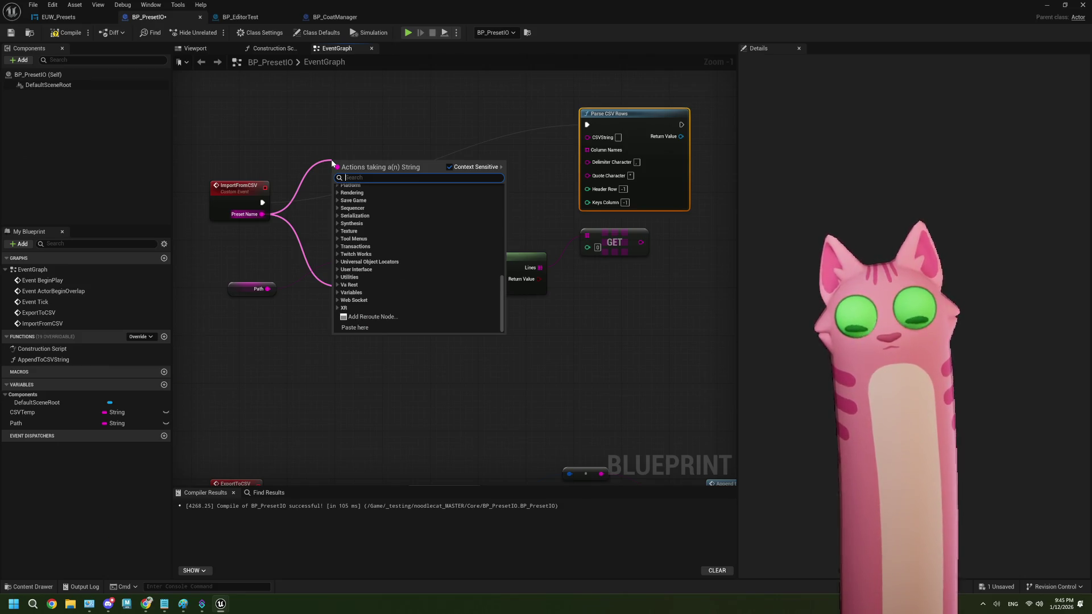
{"action": "type", "text": "string"}
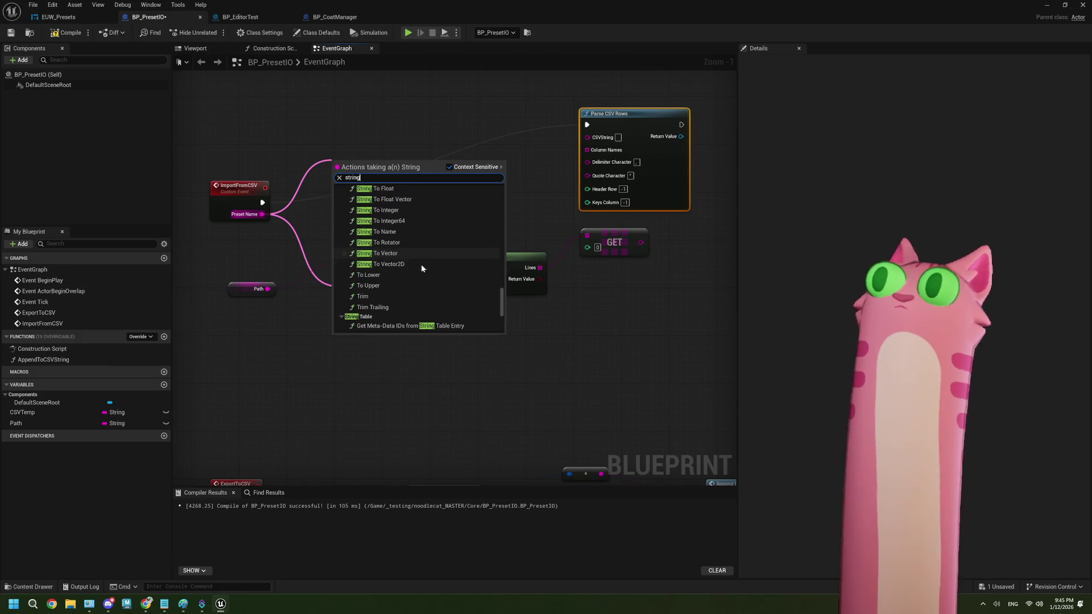
{"action": "scroll", "coordinate": [421, 265], "scroll_direction": "down", "scroll_amount": 5}
{"action": "scroll", "coordinate": [421, 267], "scroll_direction": "down", "scroll_amount": 4}
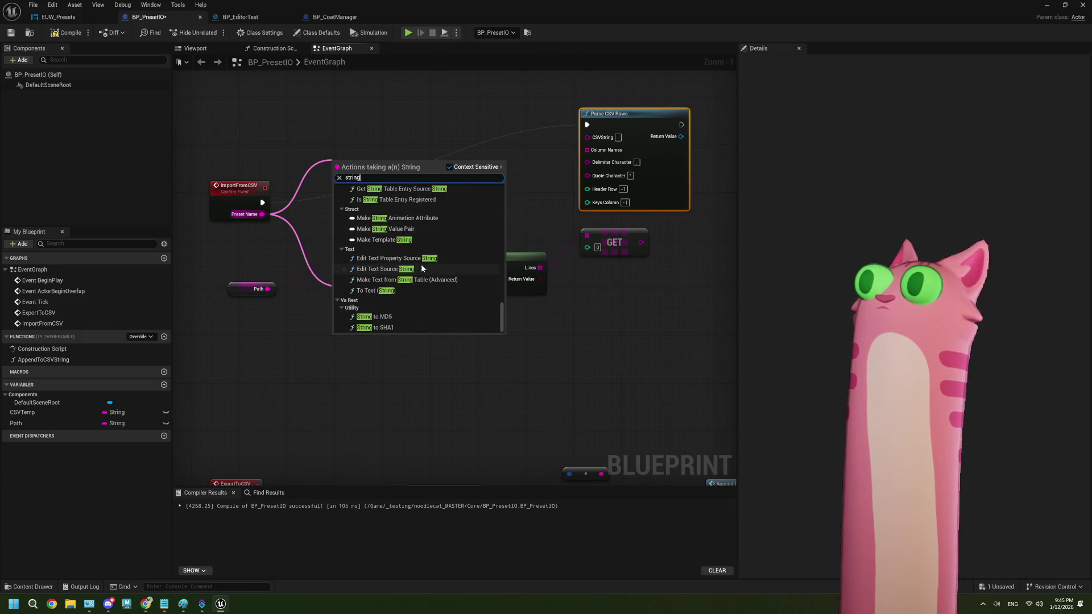
{"action": "scroll", "coordinate": [421, 267], "scroll_direction": "up", "scroll_amount": 6}
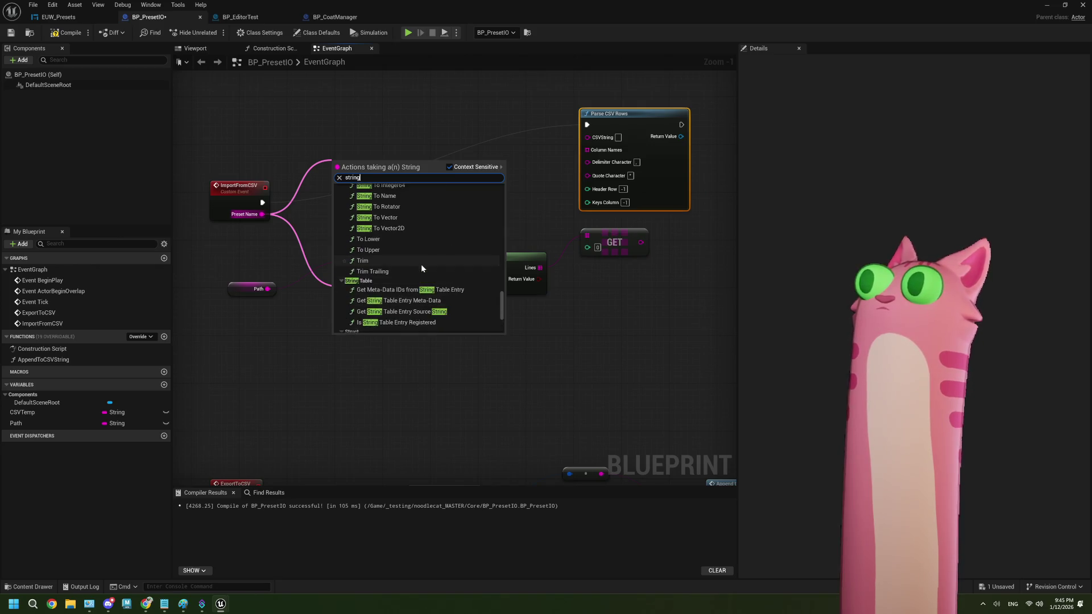
{"action": "scroll", "coordinate": [421, 268], "scroll_direction": "up", "scroll_amount": 5}
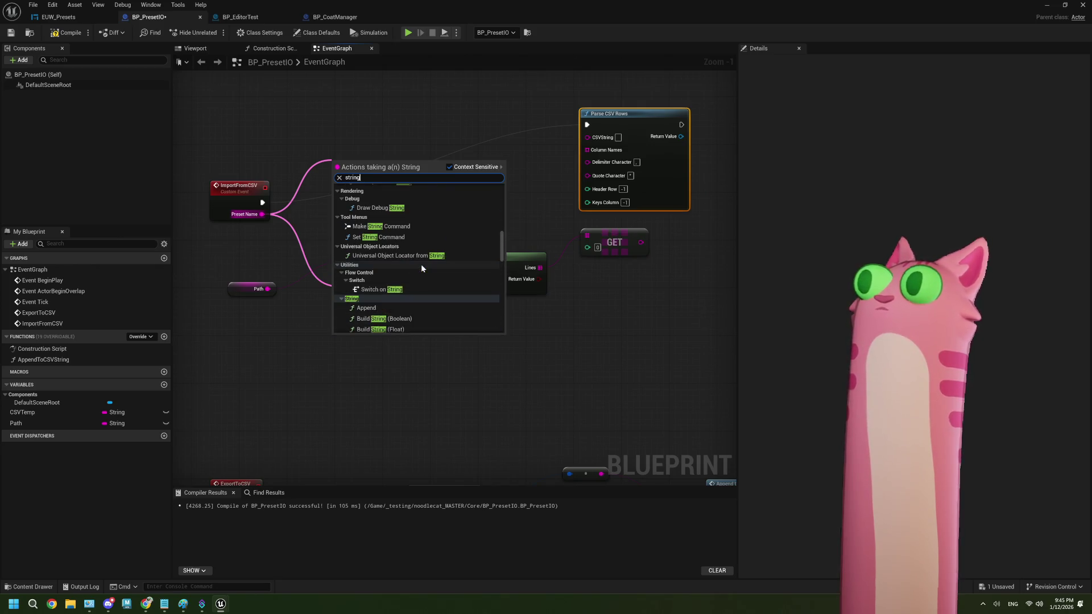
{"action": "scroll", "coordinate": [421, 268], "scroll_direction": "up", "scroll_amount": 6}
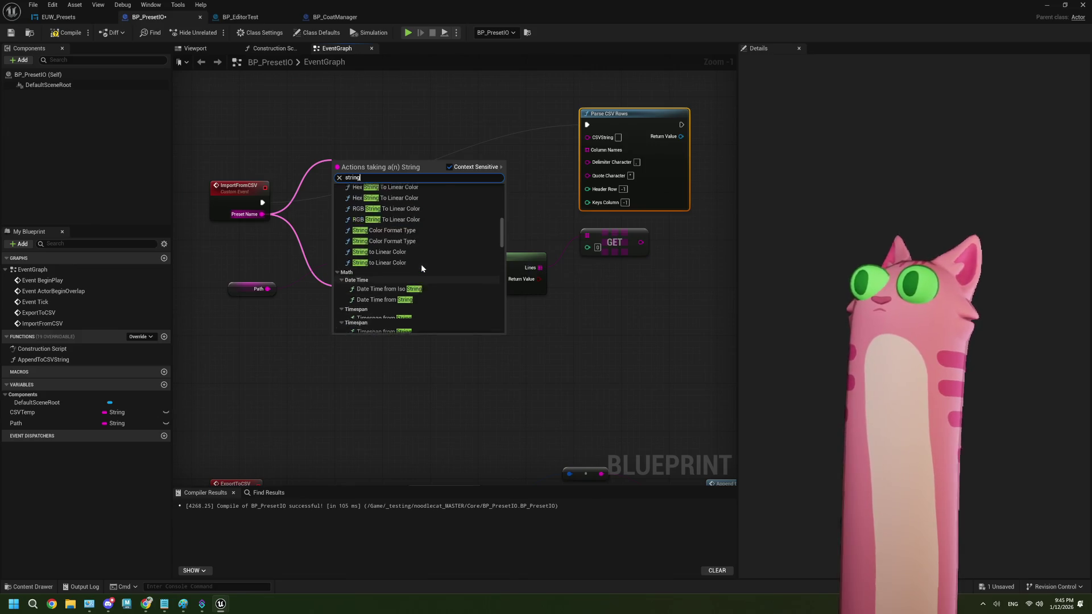
{"action": "scroll", "coordinate": [421, 267], "scroll_direction": "up", "scroll_amount": 4}
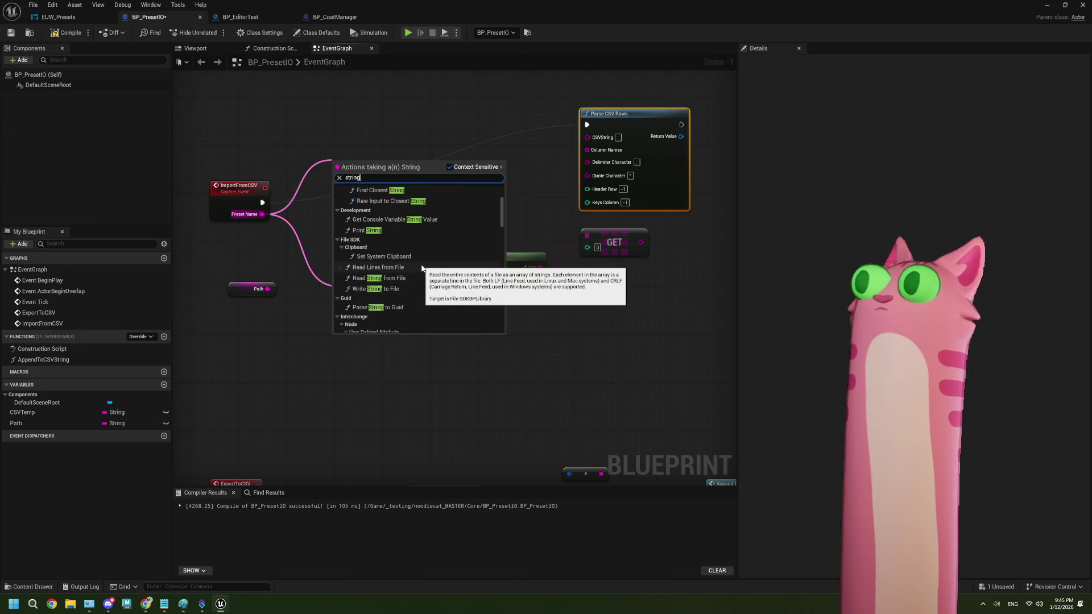
{"action": "scroll", "coordinate": [421, 268], "scroll_direction": "down", "scroll_amount": 2}
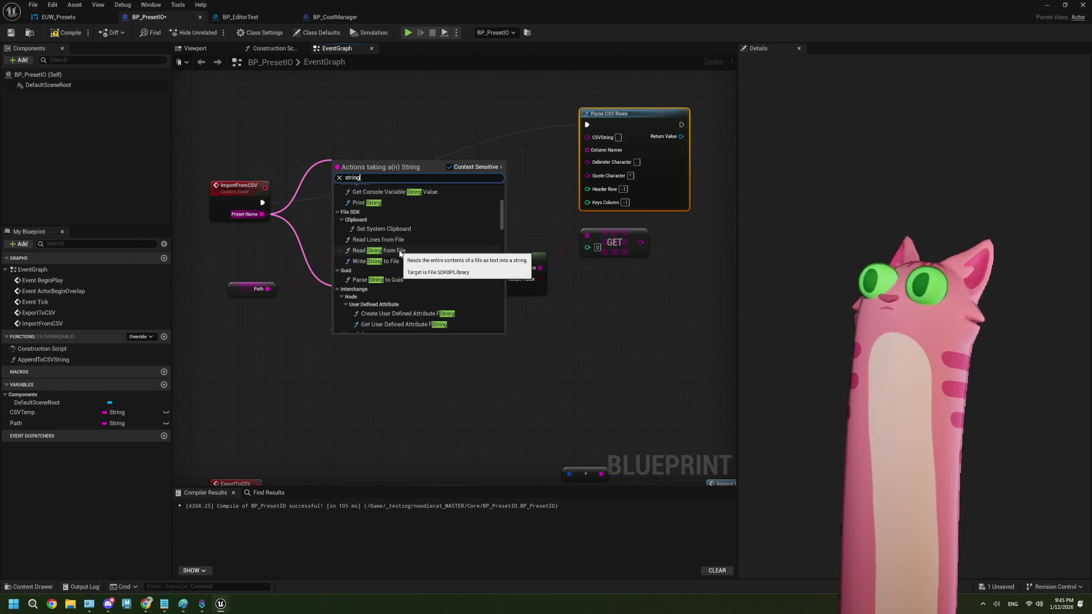
{"action": "left_click", "coordinate": [397, 250]}
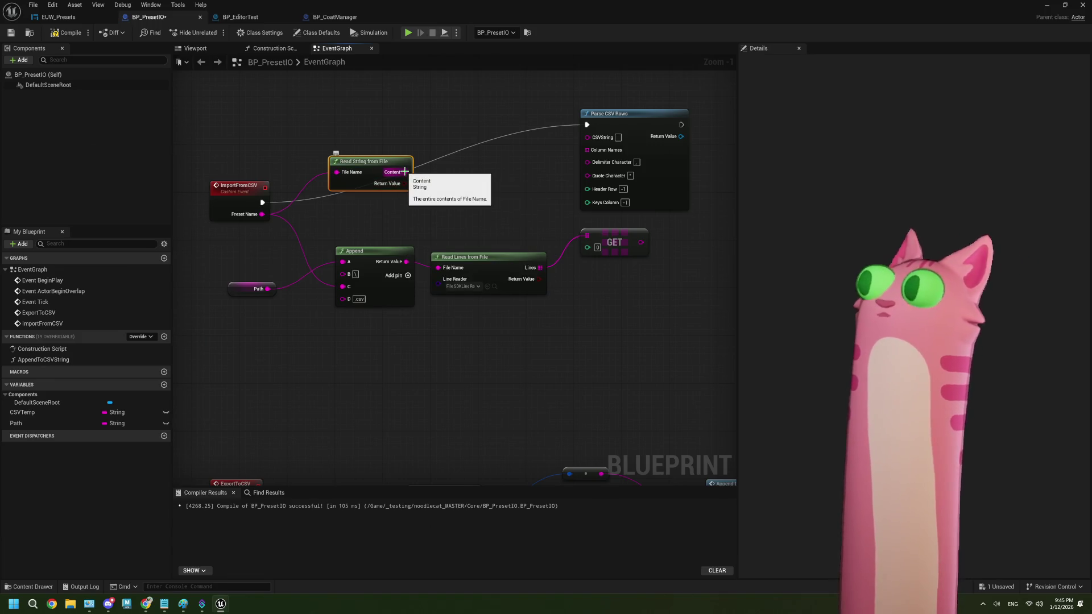
{"action": "left_click_drag", "start_coordinate": [405, 172], "coordinate": [587, 138]}
{"action": "left_click_drag", "start_coordinate": [519, 212], "coordinate": [347, 215]}
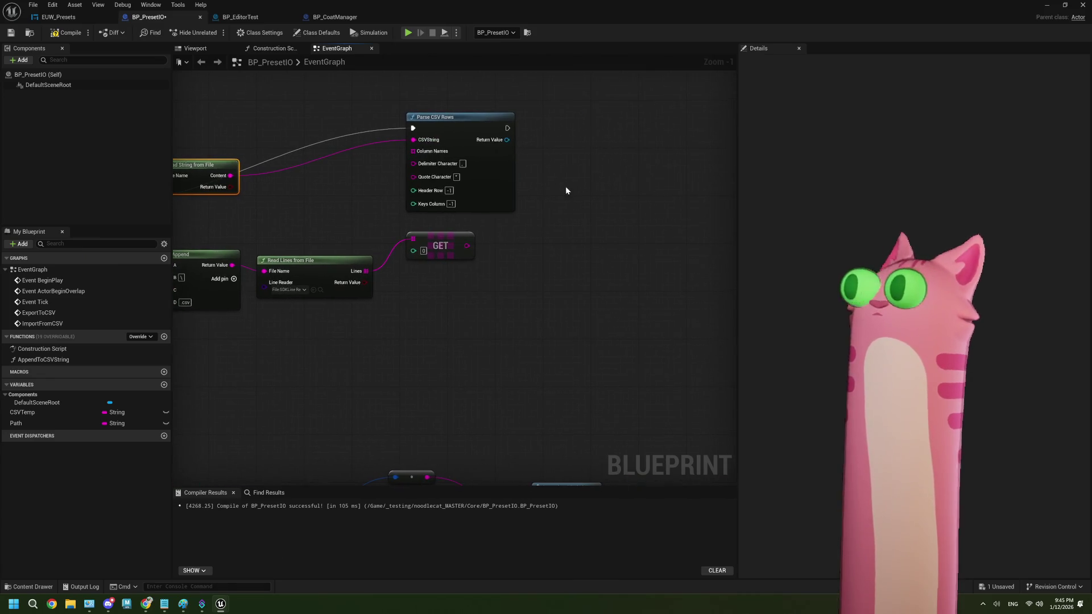
- Promote Parse CSV Rows' Return Value to a new CSVObject variable named ImportedCSV
{"action": "left_click_drag", "start_coordinate": [566, 188], "coordinate": [513, 197]}
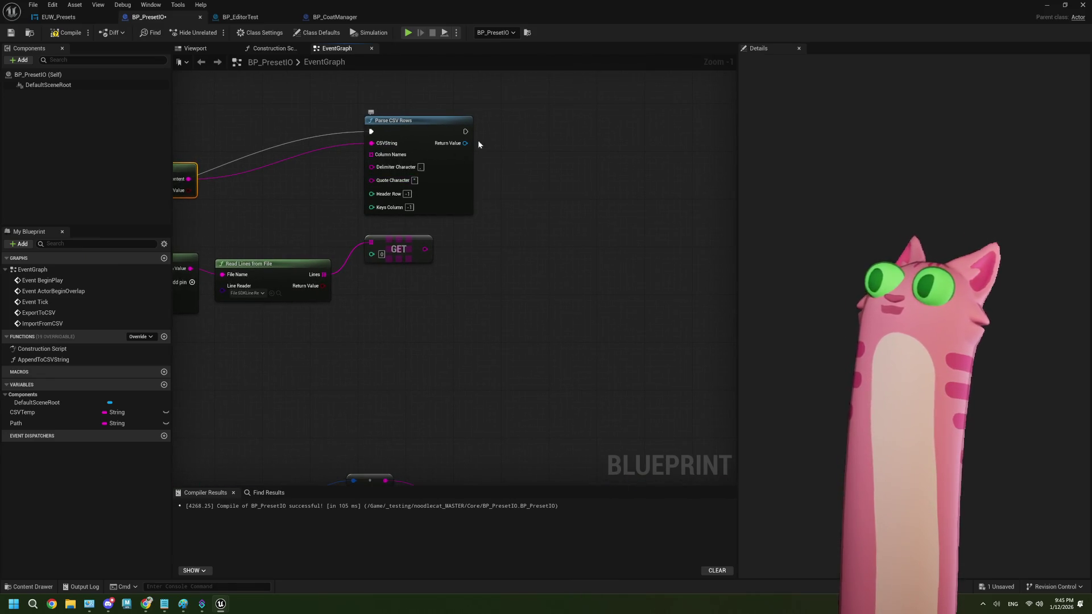
{"action": "left_click_drag", "start_coordinate": [465, 132], "coordinate": [518, 137]}
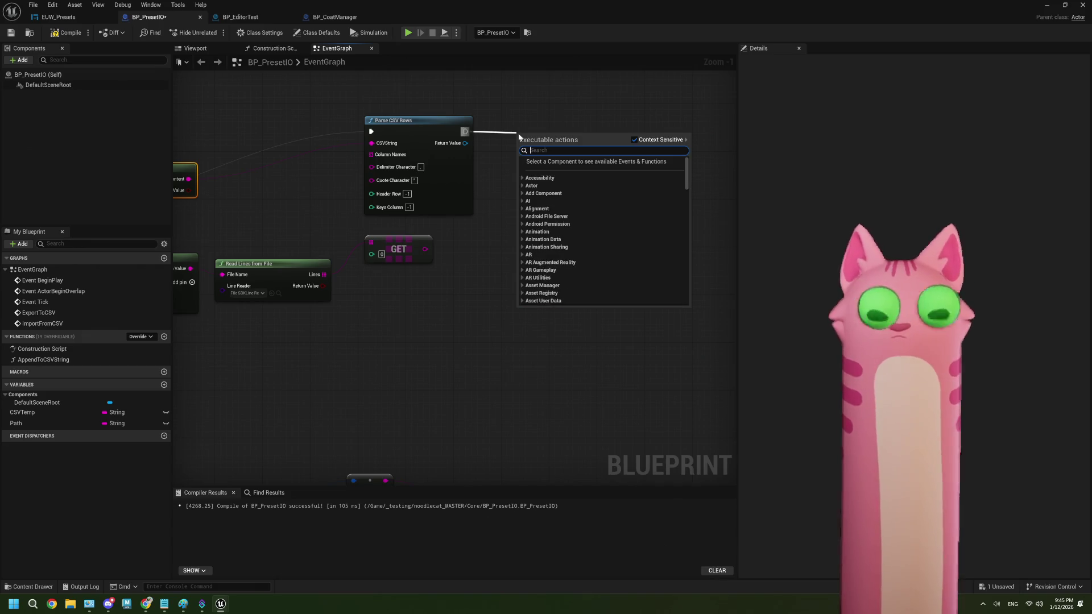
{"action": "key", "text": "Escape"}
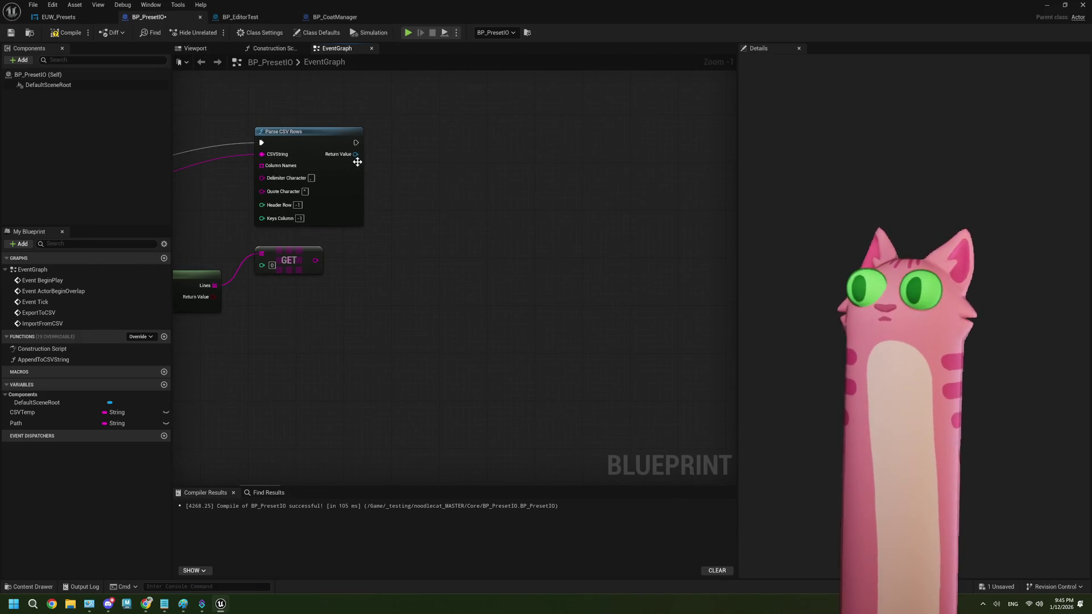
{"action": "left_click_drag", "start_coordinate": [356, 154], "coordinate": [397, 161]}
{"action": "left_click", "coordinate": [431, 215]}
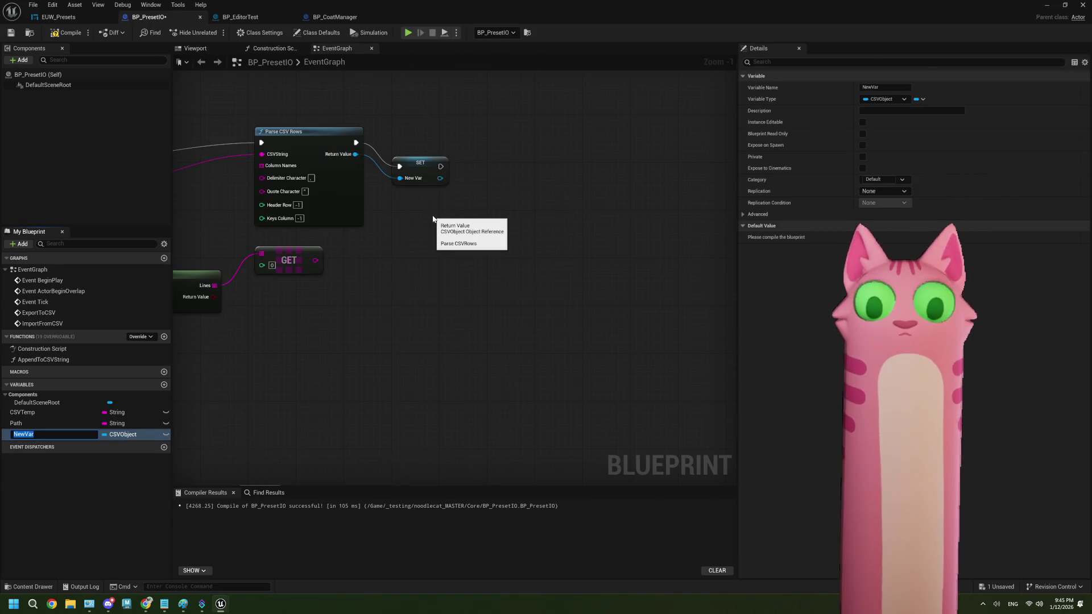
{"action": "type", "text": "CSV"}
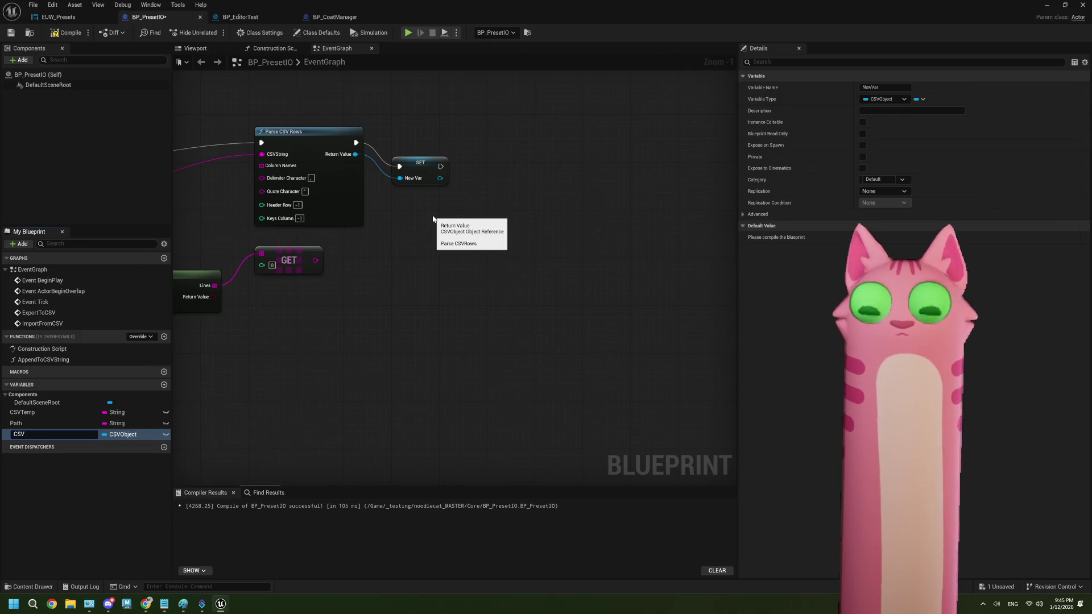
{"action": "type", "text": "Imported"}
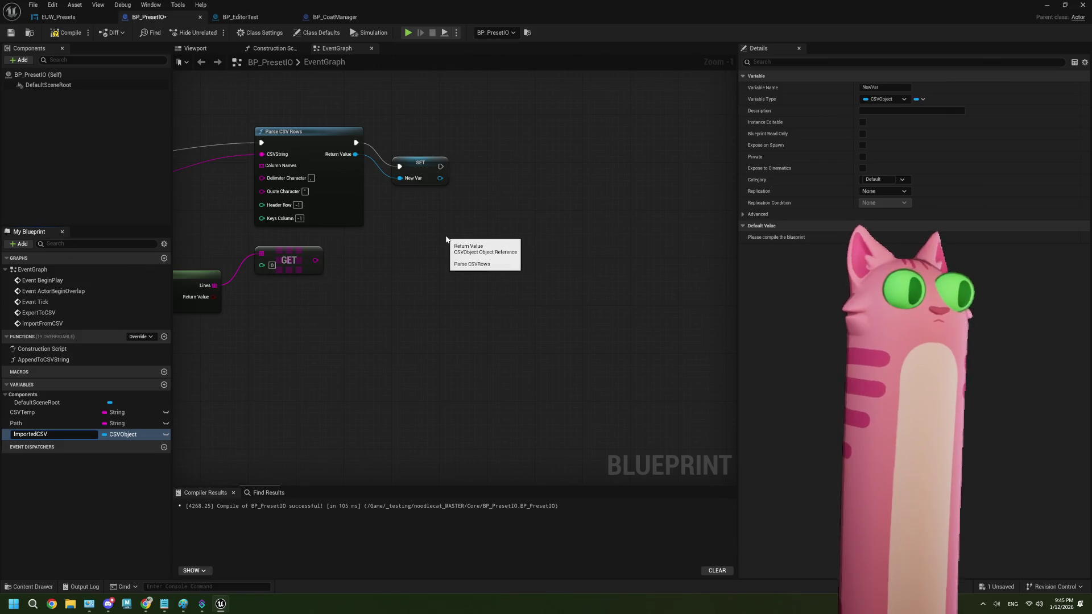
{"action": "key", "text": "Return"}
{"action": "left_click_drag", "start_coordinate": [450, 241], "coordinate": [377, 277]}
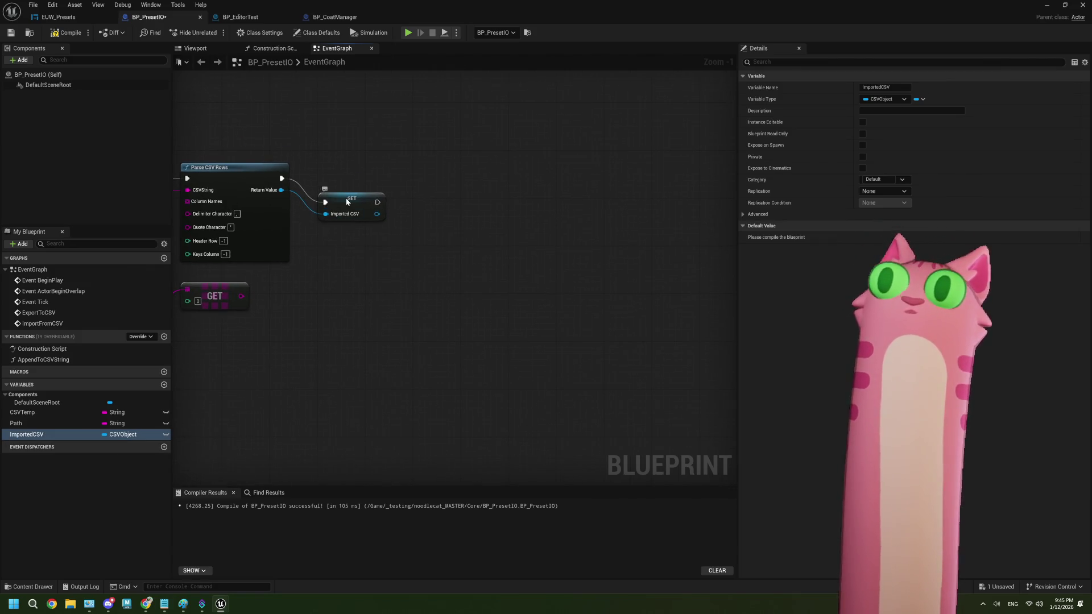
- Nudge the SET node up and search the ImportedCSV actions for 'get'
{"action": "left_click_drag", "start_coordinate": [346, 198], "coordinate": [339, 175]}
{"action": "mouse_move", "coordinate": [382, 209]}
{"action": "left_mouse_down"}
{"action": "mouse_move", "coordinate": [309, 209]}
{"action": "mouse_move", "coordinate": [335, 221]}
{"action": "left_mouse_up"}
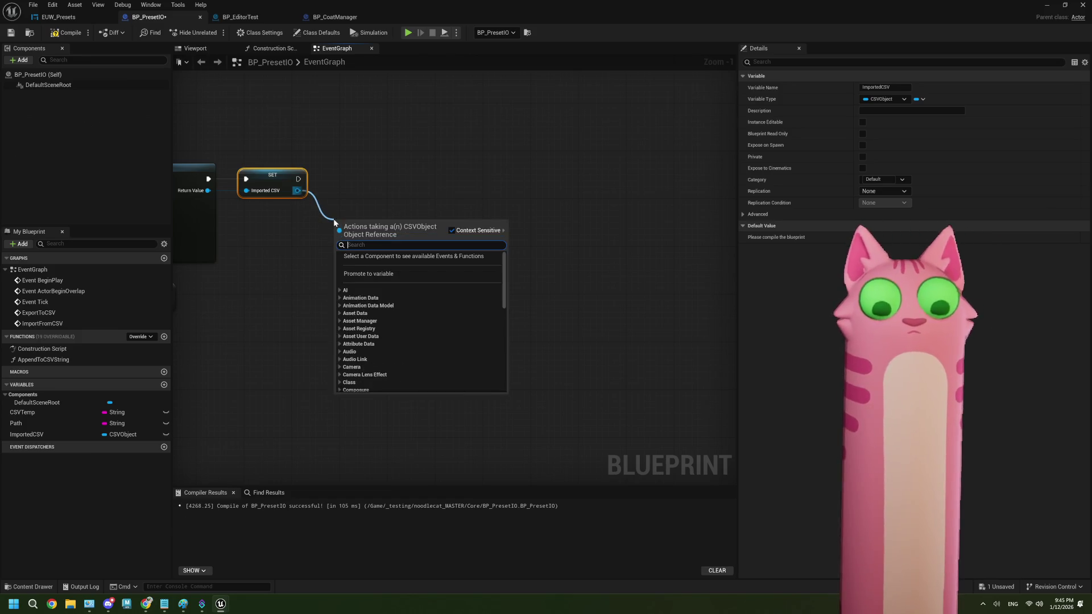
{"action": "type", "text": "fo"}
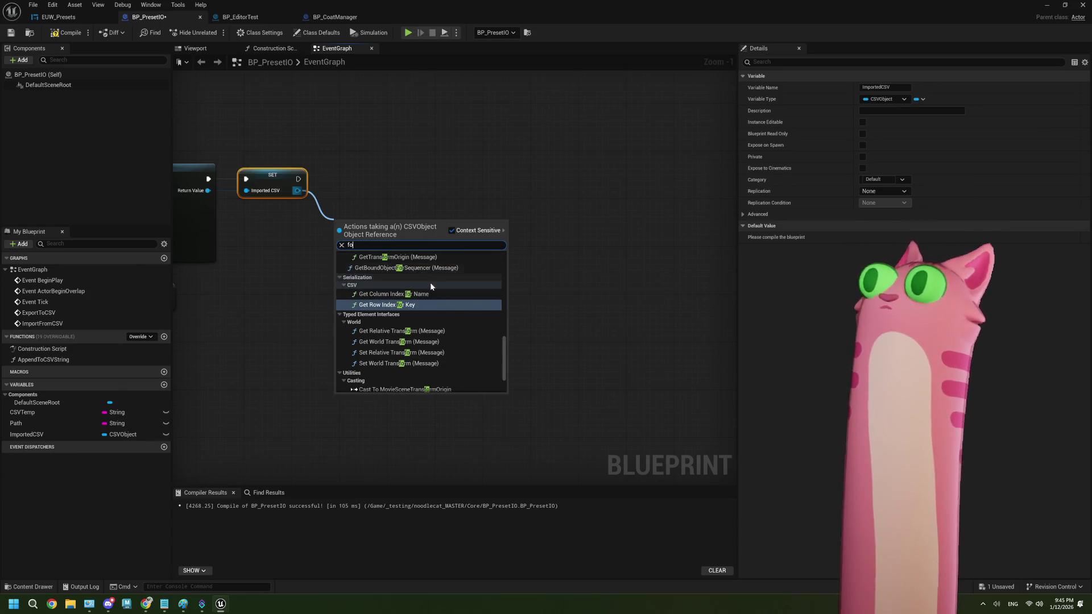
{"action": "key", "text": "BackSpace"}
{"action": "key", "text": "BackSpace"}
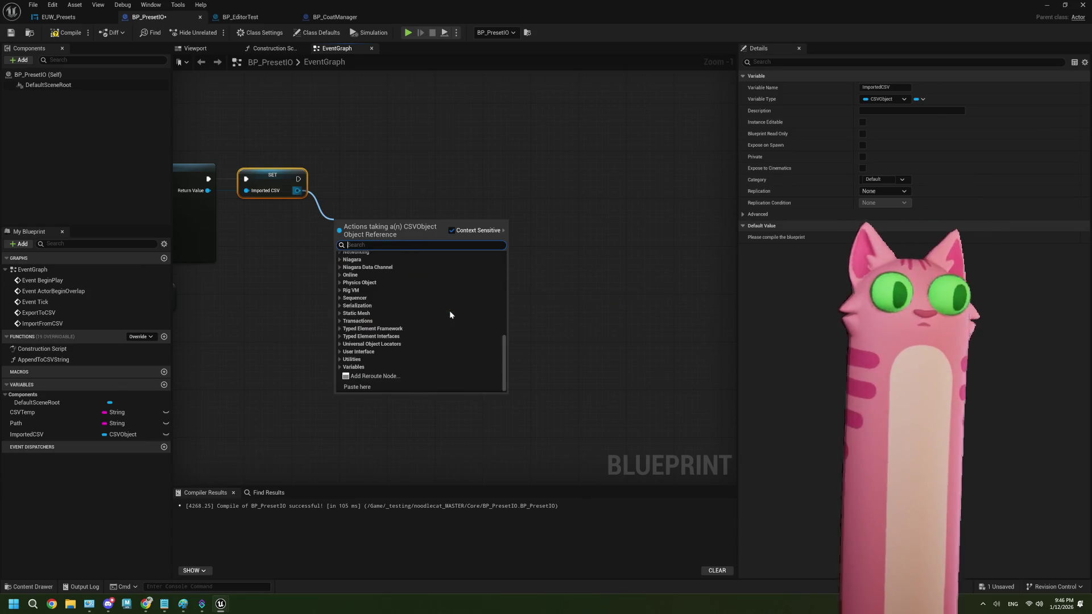
{"action": "type", "text": "get"}
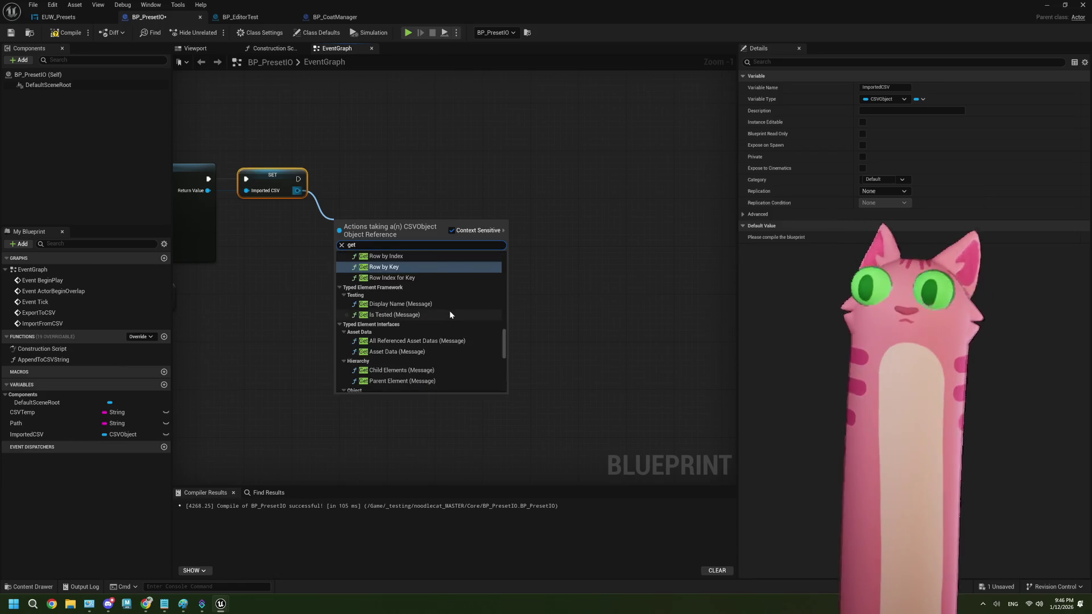
{"action": "scroll", "coordinate": [449, 310], "scroll_direction": "up", "scroll_amount": 2}
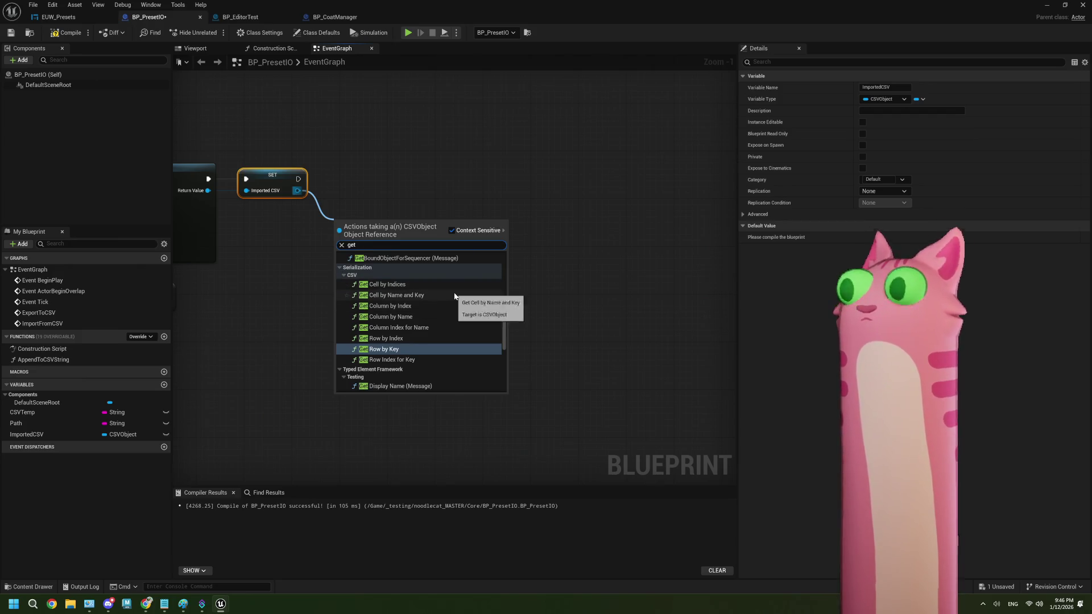
{"action": "scroll", "coordinate": [454, 296], "scroll_direction": "down", "scroll_amount": 1}
{"action": "scroll", "coordinate": [454, 293], "scroll_direction": "down", "scroll_amount": 1}
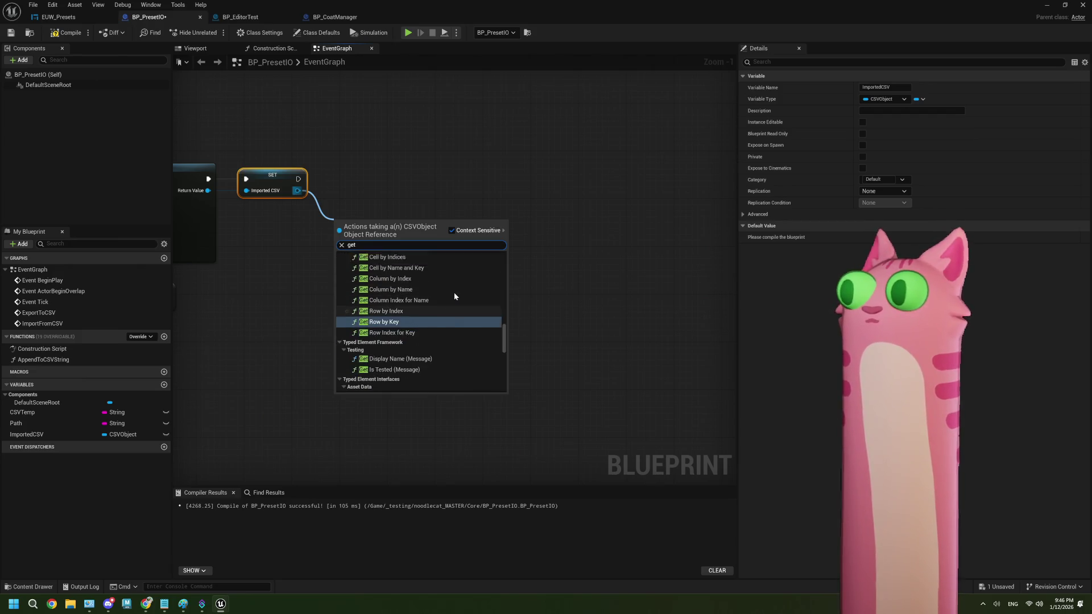
{"action": "scroll", "coordinate": [454, 292], "scroll_direction": "up", "scroll_amount": 1}
{"action": "scroll", "coordinate": [424, 316], "scroll_direction": "down", "scroll_amount": 4}
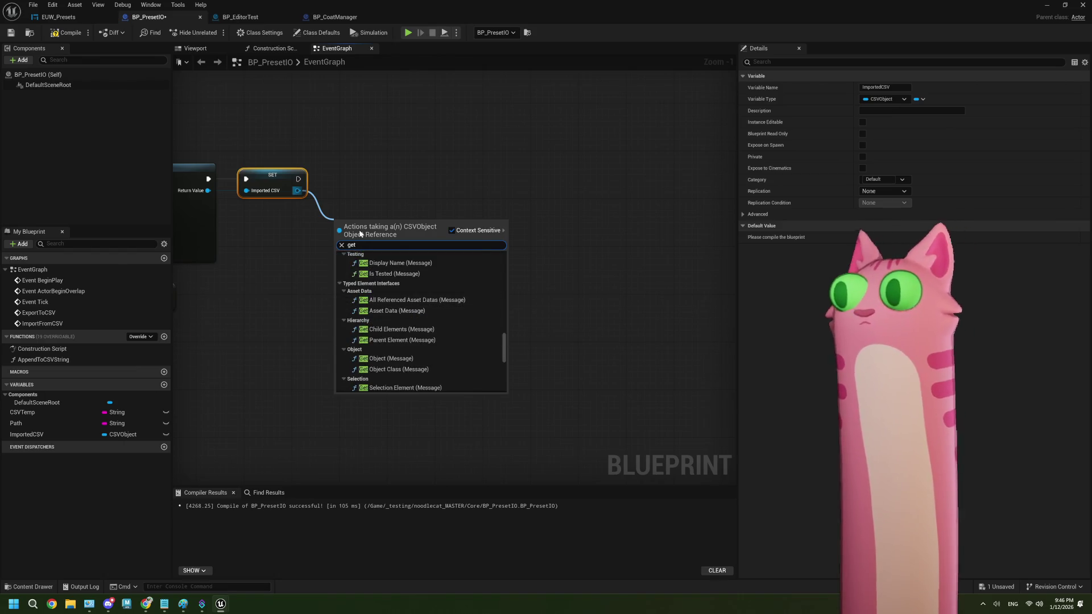
{"action": "key", "text": "BackSpace"}
{"action": "key", "text": "BackSpace"}
{"action": "key", "text": "BackSpace"}
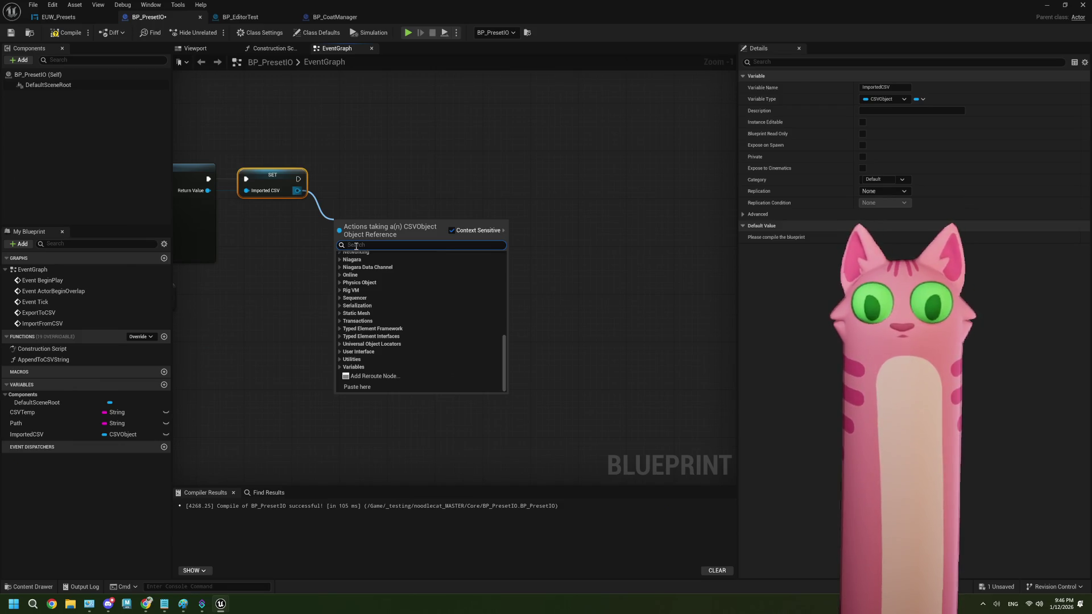
- Scroll through the unfiltered ImportedCSV action list
{"action": "scroll", "coordinate": [419, 336], "scroll_direction": "up", "scroll_amount": 5}
{"action": "scroll", "coordinate": [419, 340], "scroll_direction": "up", "scroll_amount": 2}
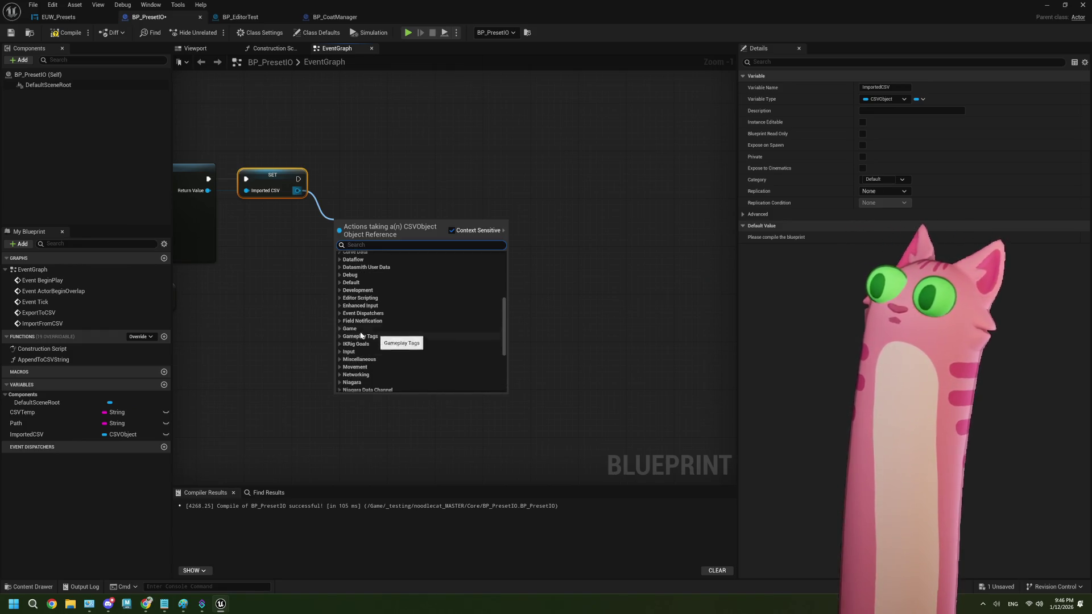
{"action": "scroll", "coordinate": [347, 294], "scroll_direction": "up", "scroll_amount": 2}
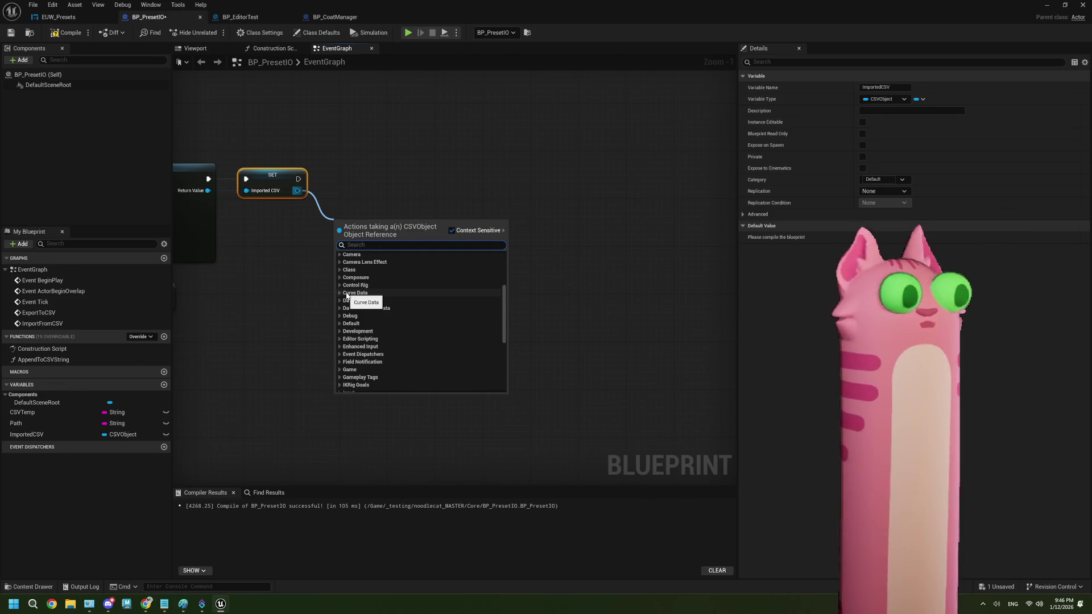
{"action": "scroll", "coordinate": [415, 311], "scroll_direction": "up", "scroll_amount": 5}
{"action": "scroll", "coordinate": [415, 312], "scroll_direction": "down", "scroll_amount": 8}
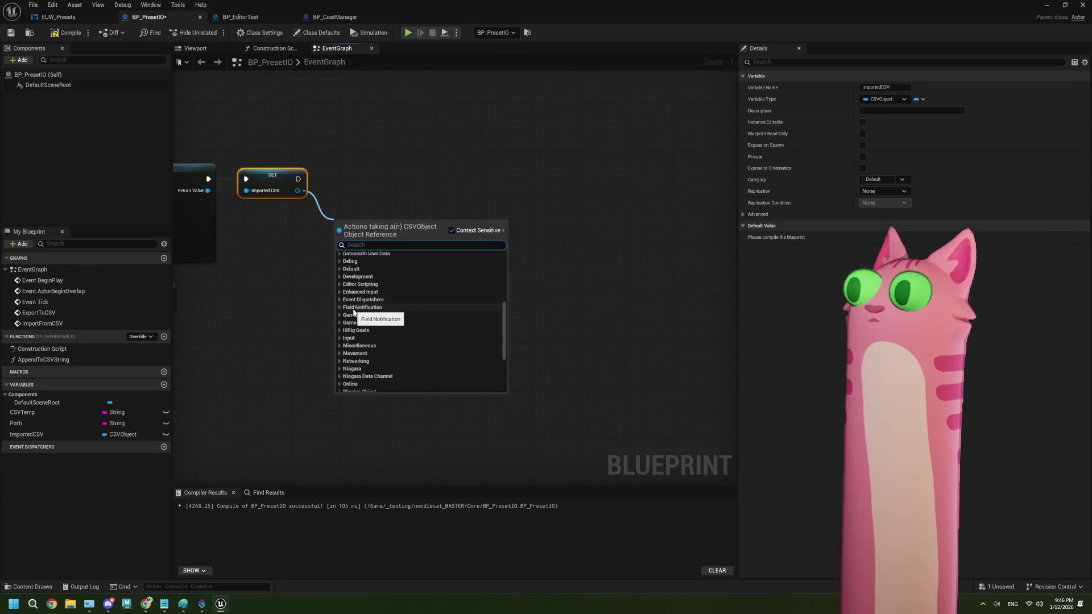
{"action": "scroll", "coordinate": [353, 312], "scroll_direction": "down", "scroll_amount": 5}
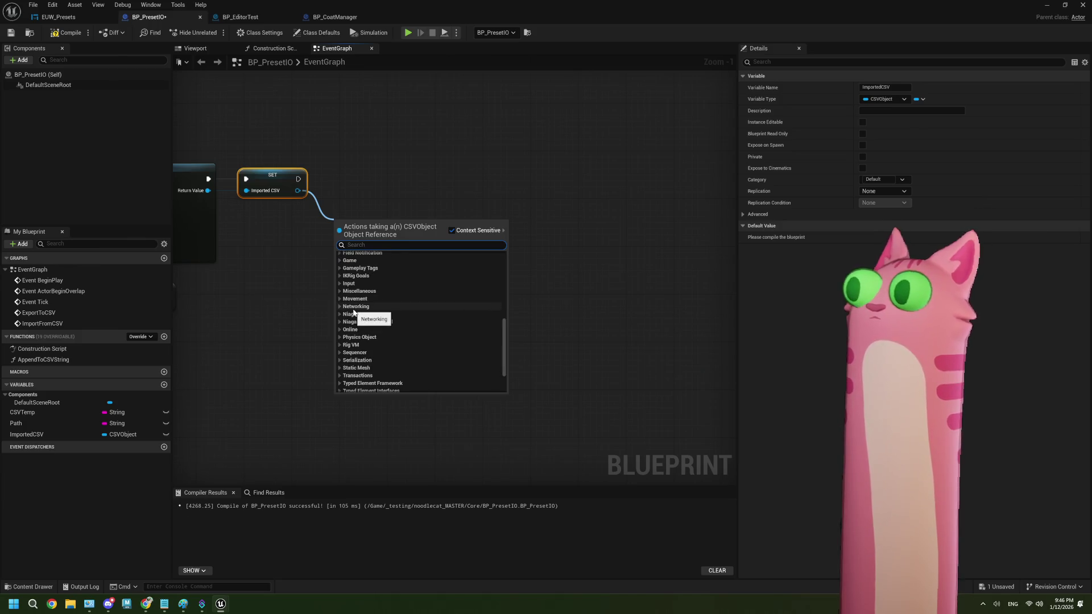
{"action": "scroll", "coordinate": [353, 312], "scroll_direction": "up", "scroll_amount": 8}
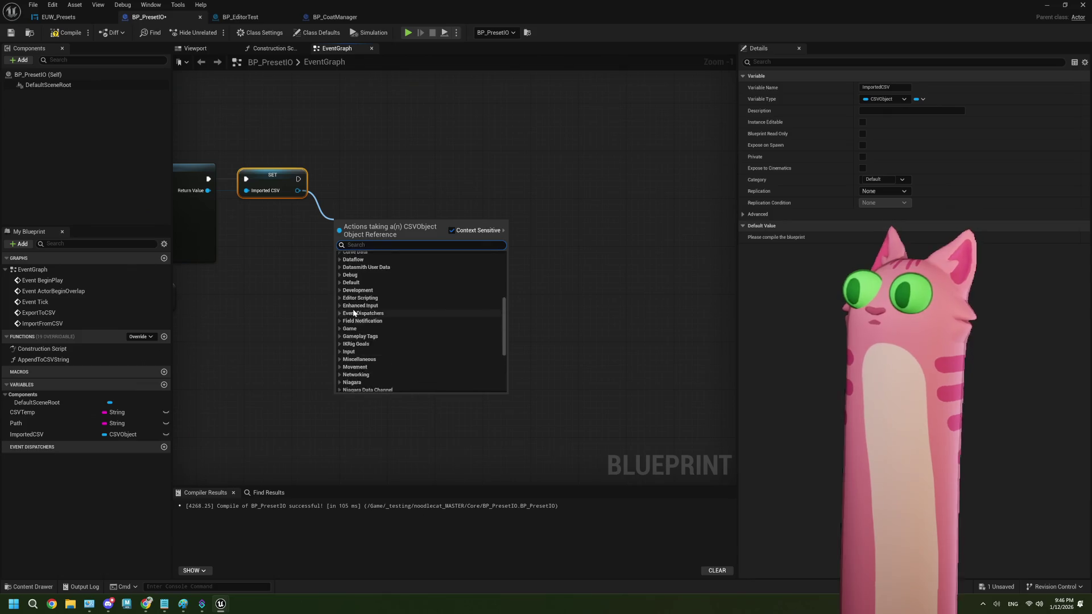
- Check the Dataflow and Datasmith User Data categories, then filter by 'colum' to list Get Column functions
{"action": "left_click", "coordinate": [340, 315]}
{"action": "left_click", "coordinate": [340, 315]}
{"action": "left_click", "coordinate": [341, 322]}
{"action": "left_click", "coordinate": [341, 323]}
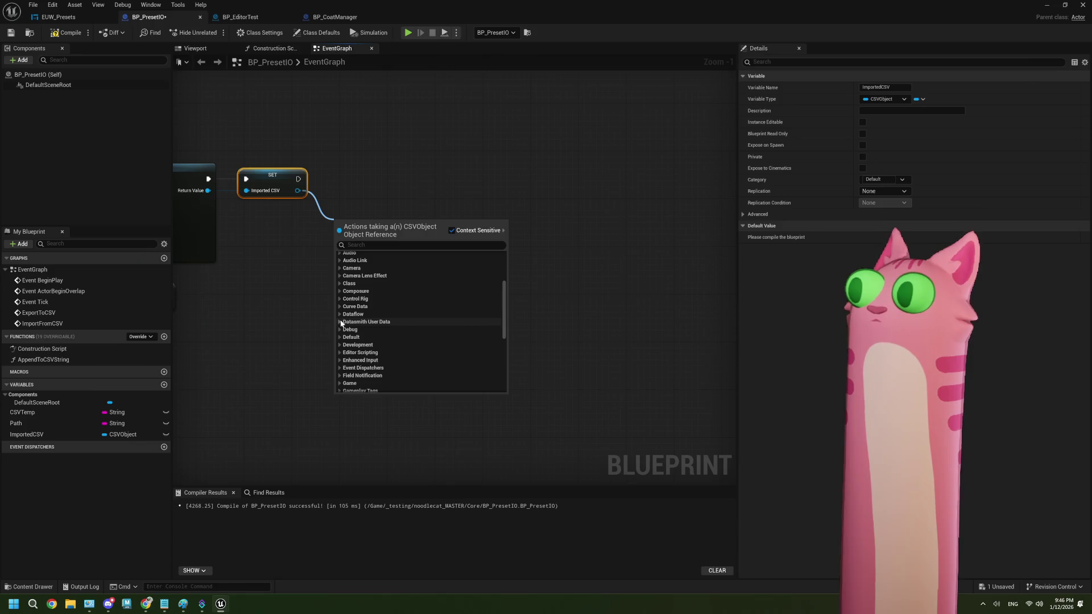
{"action": "scroll", "coordinate": [343, 324], "scroll_direction": "down", "scroll_amount": 10}
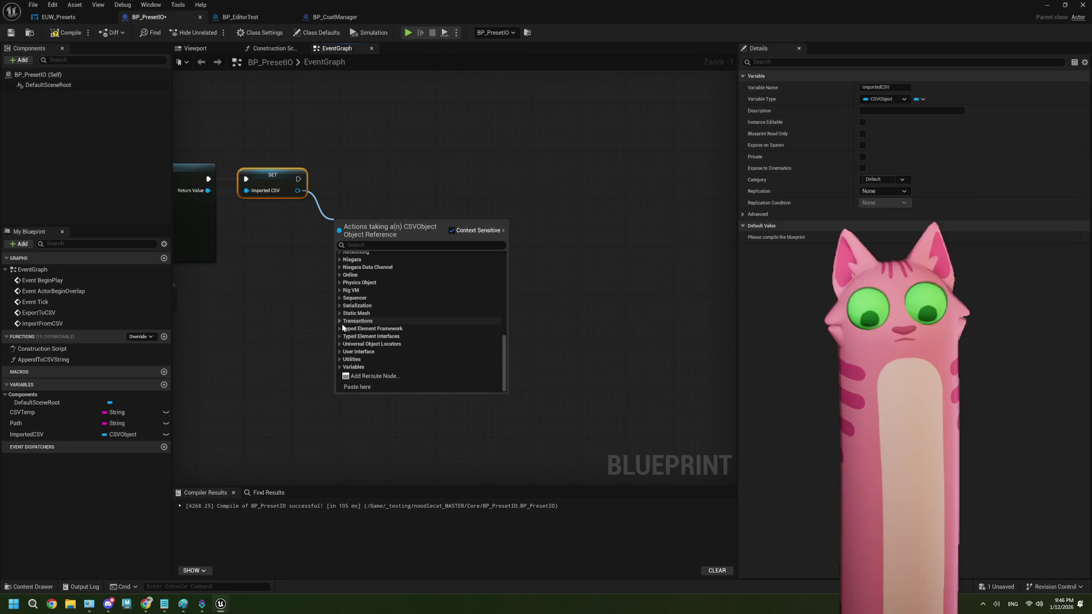
{"action": "type", "text": "colum"}
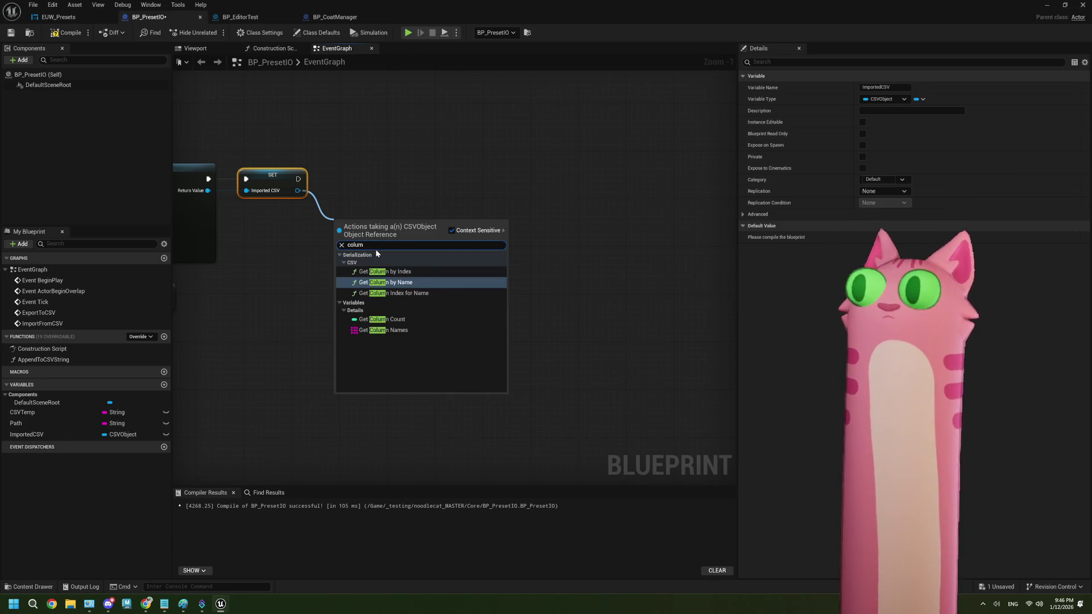
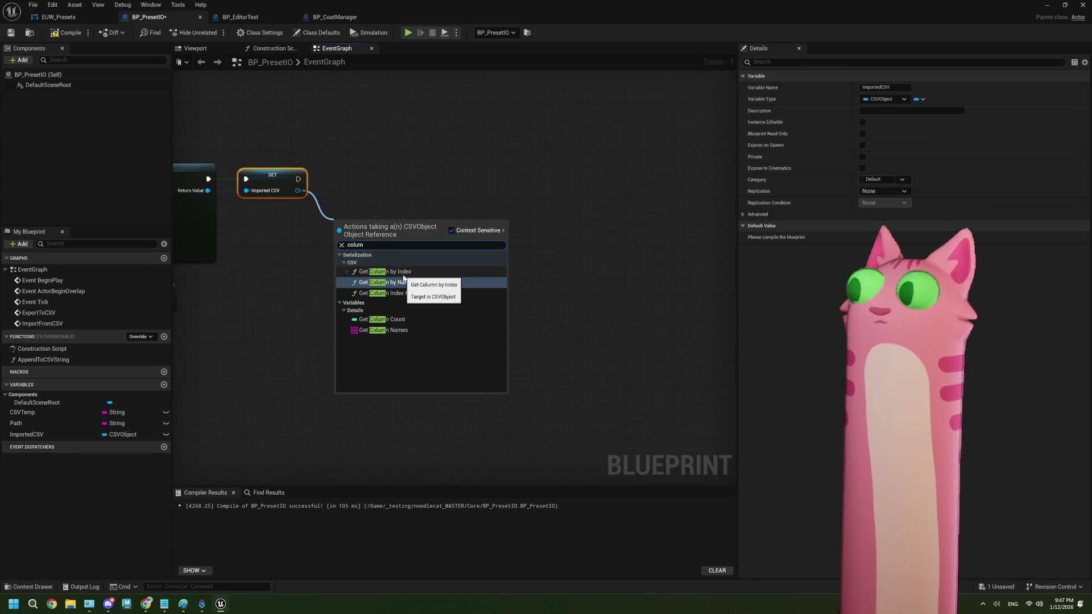
- Add a Get Row by Index node on the Imported CSV and position it
{"action": "key", "text": "ctrl+a"}
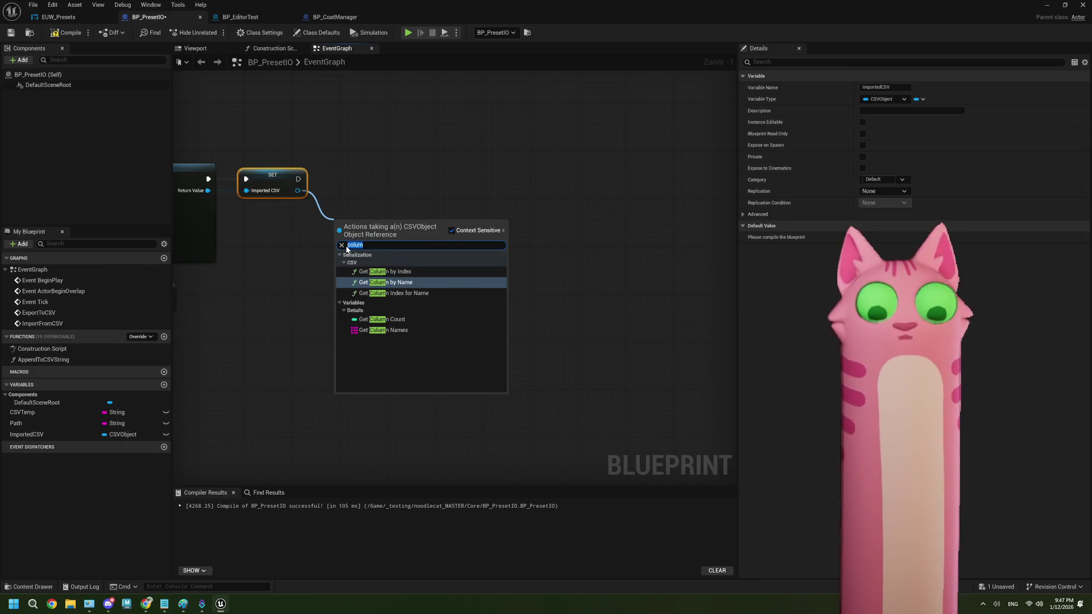
{"action": "type", "text": "get row"}
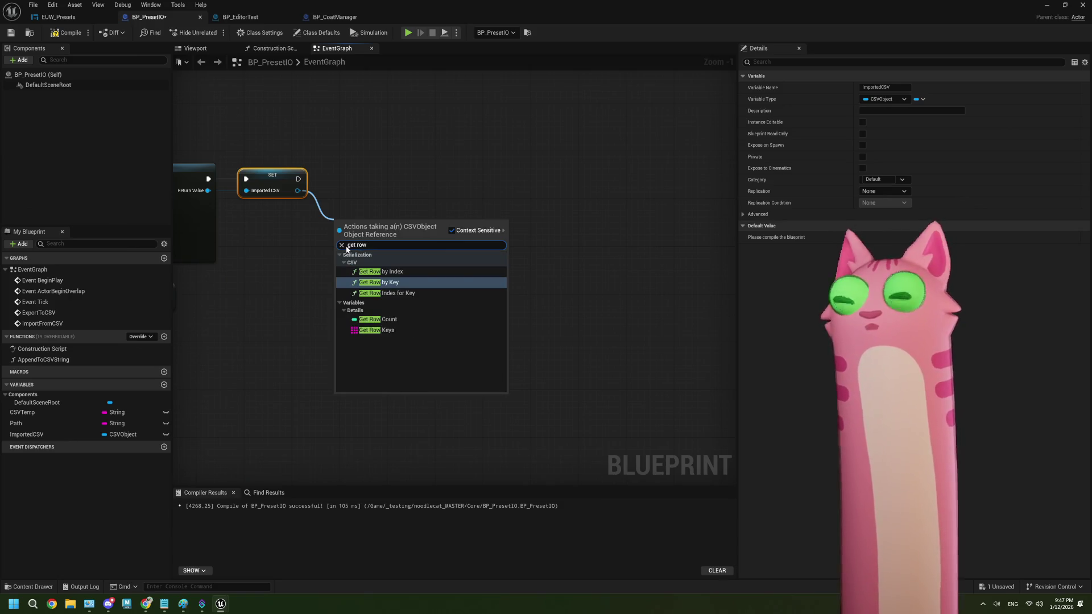
{"action": "left_click", "coordinate": [391, 272]}
{"action": "mouse_move", "coordinate": [379, 237]}
{"action": "left_mouse_down"}
{"action": "mouse_move", "coordinate": [373, 217]}
{"action": "mouse_move", "coordinate": [421, 227]}
{"action": "left_mouse_up"}
- Loop over the row with For Each Loop after the SET, printing each Array Element with Print String
{"action": "type", "text": "fore"}
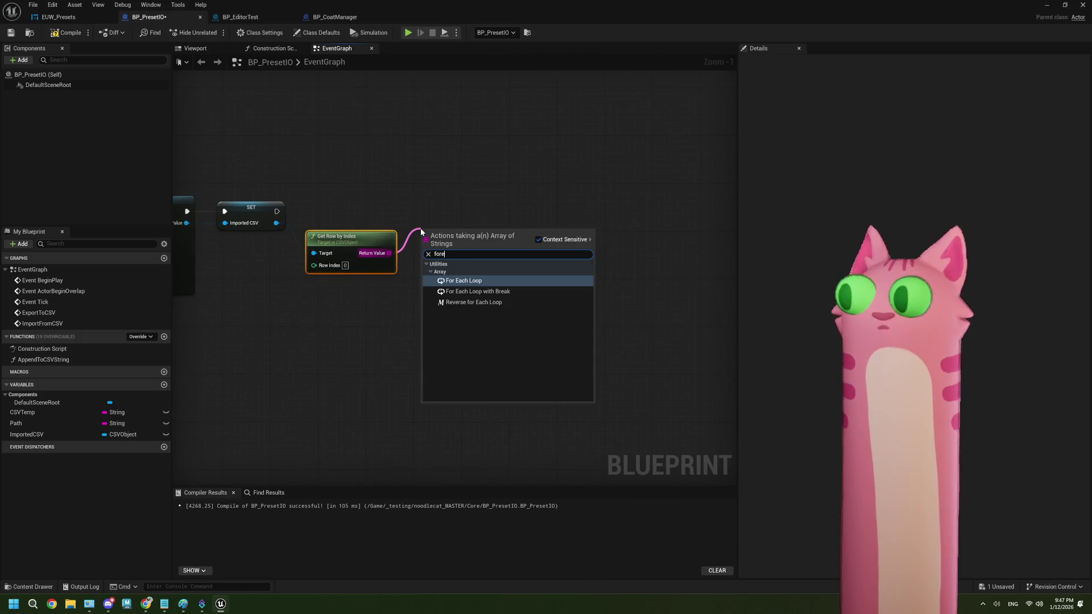
{"action": "left_click", "coordinate": [467, 280]}
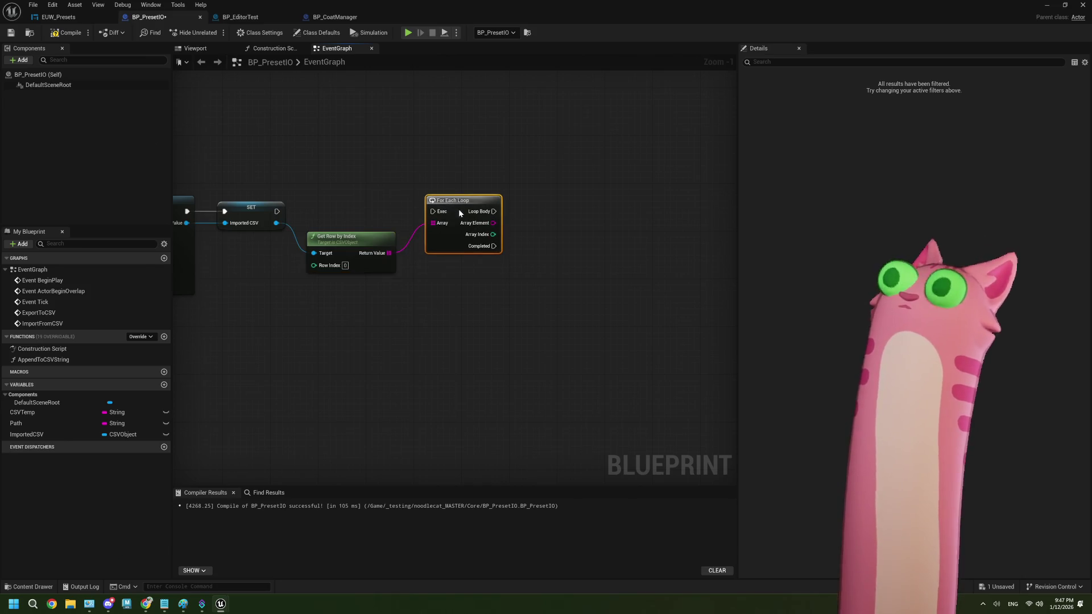
{"action": "mouse_move", "coordinate": [278, 211]}
{"action": "left_mouse_down"}
{"action": "mouse_move", "coordinate": [432, 211]}
{"action": "mouse_move", "coordinate": [461, 229]}
{"action": "left_mouse_up"}
{"action": "type", "text": "print"}
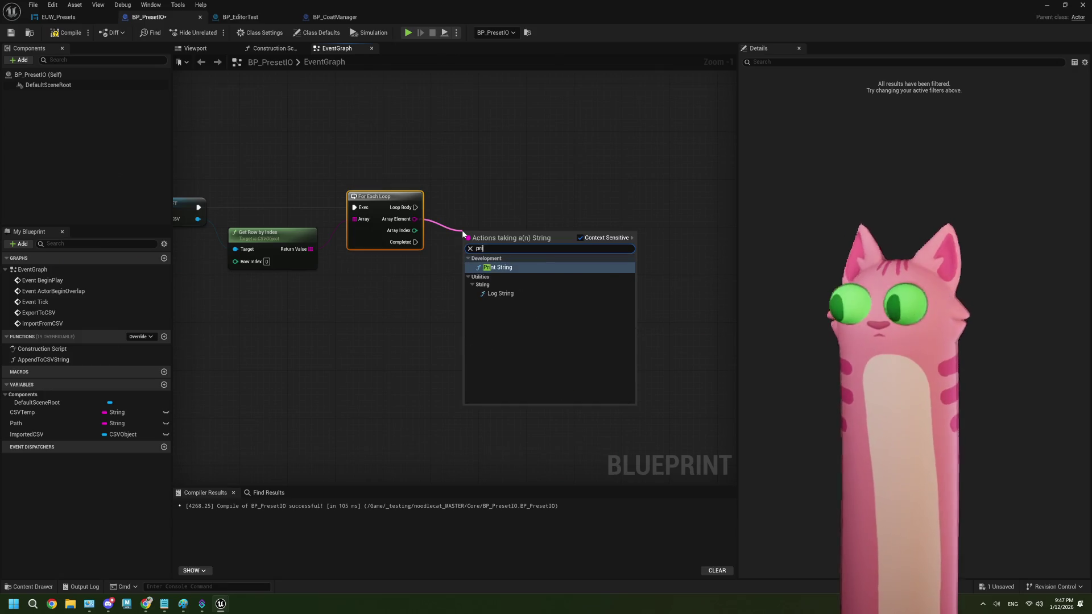
{"action": "key", "text": "Return"}
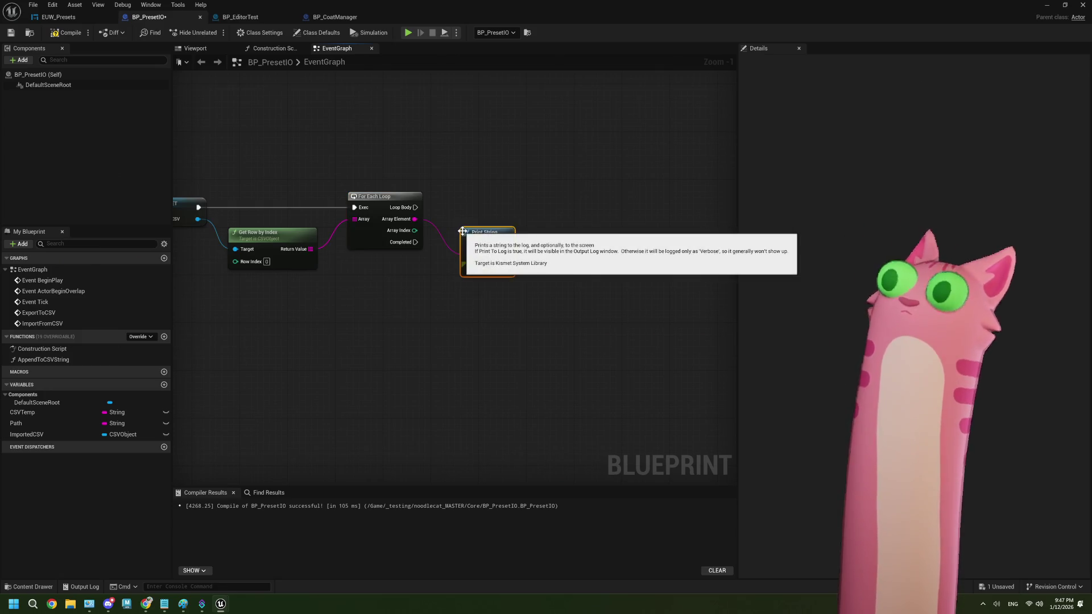
{"action": "mouse_move", "coordinate": [417, 211]}
{"action": "left_mouse_down"}
{"action": "mouse_move", "coordinate": [467, 244]}
{"action": "mouse_move", "coordinate": [477, 201]}
{"action": "left_mouse_up"}
- Compile and save BP_PresetIO
{"action": "left_click", "coordinate": [63, 32]}
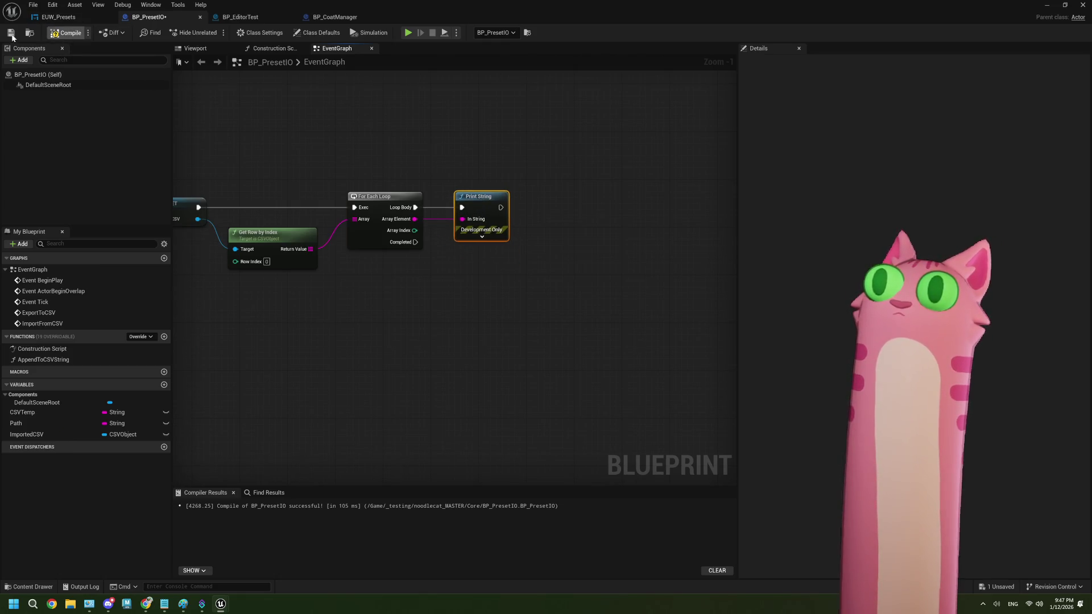
{"action": "left_click", "coordinate": [11, 32]}
{"action": "left_click", "coordinate": [55, 19]}
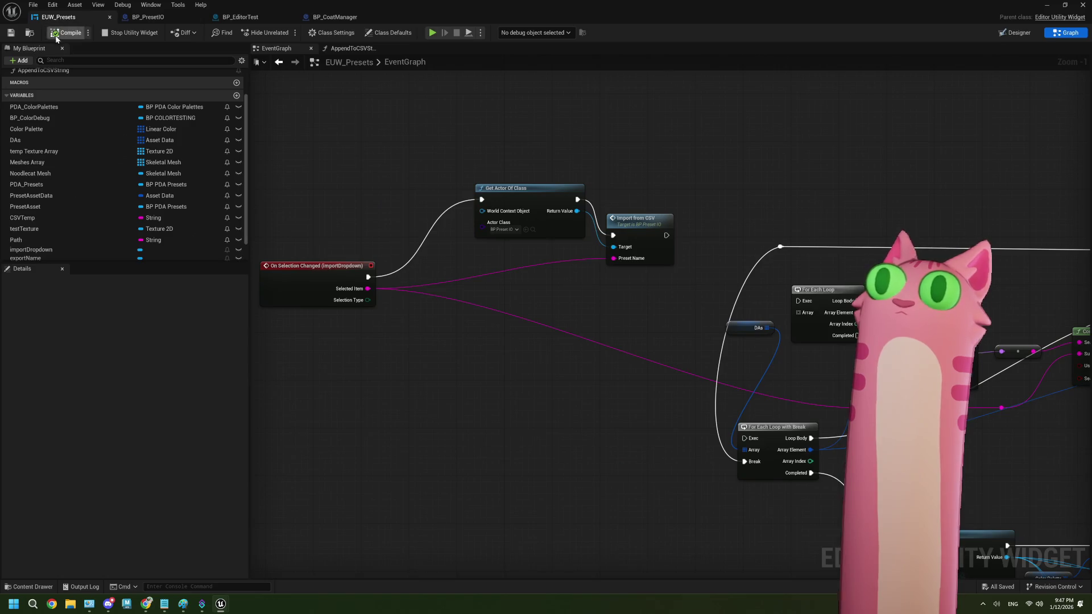
- Run the presets widget, import a palette, check the Output Log, then stop the widget
{"action": "left_click", "coordinate": [121, 32]}
{"action": "left_click", "coordinate": [103, 199]}
{"action": "left_click", "coordinate": [102, 211]}
{"action": "left_click", "coordinate": [82, 587]}
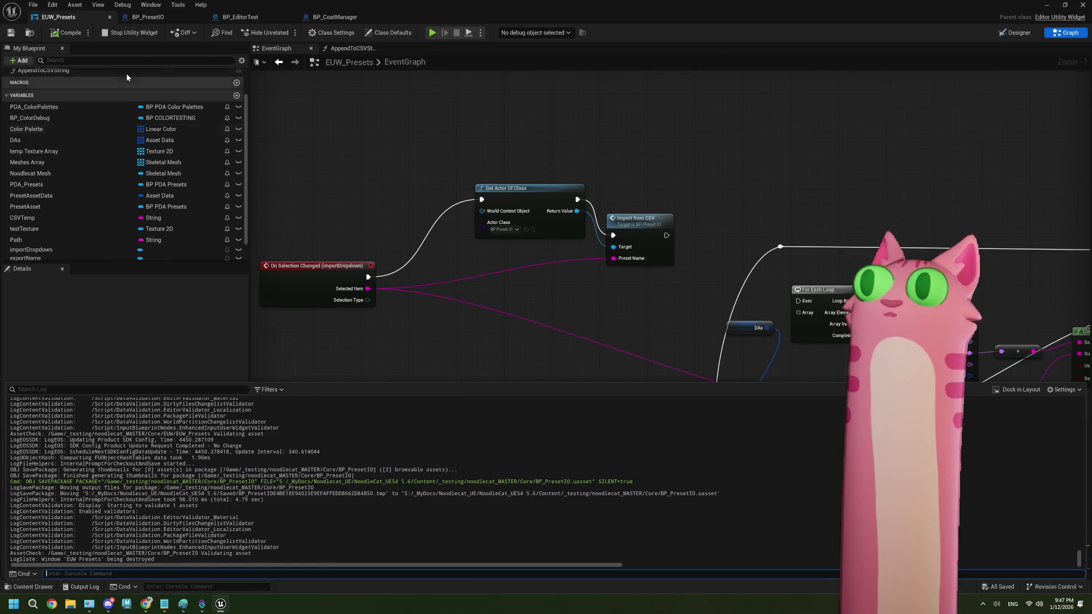
{"action": "left_click", "coordinate": [118, 37]}
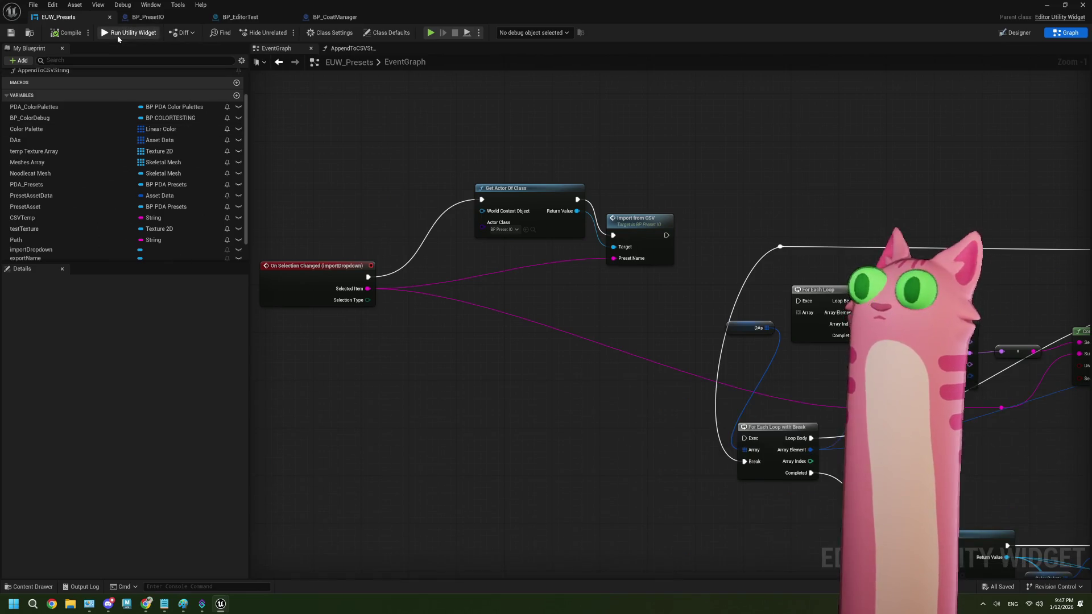
{"action": "left_click", "coordinate": [148, 17]}
{"action": "mouse_move", "coordinate": [386, 266]}
{"action": "left_mouse_down"}
{"action": "mouse_move", "coordinate": [422, 295]}
{"action": "mouse_move", "coordinate": [367, 312]}
{"action": "mouse_move", "coordinate": [383, 313]}
{"action": "left_mouse_up"}
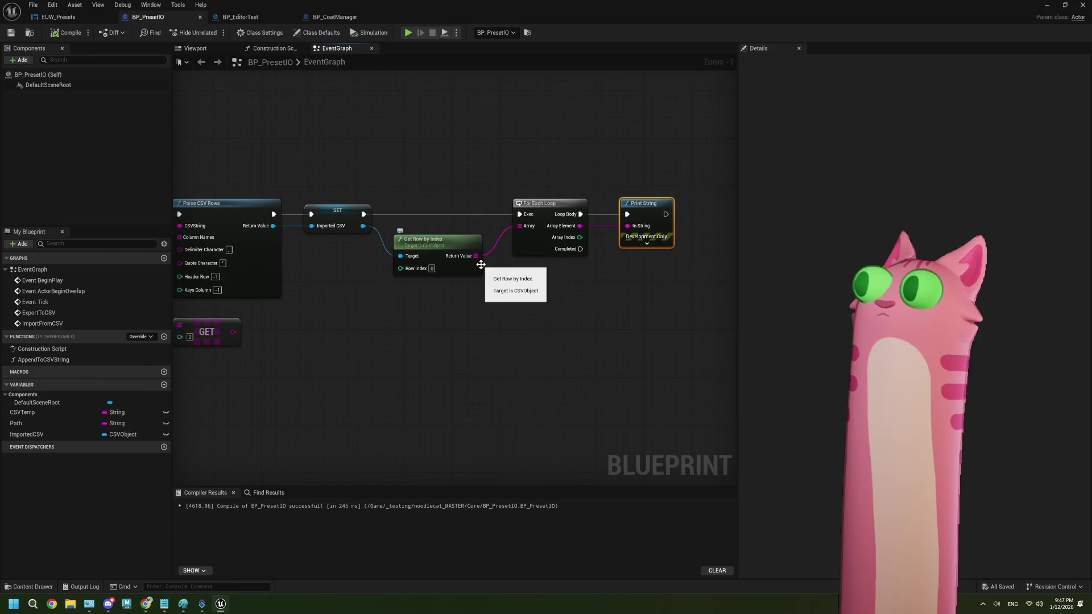
- Delete the Read String from File node and the unused GET node
{"action": "scroll", "coordinate": [426, 301], "scroll_direction": "down", "scroll_amount": 1}
{"action": "mouse_move", "coordinate": [378, 315]}
{"action": "left_mouse_down"}
{"action": "mouse_move", "coordinate": [481, 299]}
{"action": "mouse_move", "coordinate": [361, 300]}
{"action": "mouse_move", "coordinate": [475, 306]}
{"action": "left_mouse_up"}
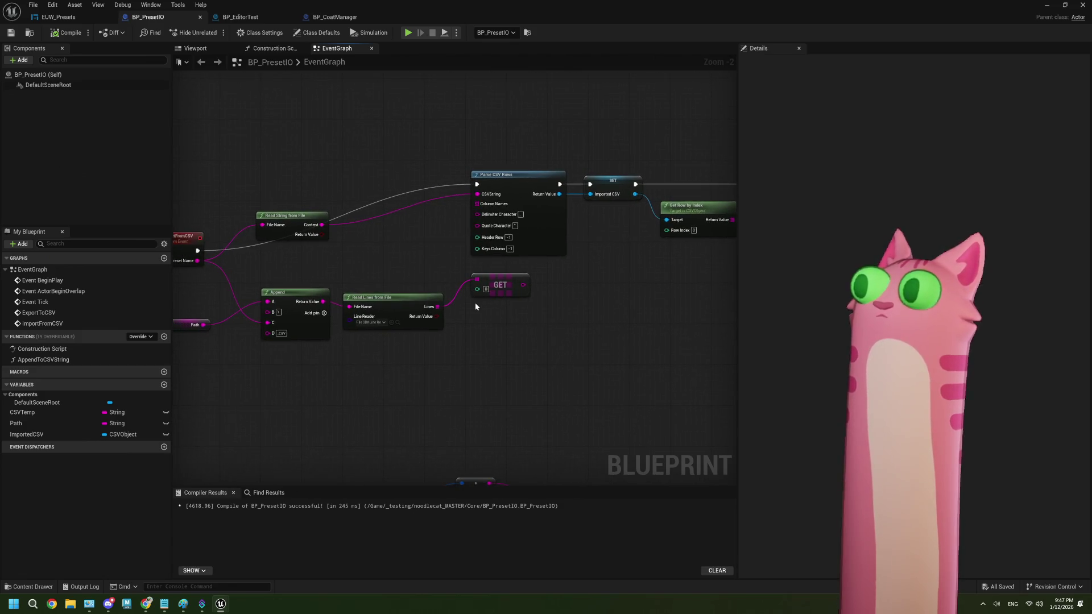
{"action": "left_click", "coordinate": [293, 221]}
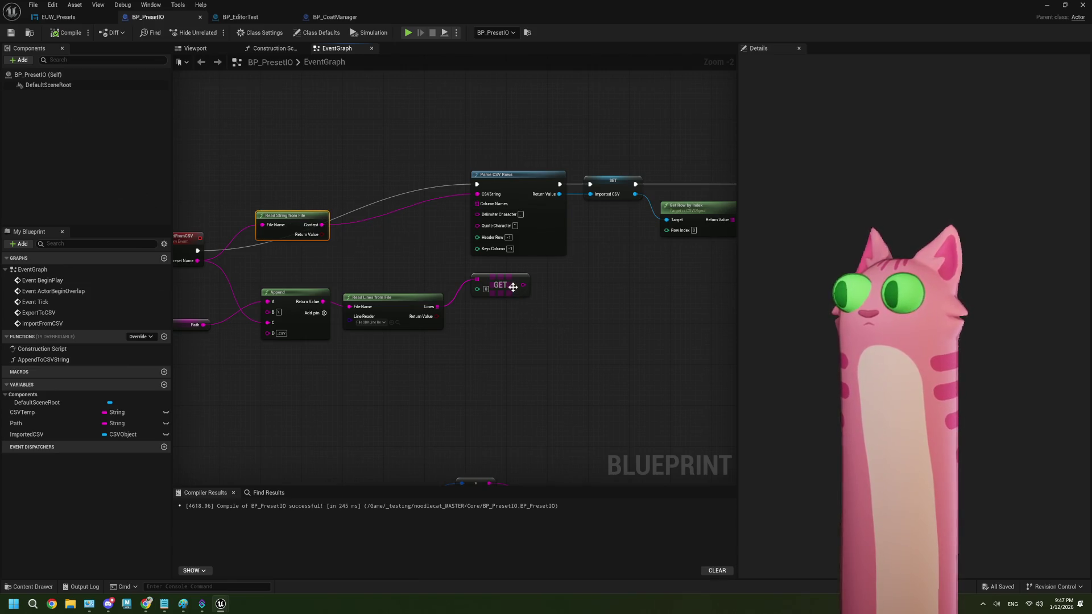
{"action": "key", "text": "Delete"}
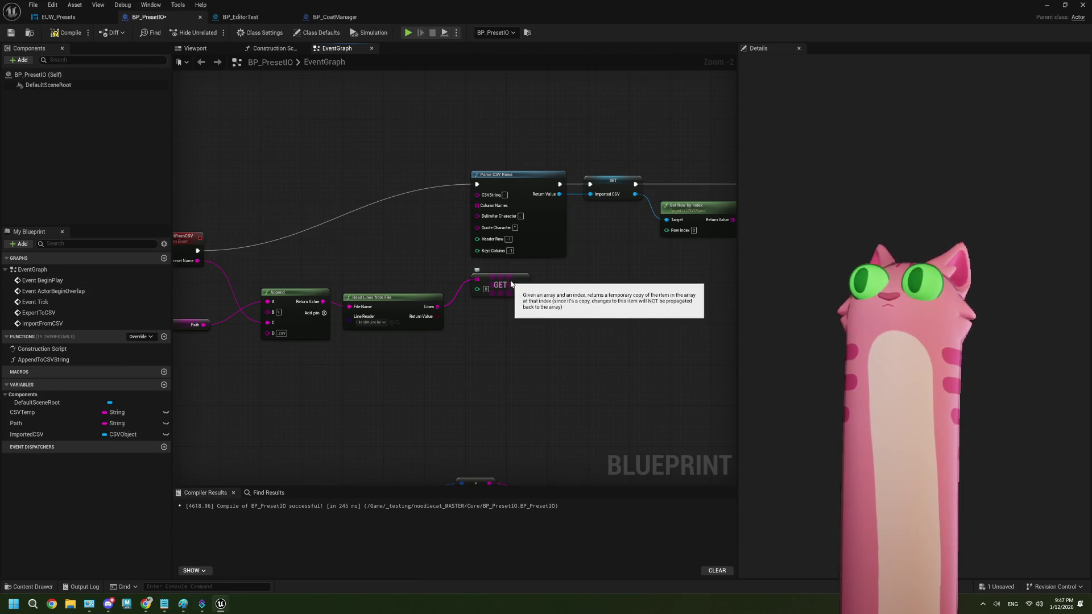
{"action": "left_click", "coordinate": [511, 284]}
{"action": "key", "text": "Delete"}
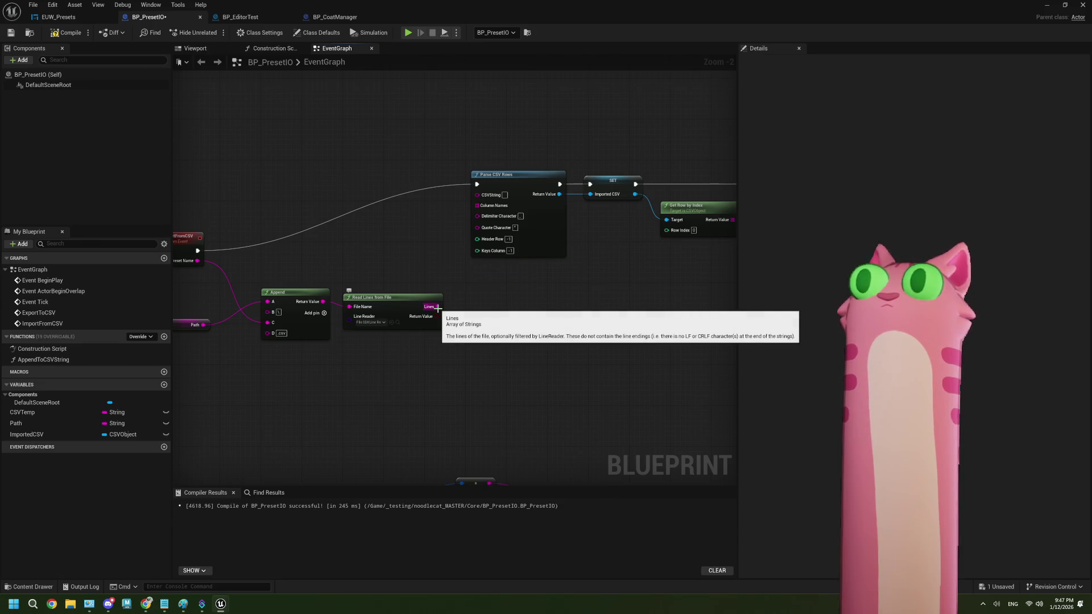
{"action": "scroll", "coordinate": [438, 308], "scroll_direction": "up", "scroll_amount": 1}
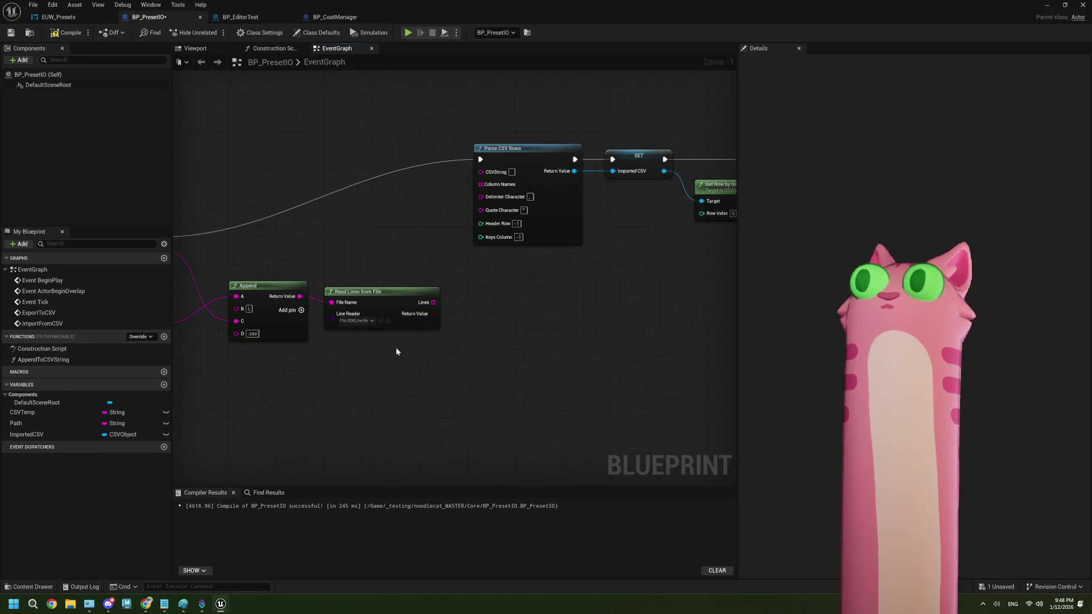
{"action": "scroll", "coordinate": [539, 330], "scroll_direction": "down", "scroll_amount": 2}
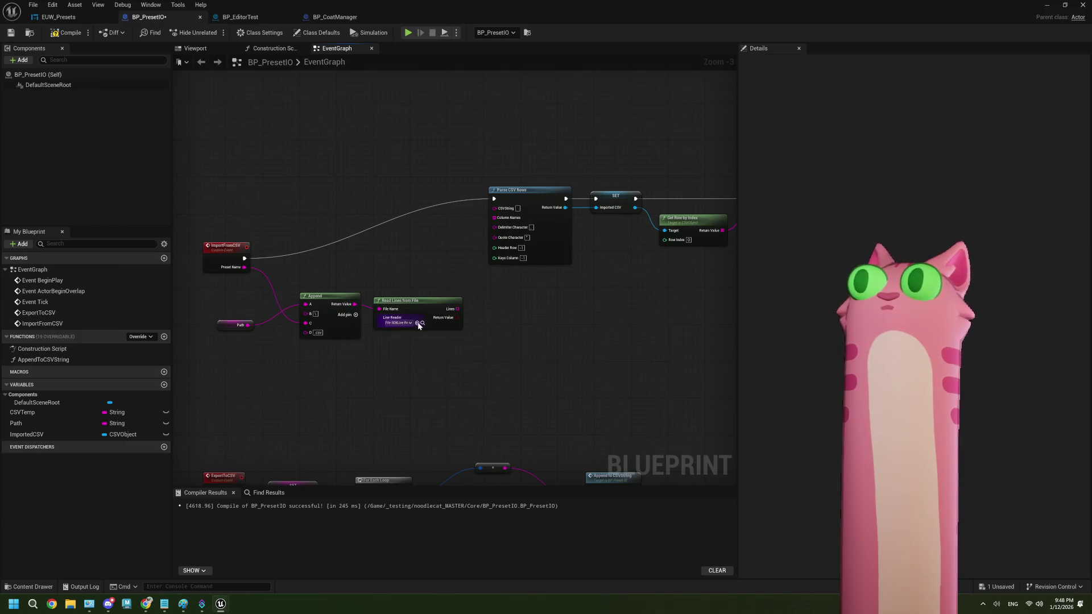
{"action": "scroll", "coordinate": [456, 323], "scroll_direction": "up", "scroll_amount": 2}
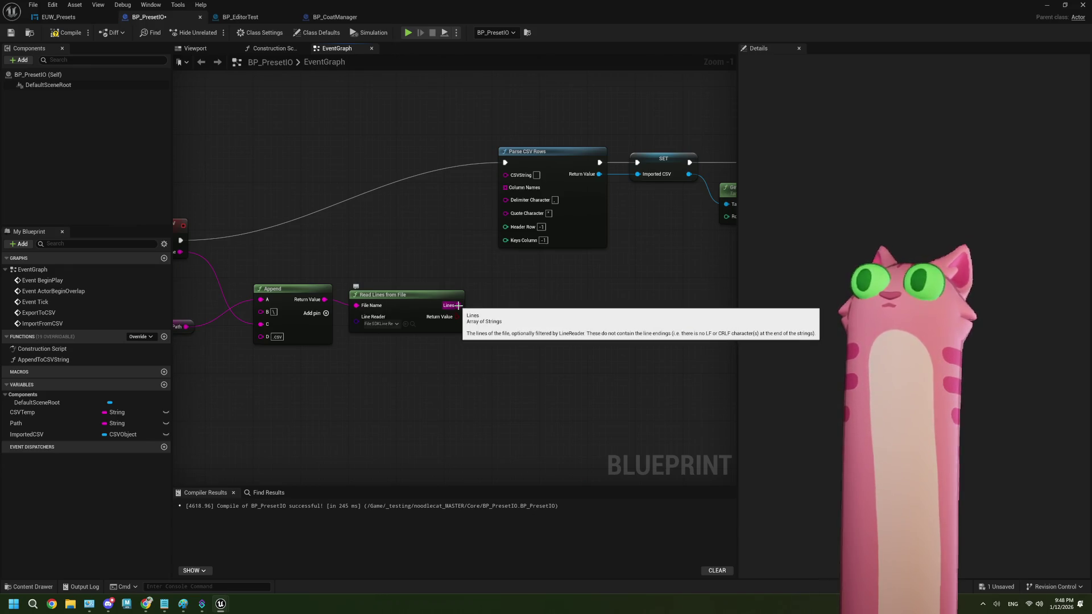
- Join the Lines output with Join String Array into Parse CSV Rows' CSVString, and save
{"action": "left_click_drag", "start_coordinate": [458, 305], "coordinate": [512, 311]}
{"action": "type", "text": "join"}
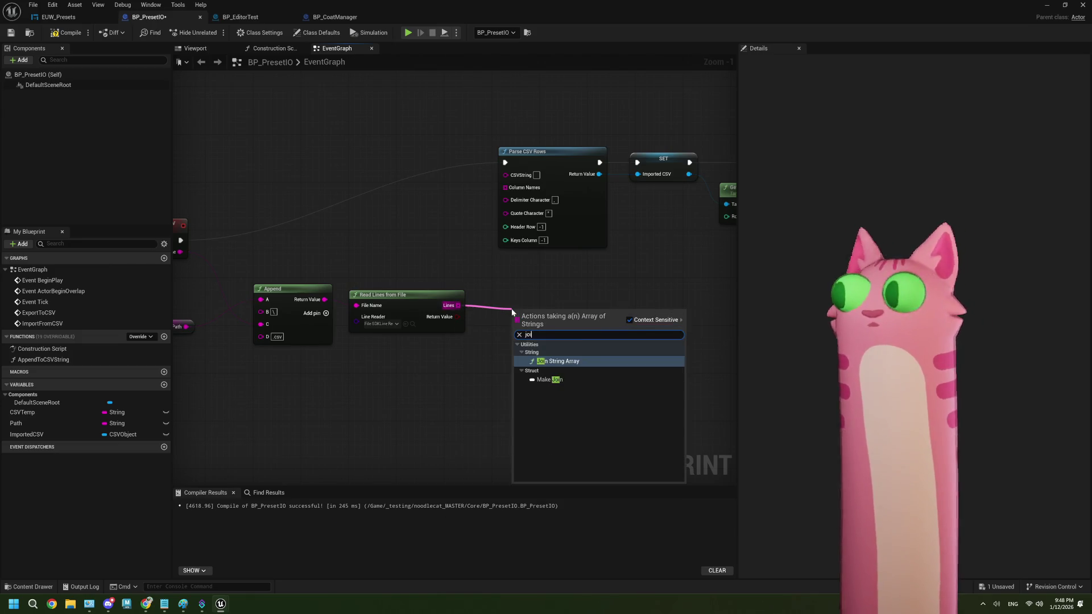
{"action": "left_click", "coordinate": [586, 361]}
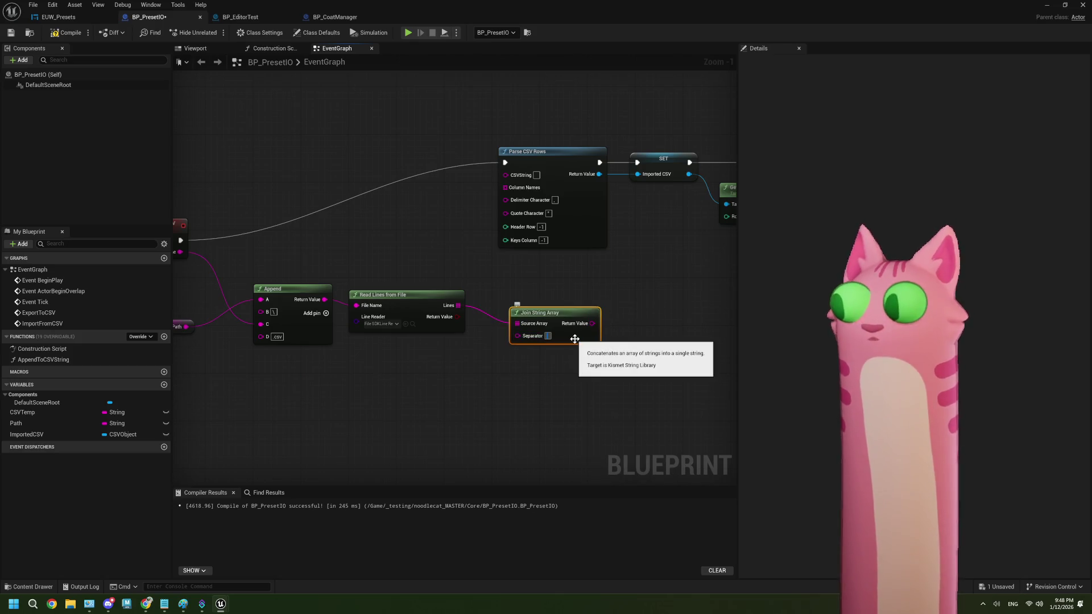
{"action": "mouse_move", "coordinate": [592, 323]}
{"action": "left_mouse_down"}
{"action": "mouse_move", "coordinate": [492, 185]}
{"action": "mouse_move", "coordinate": [513, 178]}
{"action": "left_mouse_up"}
{"action": "left_click_drag", "start_coordinate": [556, 312], "coordinate": [521, 300]}
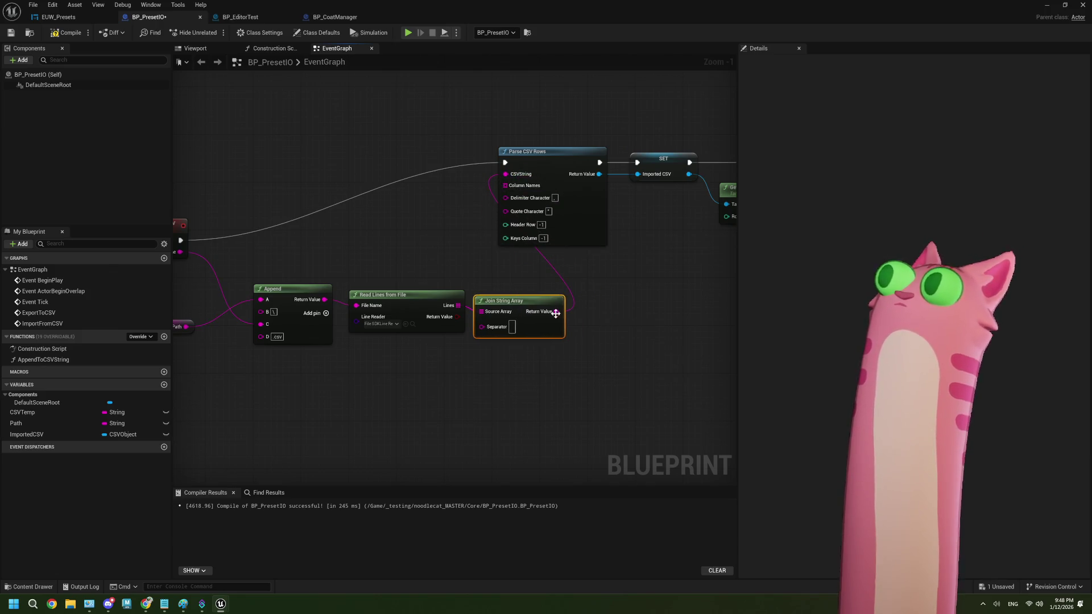
{"action": "scroll", "coordinate": [597, 327], "scroll_direction": "down", "scroll_amount": 1}
{"action": "left_click", "coordinate": [12, 33]}
{"action": "left_click", "coordinate": [57, 17]}
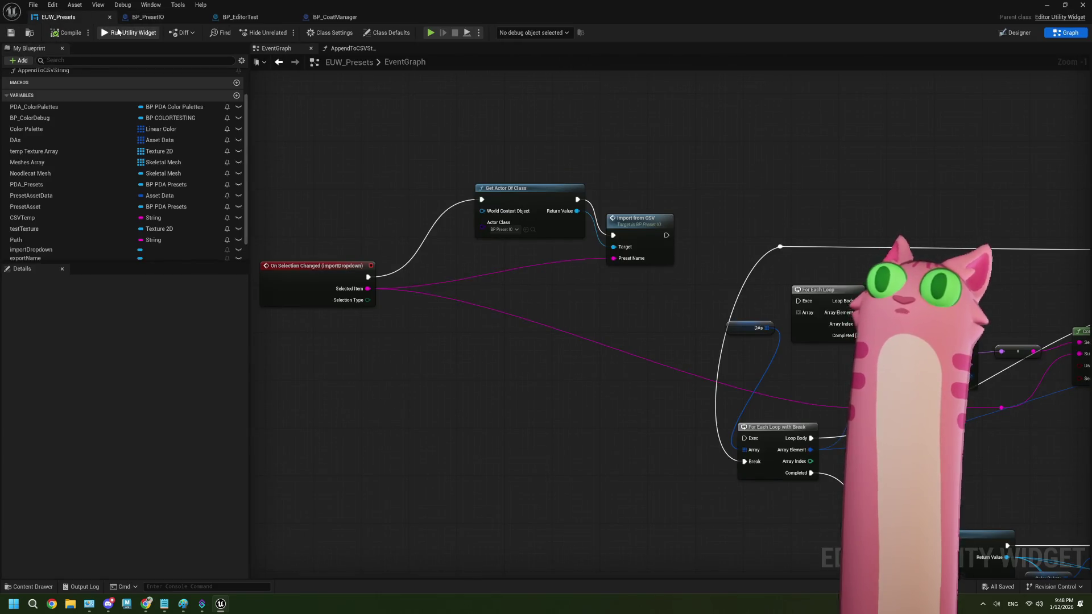
- Run the presets widget, import the yellow palette, and check the Output Log
{"action": "left_click", "coordinate": [128, 33]}
{"action": "left_click", "coordinate": [135, 198]}
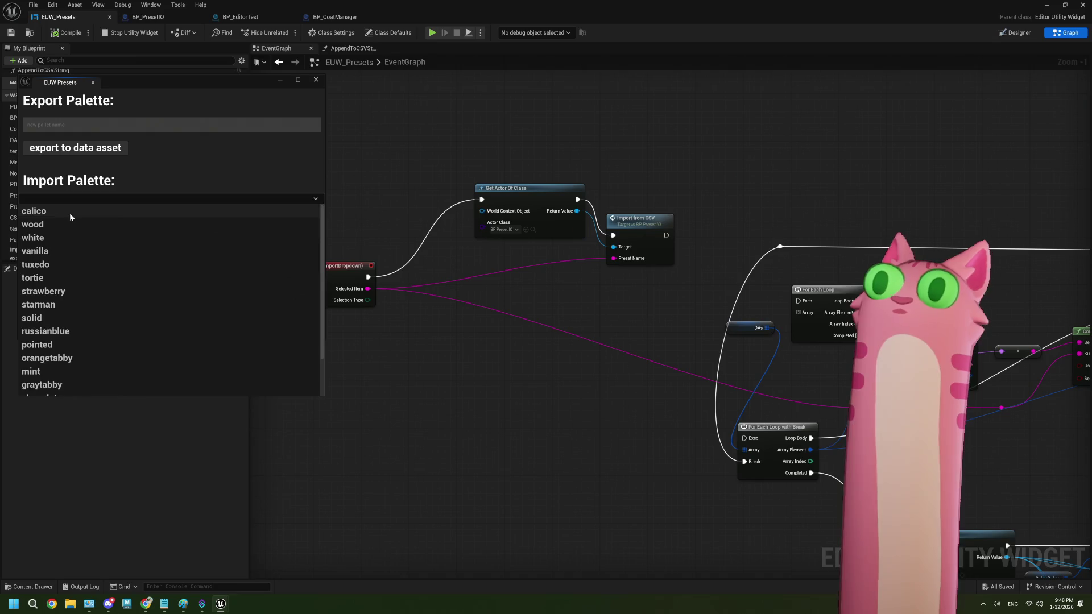
{"action": "left_click", "coordinate": [70, 212]}
{"action": "left_click", "coordinate": [93, 587]}
{"action": "left_click", "coordinate": [93, 587]}
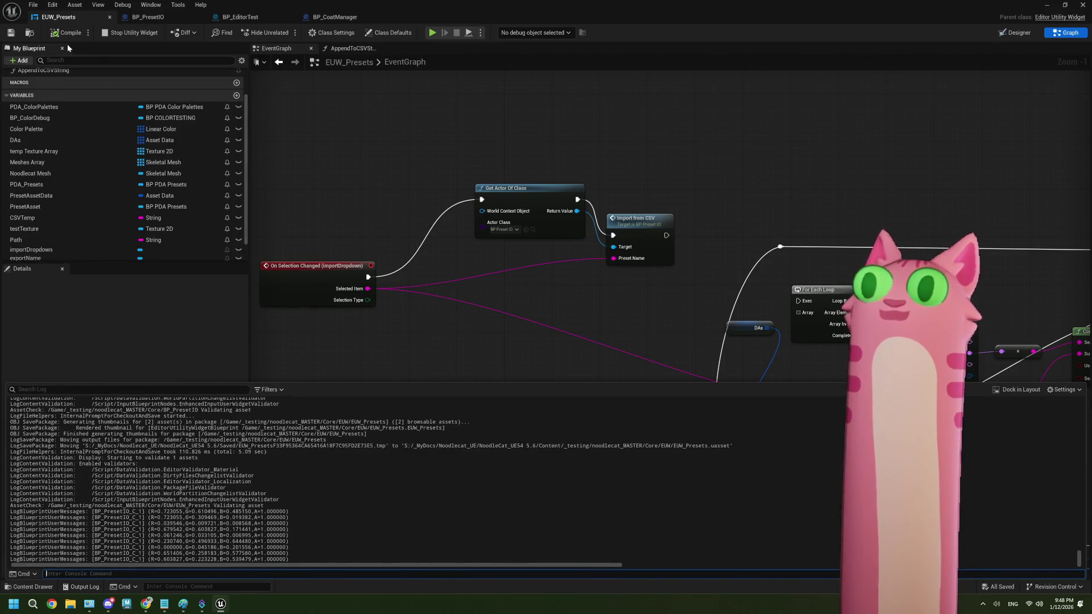
- Set Get Row by Index's Row Index to 1
{"action": "left_click", "coordinate": [147, 17]}
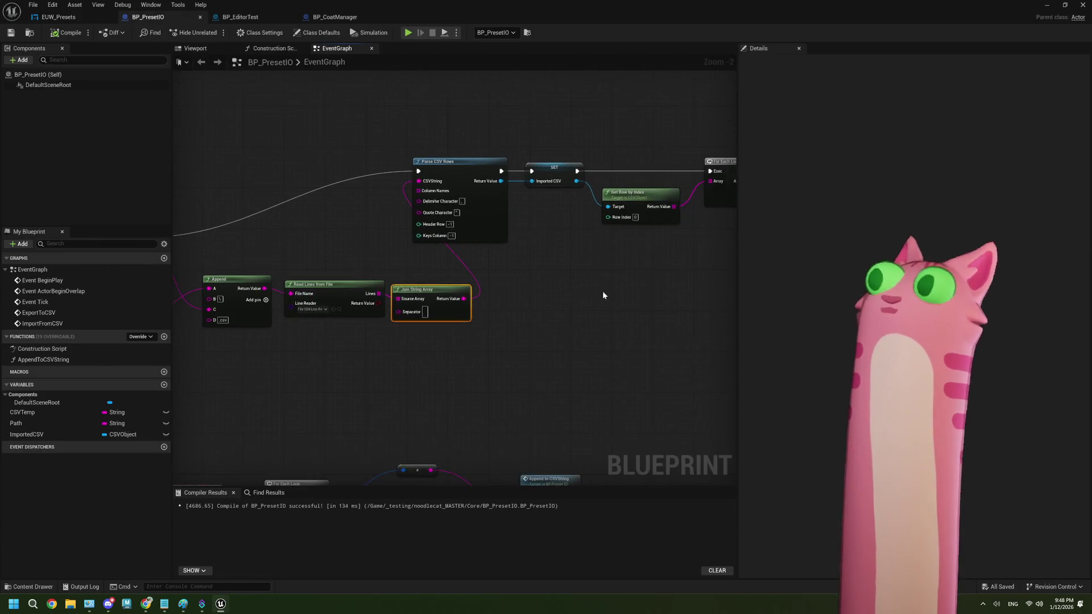
{"action": "scroll", "coordinate": [522, 243], "scroll_direction": "up", "scroll_amount": 2}
{"action": "type", "text": "1"}
{"action": "left_click", "coordinate": [551, 247]}
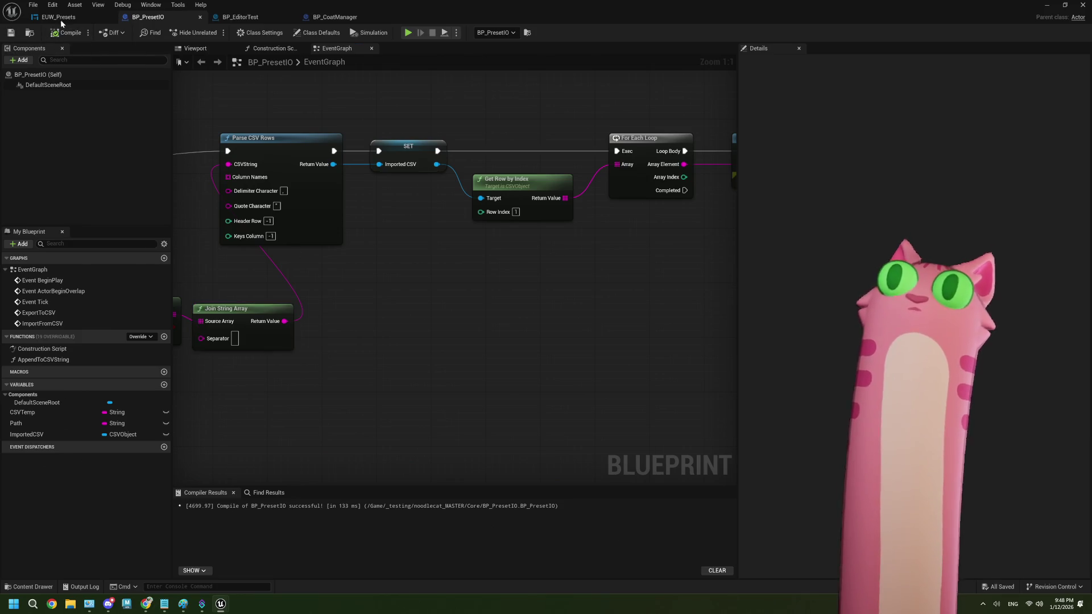
- Rerun the widget, import the calico palette, and review the Output Log
{"action": "left_click", "coordinate": [60, 18]}
{"action": "left_click", "coordinate": [129, 33]}
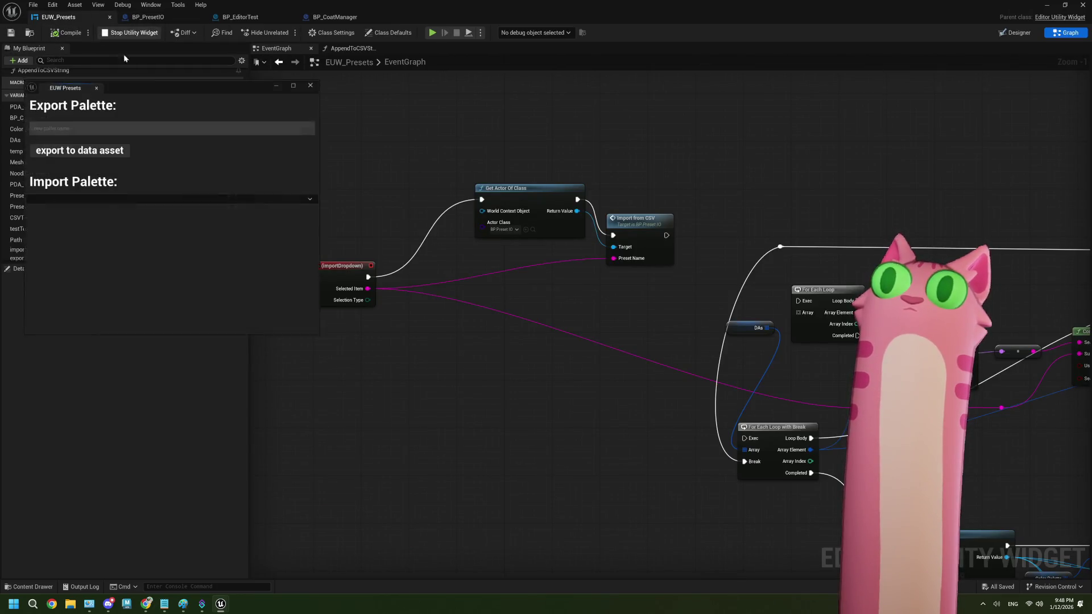
{"action": "left_click", "coordinate": [97, 199]}
{"action": "left_click", "coordinate": [85, 211]}
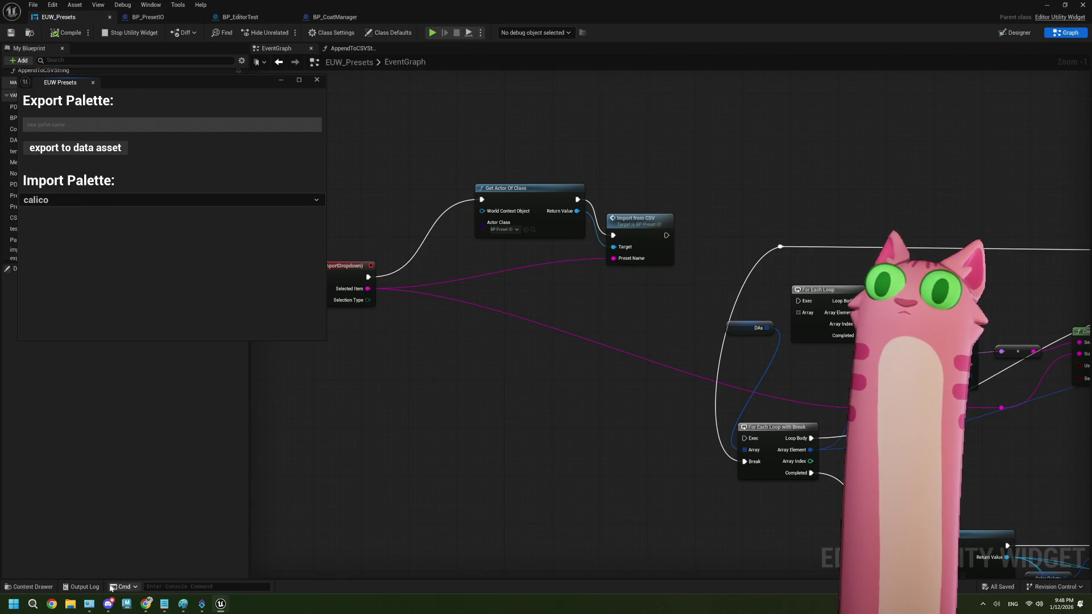
{"action": "left_click", "coordinate": [91, 587]}
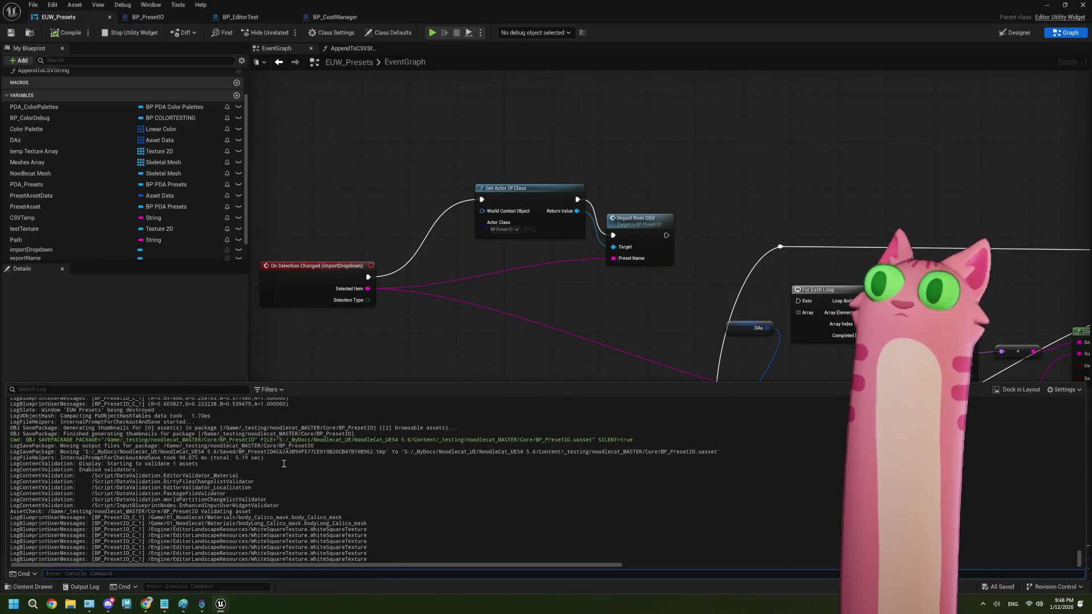
{"action": "left_click", "coordinate": [297, 353]}
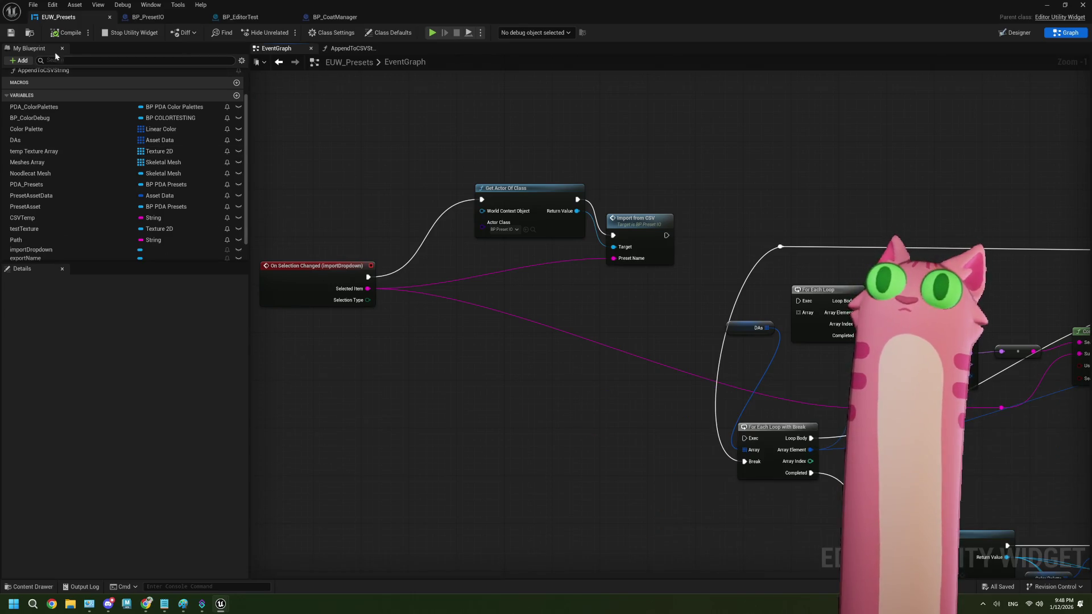
{"action": "left_click", "coordinate": [138, 21]}
{"action": "scroll", "coordinate": [452, 289], "scroll_direction": "down", "scroll_amount": 2}
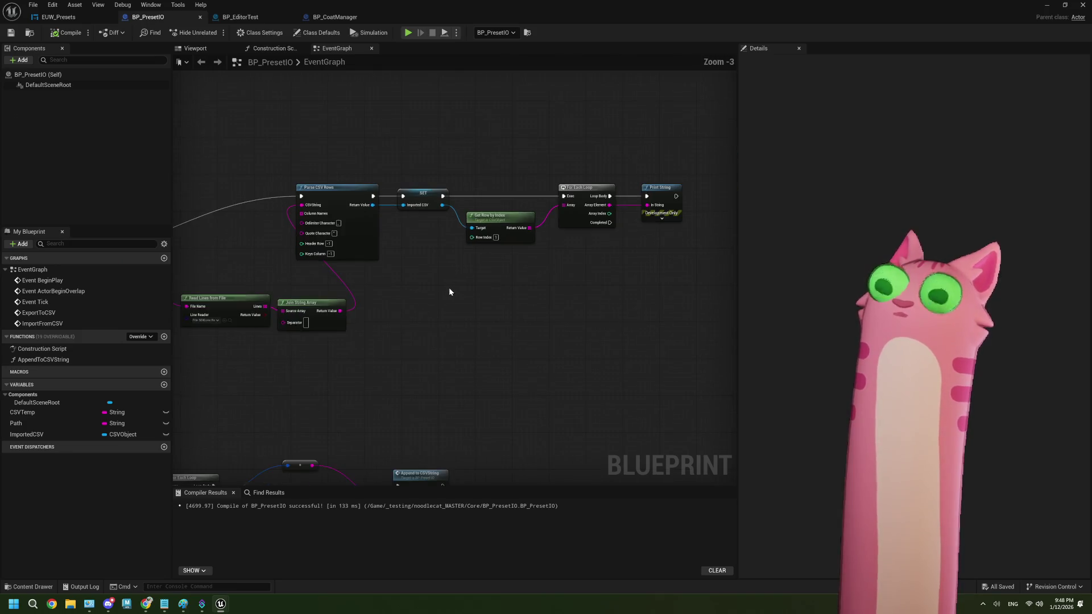
- Move Path, Append, Read Lines and Join String Array beside the ImportFromCSV event
{"action": "left_click_drag", "start_coordinate": [250, 269], "coordinate": [185, 207]}
{"action": "left_click_drag", "start_coordinate": [583, 391], "coordinate": [249, 297]}
{"action": "left_click_drag", "start_coordinate": [518, 319], "coordinate": [444, 289]}
{"action": "key", "text": "Escape"}
{"action": "left_click_drag", "start_coordinate": [576, 375], "coordinate": [281, 296]}
{"action": "mouse_move", "coordinate": [553, 320]}
{"action": "left_mouse_down"}
{"action": "mouse_move", "coordinate": [516, 311]}
{"action": "mouse_move", "coordinate": [481, 260]}
{"action": "mouse_move", "coordinate": [475, 236]}
{"action": "mouse_move", "coordinate": [487, 231]}
{"action": "left_mouse_up"}
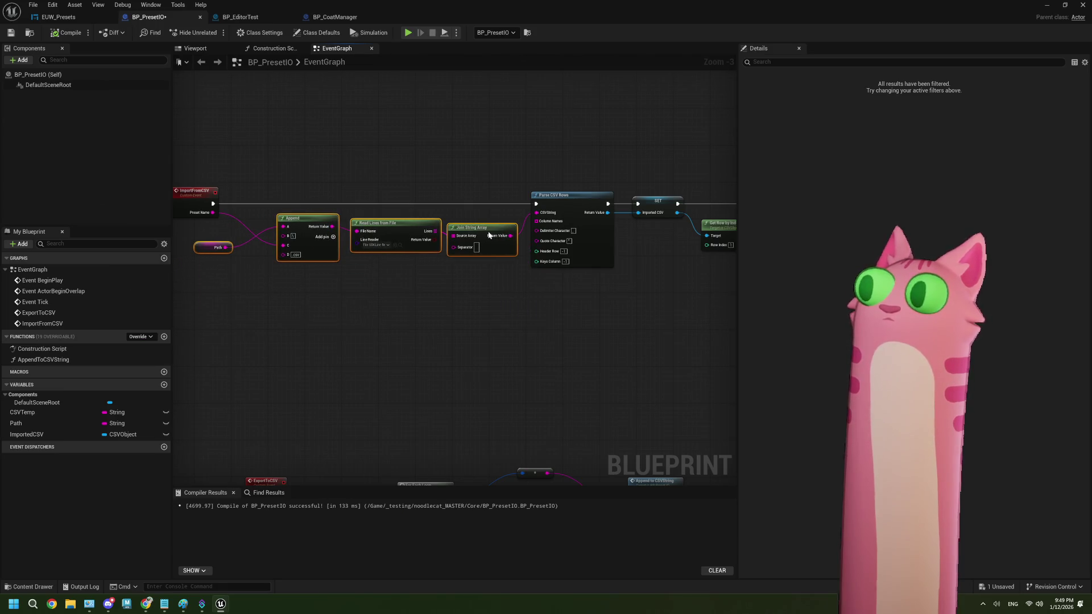
{"action": "left_click", "coordinate": [251, 326]}
{"action": "scroll", "coordinate": [251, 326], "scroll_direction": "up", "scroll_amount": 1}
{"action": "left_click_drag", "start_coordinate": [252, 219], "coordinate": [292, 221]}
{"action": "left_click", "coordinate": [419, 345]}
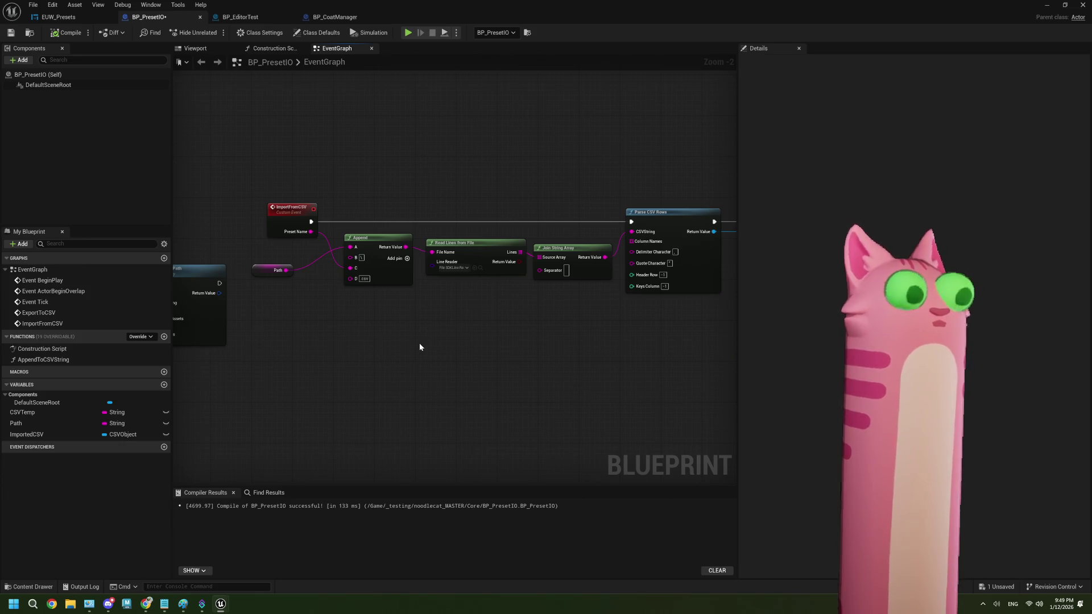
- Shift the whole import node row down and right, and lower Get Row by Index
{"action": "scroll", "coordinate": [450, 347], "scroll_direction": "down", "scroll_amount": 3}
{"action": "scroll", "coordinate": [336, 360], "scroll_direction": "down", "scroll_amount": 2}
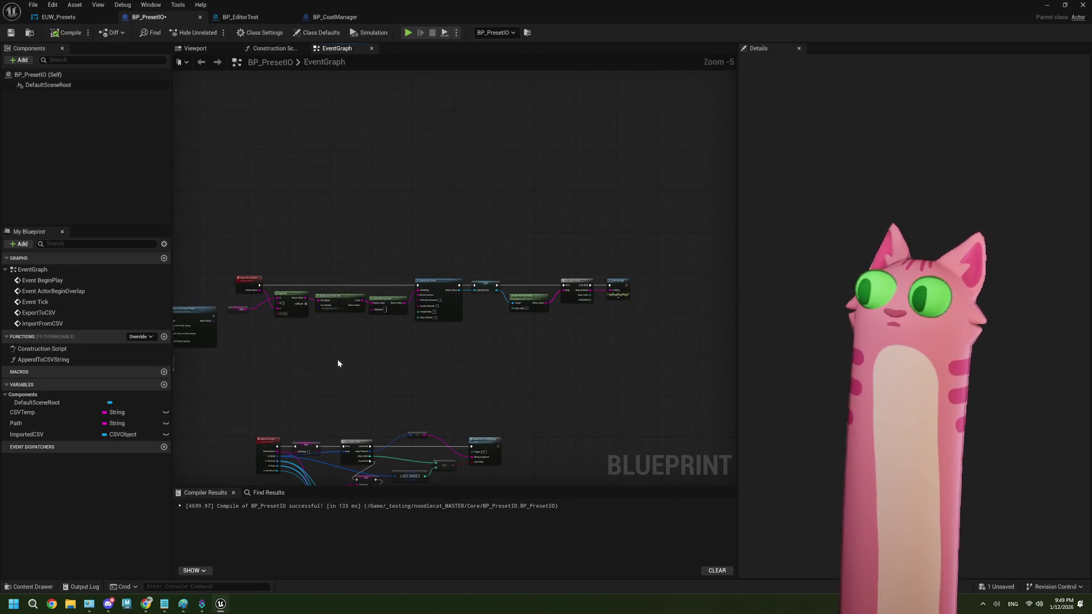
{"action": "scroll", "coordinate": [479, 346], "scroll_direction": "up", "scroll_amount": 4}
{"action": "scroll", "coordinate": [309, 286], "scroll_direction": "down", "scroll_amount": 3}
{"action": "left_click_drag", "start_coordinate": [329, 278], "coordinate": [612, 352]}
{"action": "mouse_move", "coordinate": [570, 318]}
{"action": "left_mouse_down"}
{"action": "mouse_move", "coordinate": [606, 332]}
{"action": "mouse_move", "coordinate": [619, 361]}
{"action": "mouse_move", "coordinate": [596, 345]}
{"action": "mouse_move", "coordinate": [495, 361]}
{"action": "left_mouse_up"}
{"action": "scroll", "coordinate": [571, 361], "scroll_direction": "up", "scroll_amount": 3}
{"action": "left_click", "coordinate": [538, 370]}
{"action": "scroll", "coordinate": [603, 355], "scroll_direction": "down", "scroll_amount": 1}
{"action": "scroll", "coordinate": [470, 354], "scroll_direction": "up", "scroll_amount": 1}
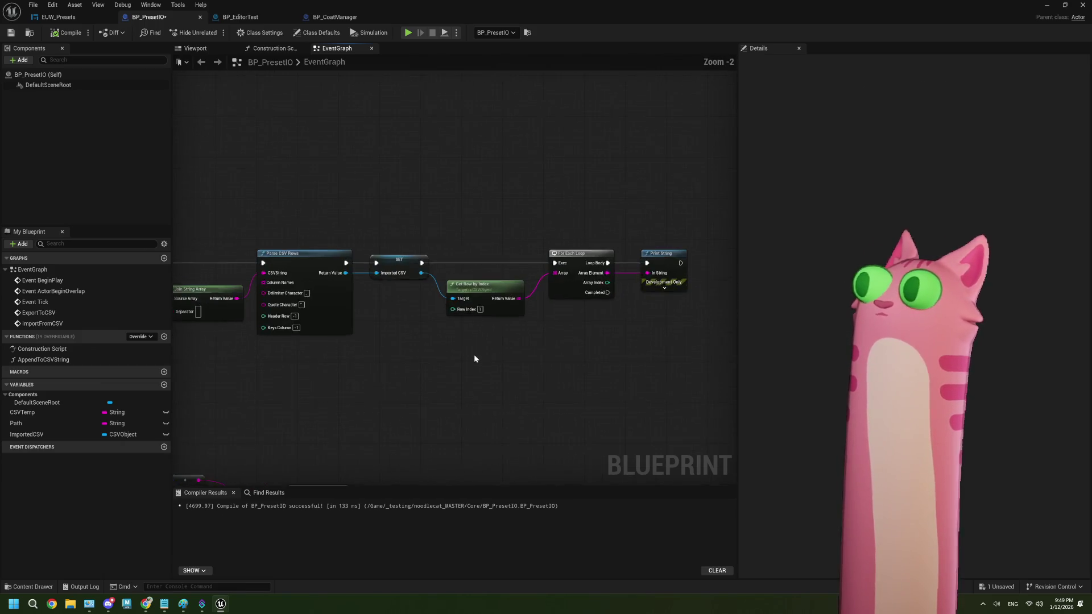
{"action": "scroll", "coordinate": [456, 358], "scroll_direction": "up", "scroll_amount": 1}
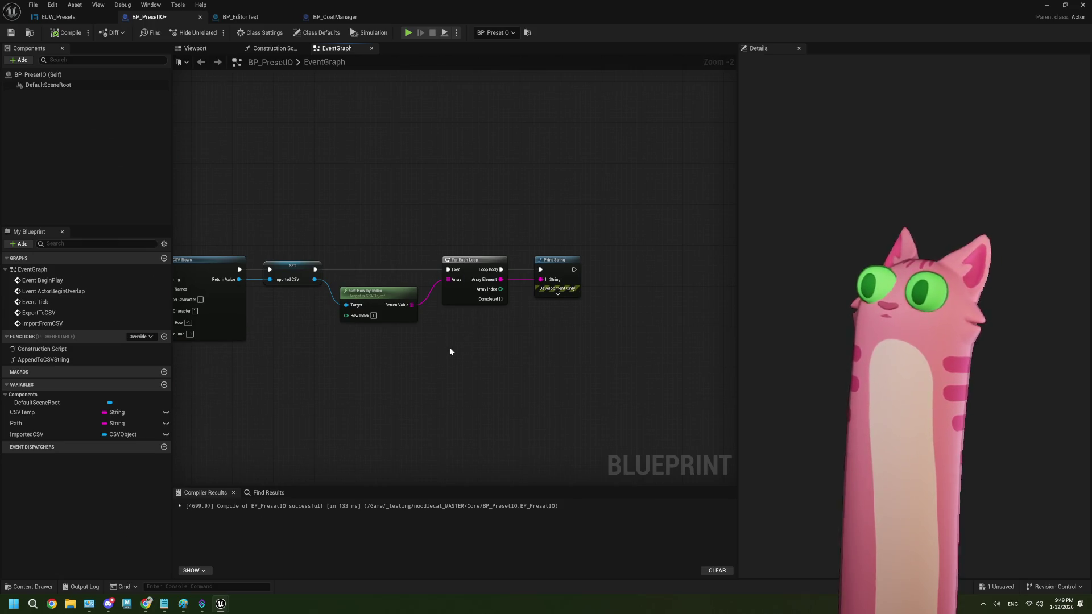
{"action": "mouse_move", "coordinate": [382, 304]}
{"action": "left_mouse_down"}
{"action": "mouse_move", "coordinate": [382, 355]}
{"action": "mouse_move", "coordinate": [370, 308]}
{"action": "left_mouse_up"}
- Duplicate Get Row by Index into four nodes with Row Index 0, 1, 2 and 3
{"action": "key", "text": "ctrl+w"}
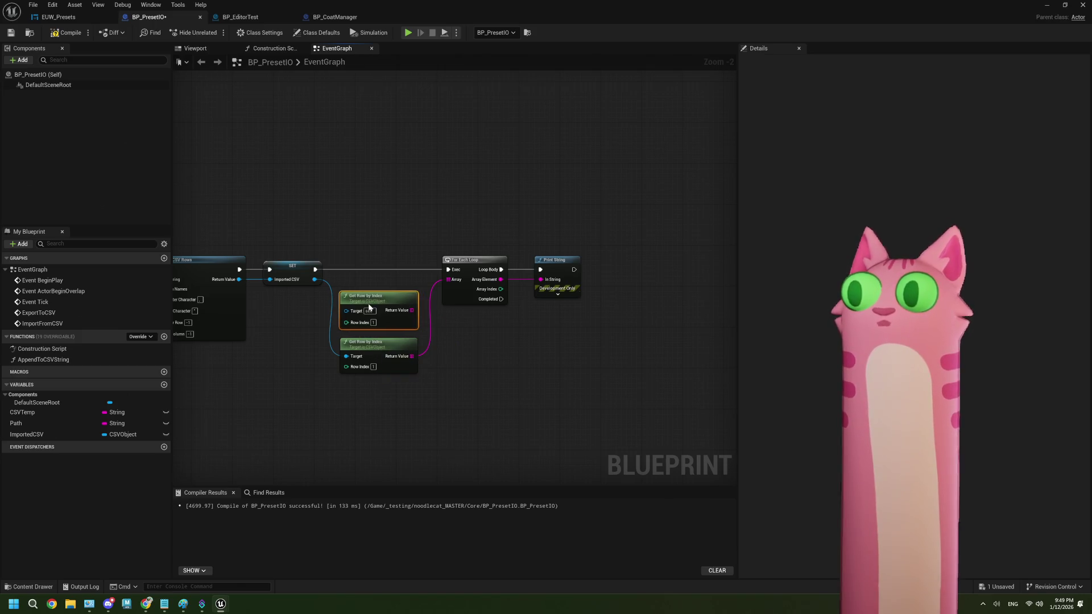
{"action": "left_click", "coordinate": [373, 323]}
{"action": "type", "text": "0"}
{"action": "left_click", "coordinate": [457, 342]}
{"action": "scroll", "coordinate": [459, 348], "scroll_direction": "up", "scroll_amount": 2}
{"action": "left_click_drag", "start_coordinate": [425, 356], "coordinate": [365, 227]}
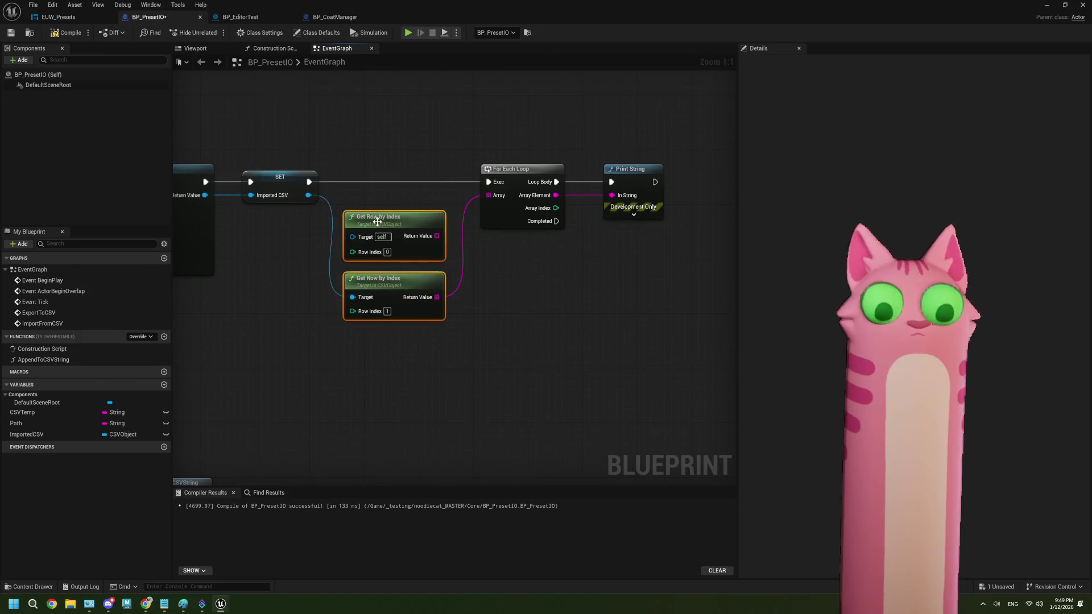
{"action": "key", "text": "ctrl+w"}
{"action": "left_click_drag", "start_coordinate": [421, 360], "coordinate": [395, 365]}
{"action": "left_click", "coordinate": [388, 368]}
{"action": "type", "text": "2"}
{"action": "left_click", "coordinate": [388, 429]}
{"action": "type", "text": "3"}
{"action": "left_click", "coordinate": [472, 319]}
- Wire Imported CSV to the new Targets and row 0 into the For Each Loop's Array
{"action": "mouse_move", "coordinate": [308, 195]}
{"action": "left_mouse_down"}
{"action": "mouse_move", "coordinate": [392, 226]}
{"action": "mouse_move", "coordinate": [357, 250]}
{"action": "mouse_move", "coordinate": [352, 236]}
{"action": "mouse_move", "coordinate": [321, 245]}
{"action": "mouse_move", "coordinate": [352, 352]}
{"action": "left_mouse_up"}
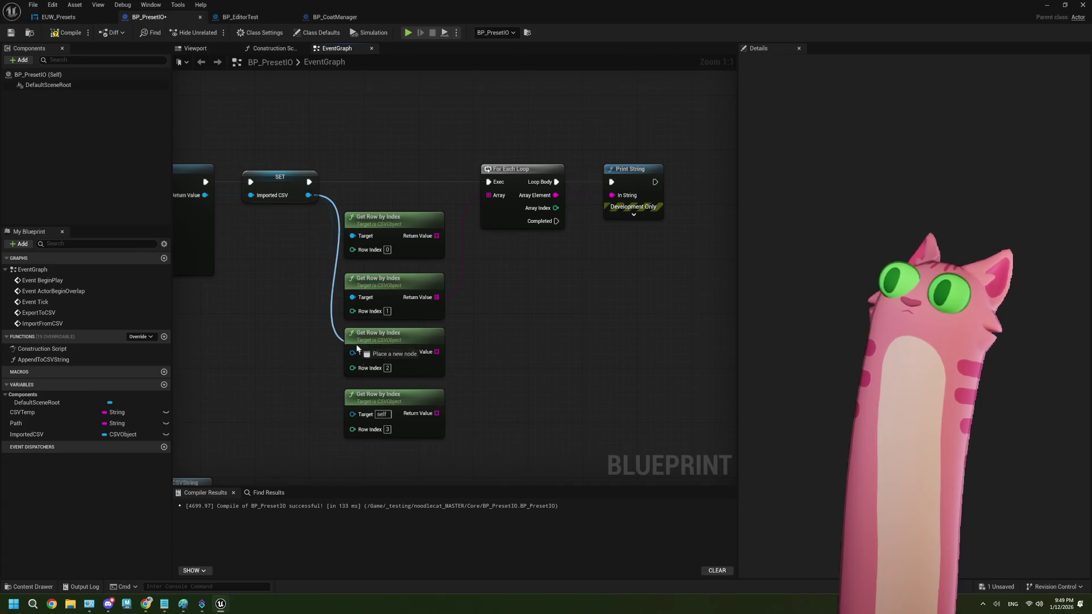
{"action": "mouse_move", "coordinate": [308, 195]}
{"action": "left_mouse_down"}
{"action": "mouse_move", "coordinate": [329, 358]}
{"action": "mouse_move", "coordinate": [352, 414]}
{"action": "left_mouse_up"}
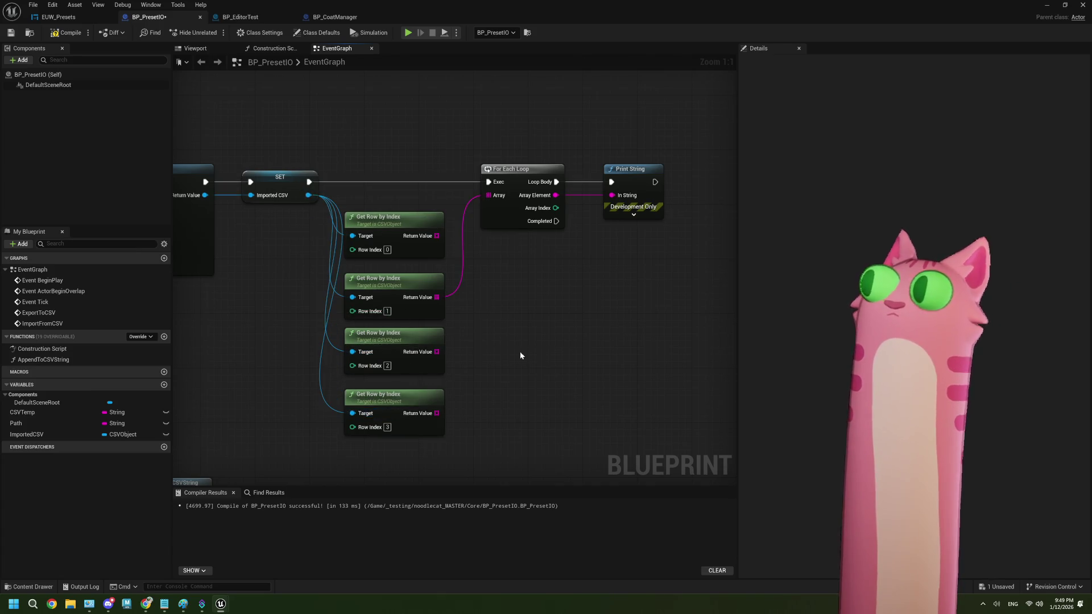
{"action": "left_click_drag", "start_coordinate": [355, 302], "coordinate": [357, 245]}
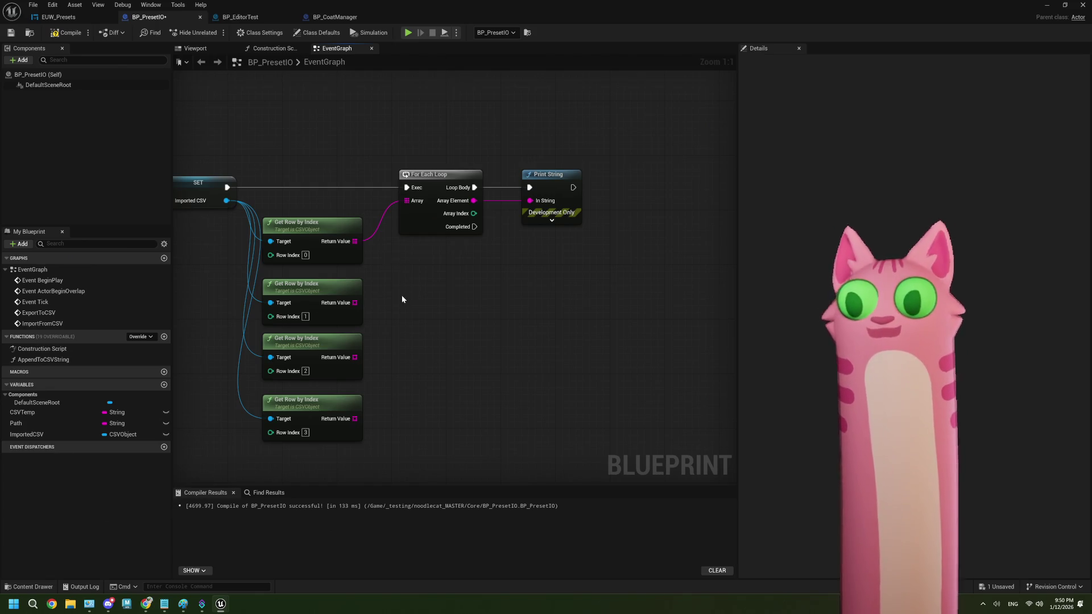
- Replace the Print String node with a To LinearColor (Color) conversion node
{"action": "left_click_drag", "start_coordinate": [411, 303], "coordinate": [453, 303]}
{"action": "left_click", "coordinate": [521, 193]}
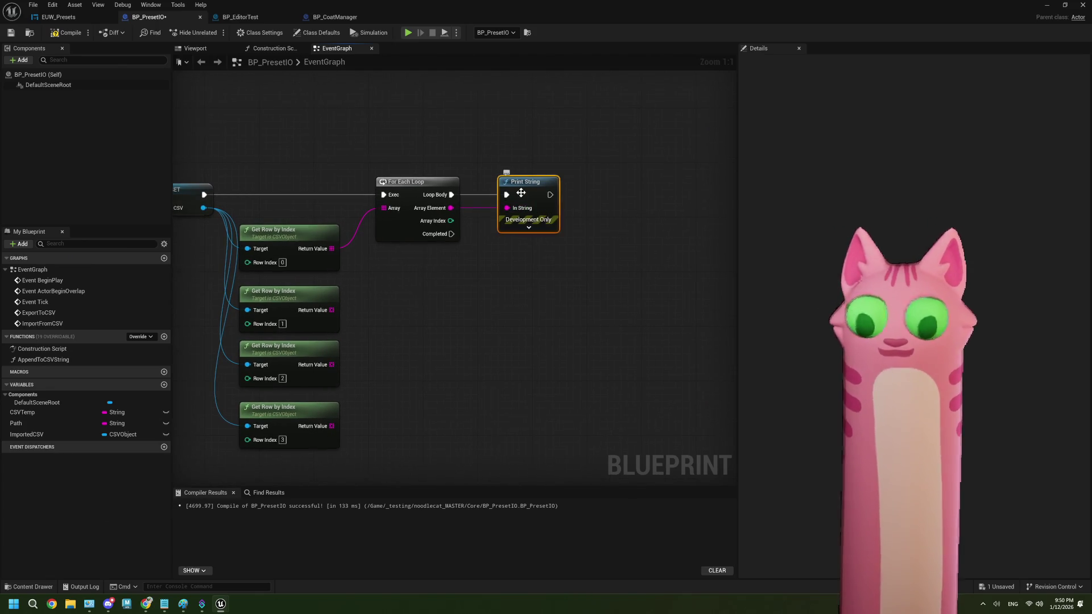
{"action": "key", "text": "Delete"}
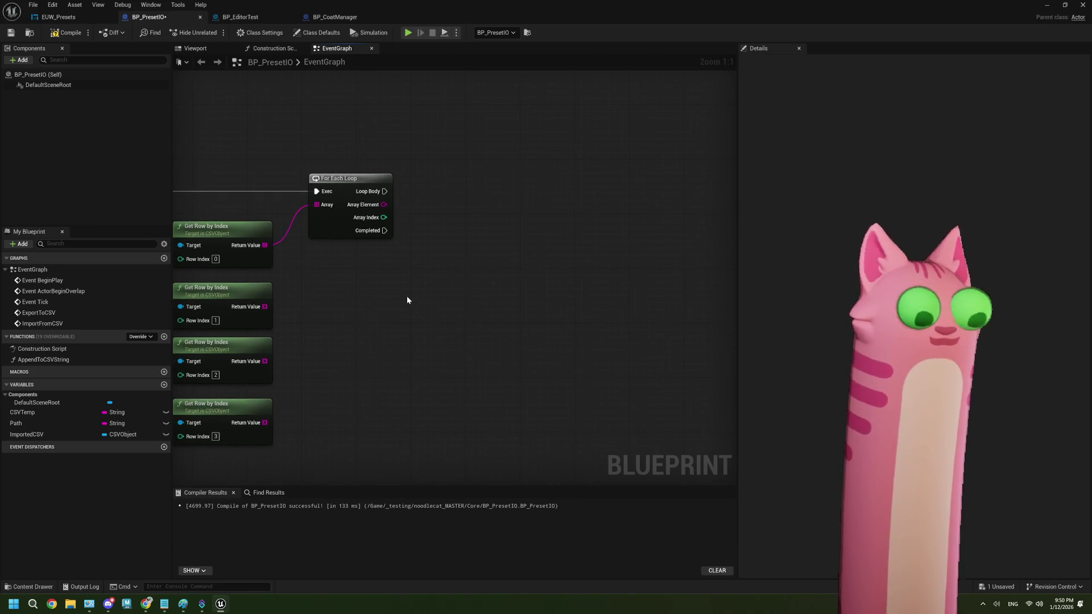
{"action": "left_click_drag", "start_coordinate": [407, 303], "coordinate": [368, 302]}
{"action": "right_click", "coordinate": [330, 282]}
{"action": "type", "text": "line"}
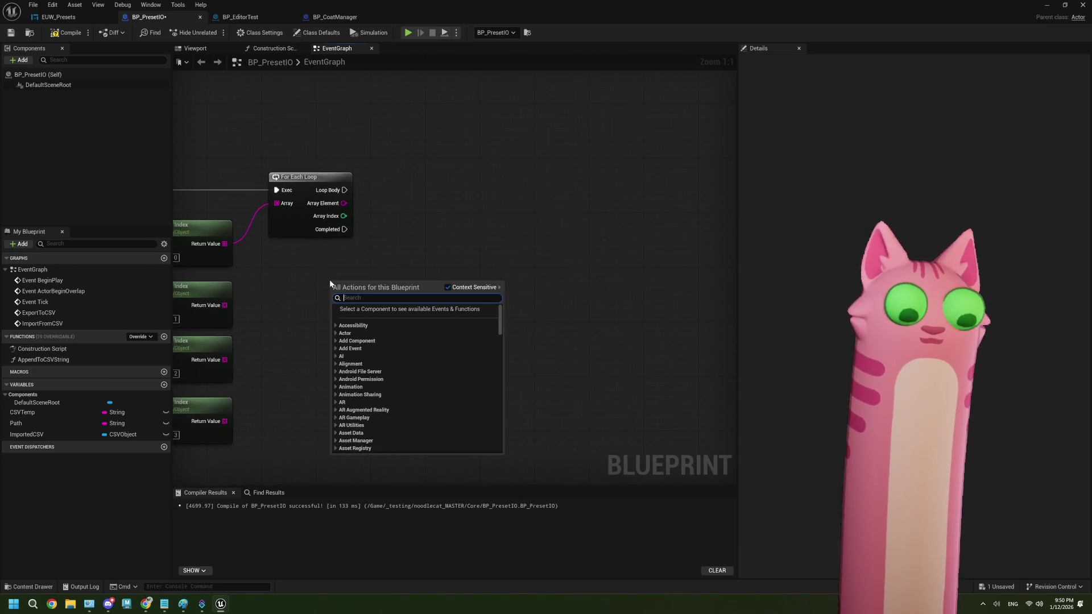
{"action": "type", "text": "ar"}
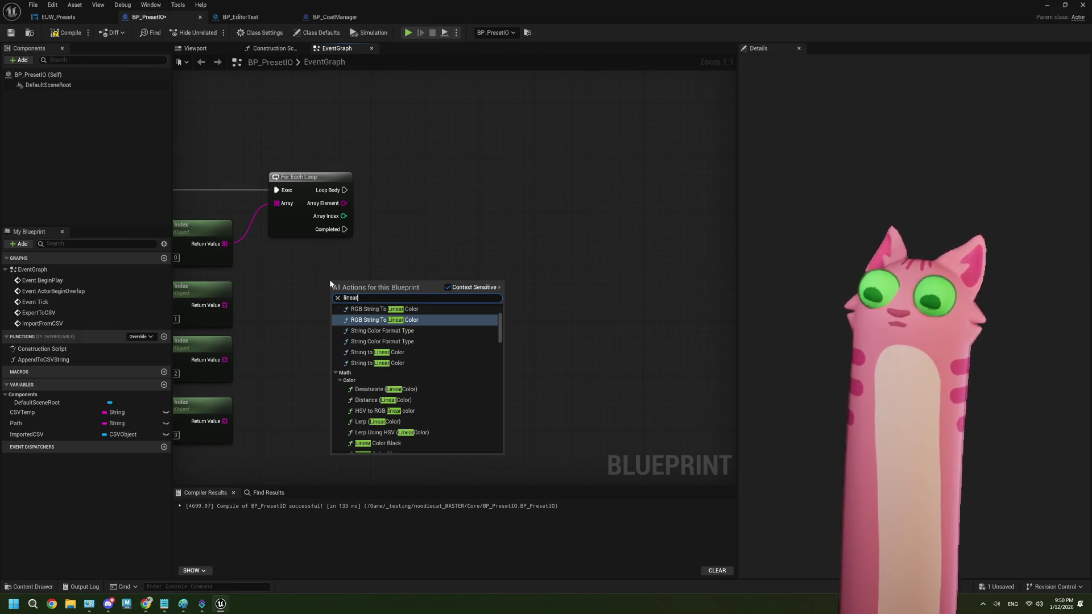
{"action": "type", "text": " color"}
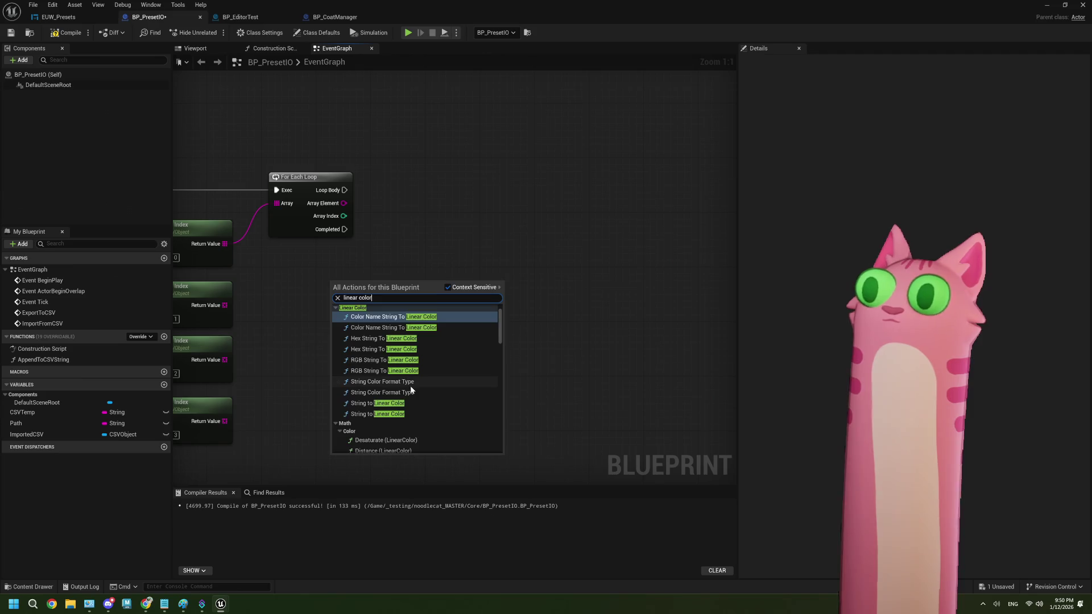
{"action": "scroll", "coordinate": [410, 387], "scroll_direction": "down", "scroll_amount": 4}
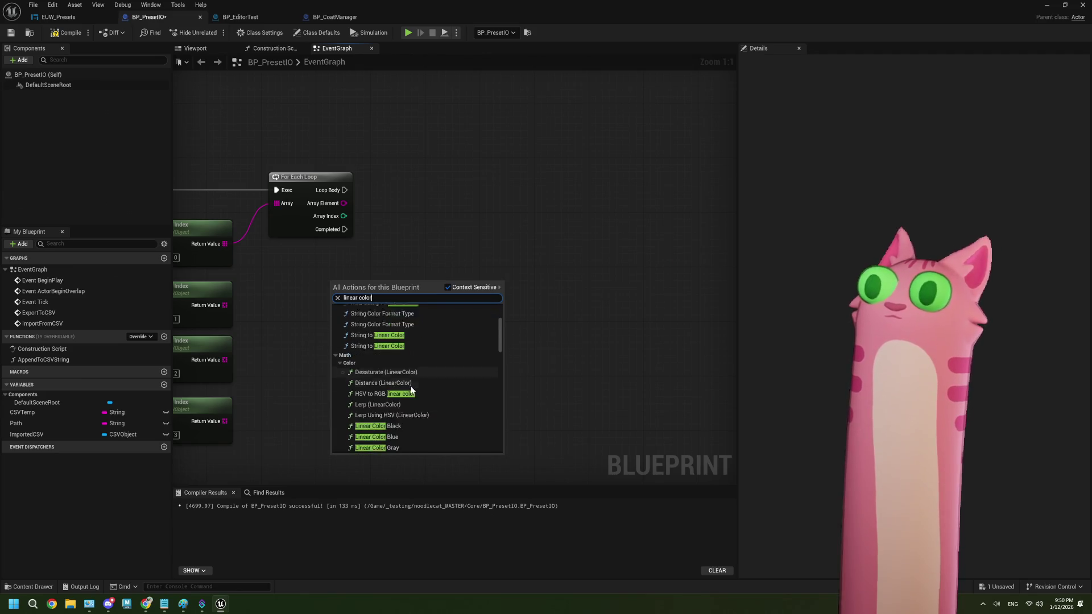
{"action": "scroll", "coordinate": [411, 386], "scroll_direction": "up", "scroll_amount": 2}
{"action": "scroll", "coordinate": [410, 386], "scroll_direction": "down", "scroll_amount": 2}
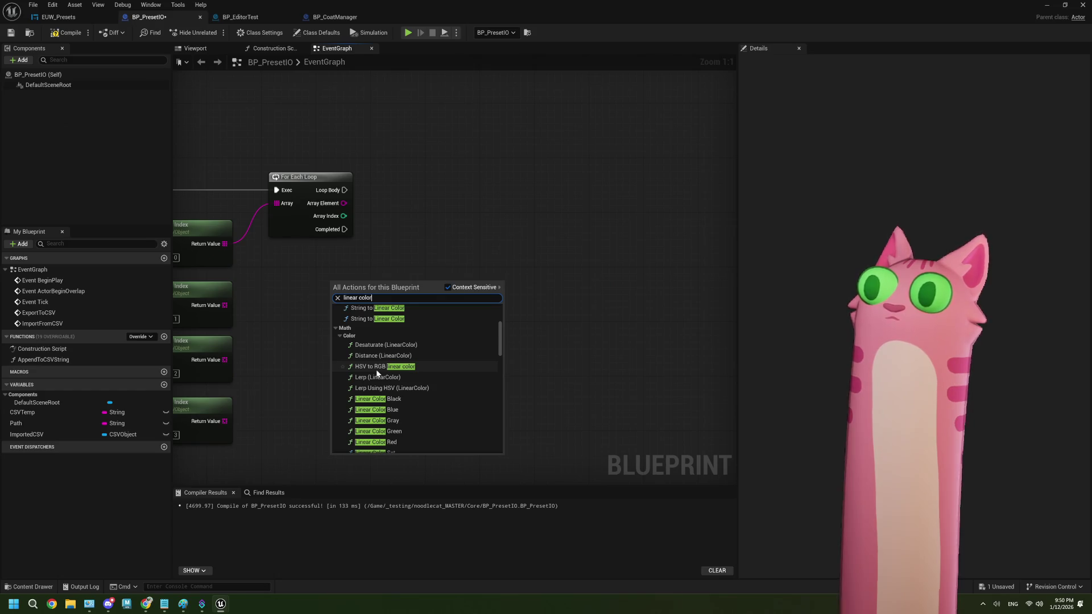
{"action": "scroll", "coordinate": [377, 374], "scroll_direction": "down", "scroll_amount": 3}
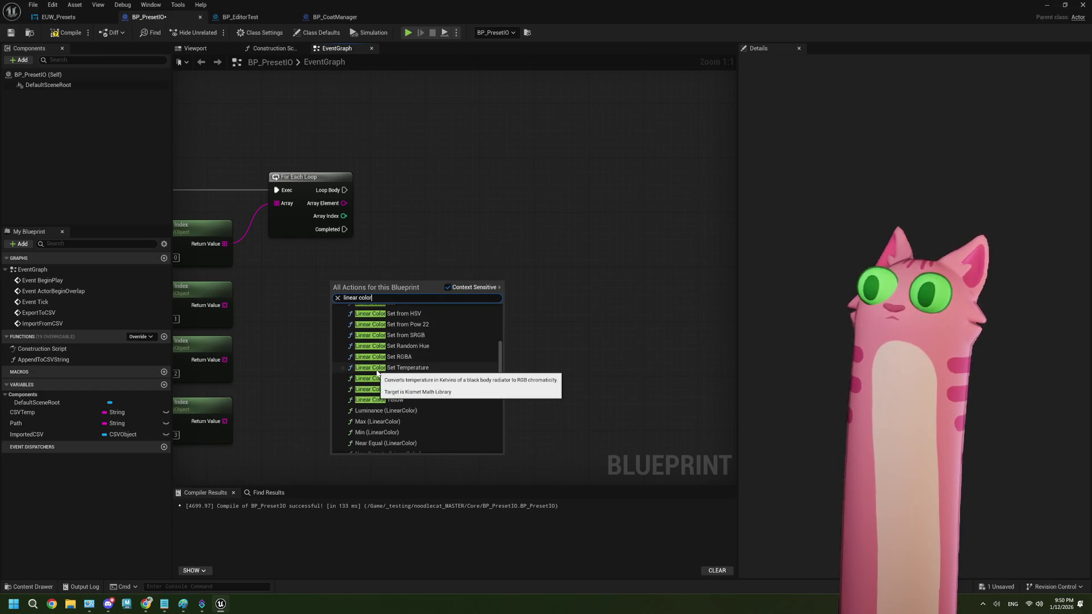
{"action": "scroll", "coordinate": [408, 393], "scroll_direction": "down", "scroll_amount": 1}
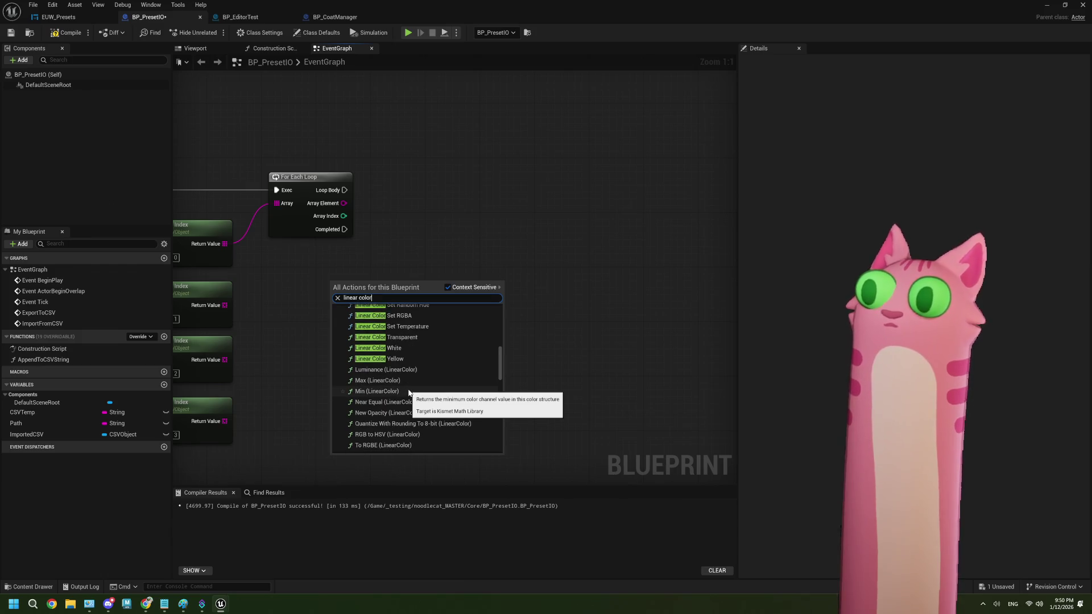
{"action": "scroll", "coordinate": [408, 392], "scroll_direction": "down", "scroll_amount": 4}
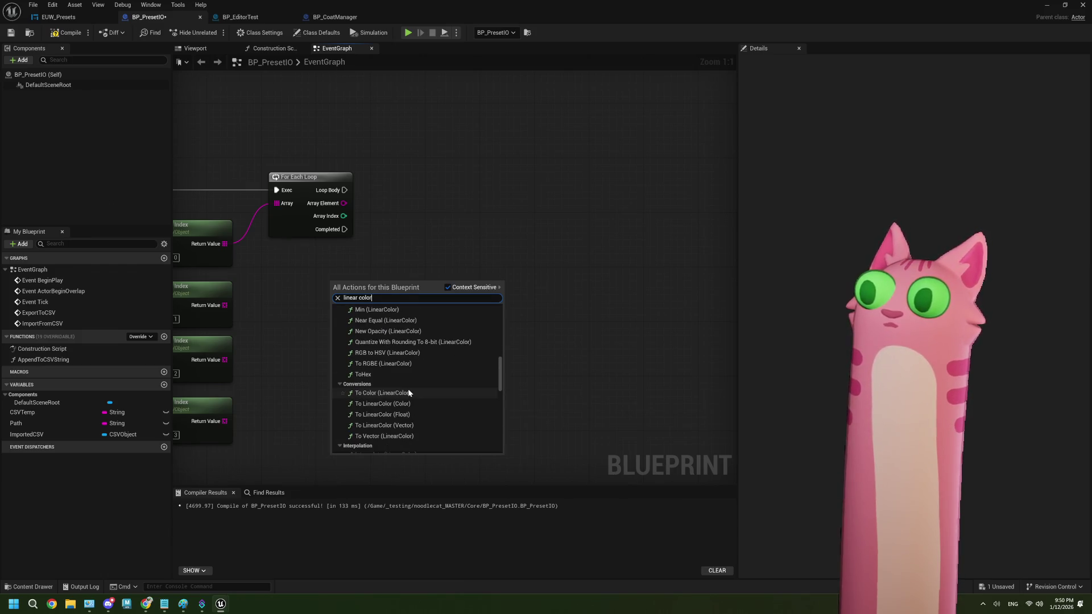
{"action": "scroll", "coordinate": [408, 392], "scroll_direction": "down", "scroll_amount": 1}
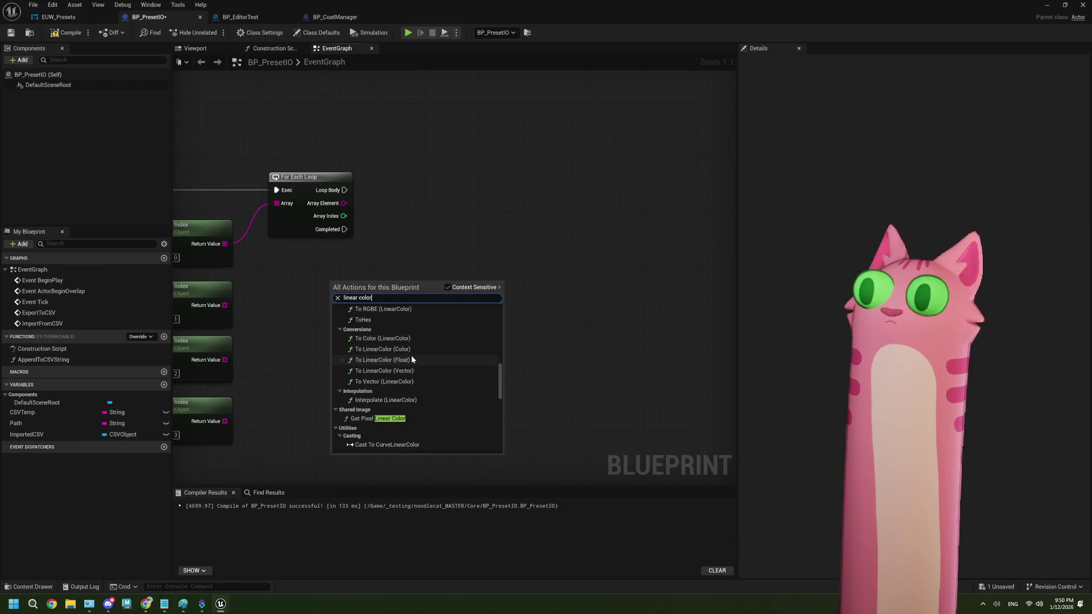
{"action": "left_click", "coordinate": [412, 350]}
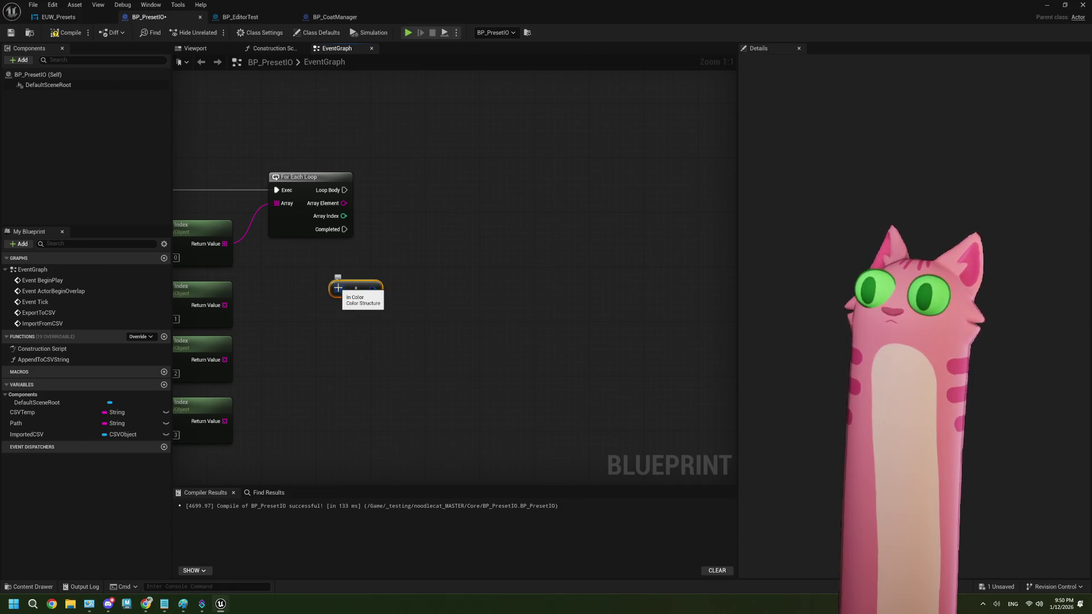
- Delete the conversion node and re-add To LinearColor (Color) via a 'to linear' search
{"action": "key", "text": "Delete"}
{"action": "right_click", "coordinate": [385, 301]}
{"action": "type", "text": "to linar"}
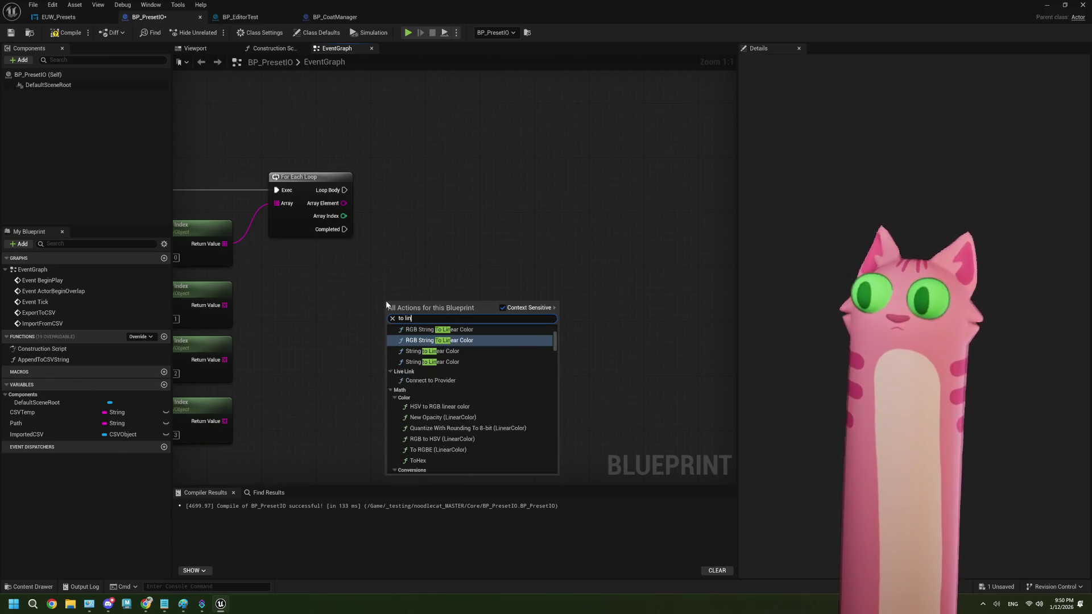
{"action": "key", "text": "BackSpace"}
{"action": "key", "text": "BackSpace"}
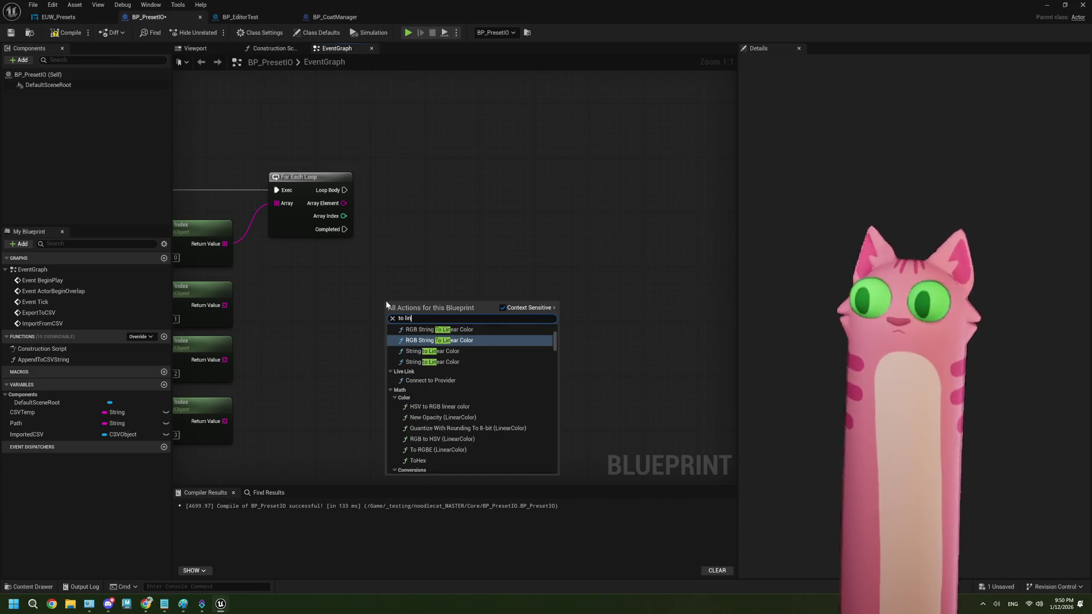
{"action": "type", "text": "ear"}
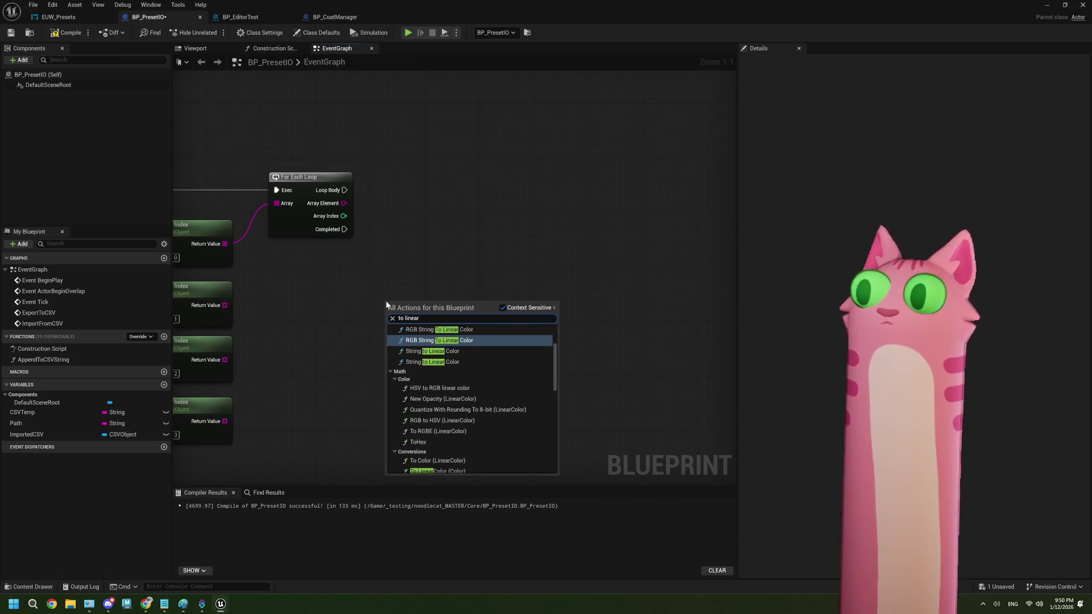
{"action": "scroll", "coordinate": [510, 443], "scroll_direction": "down", "scroll_amount": 1}
{"action": "scroll", "coordinate": [510, 447], "scroll_direction": "down", "scroll_amount": 1}
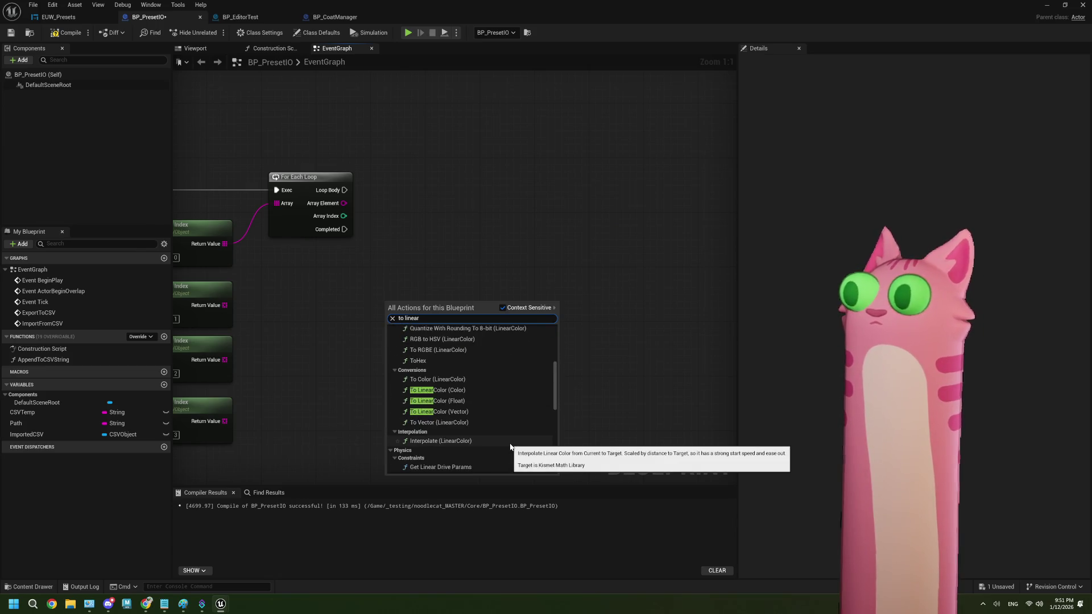
{"action": "scroll", "coordinate": [510, 447], "scroll_direction": "down", "scroll_amount": 1}
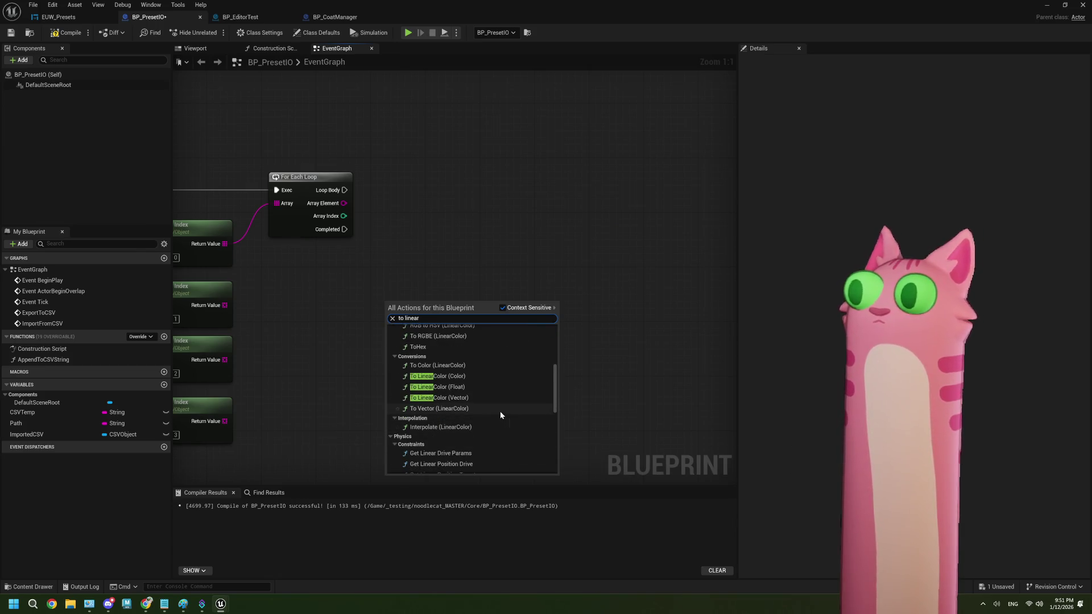
{"action": "left_click", "coordinate": [462, 375]}
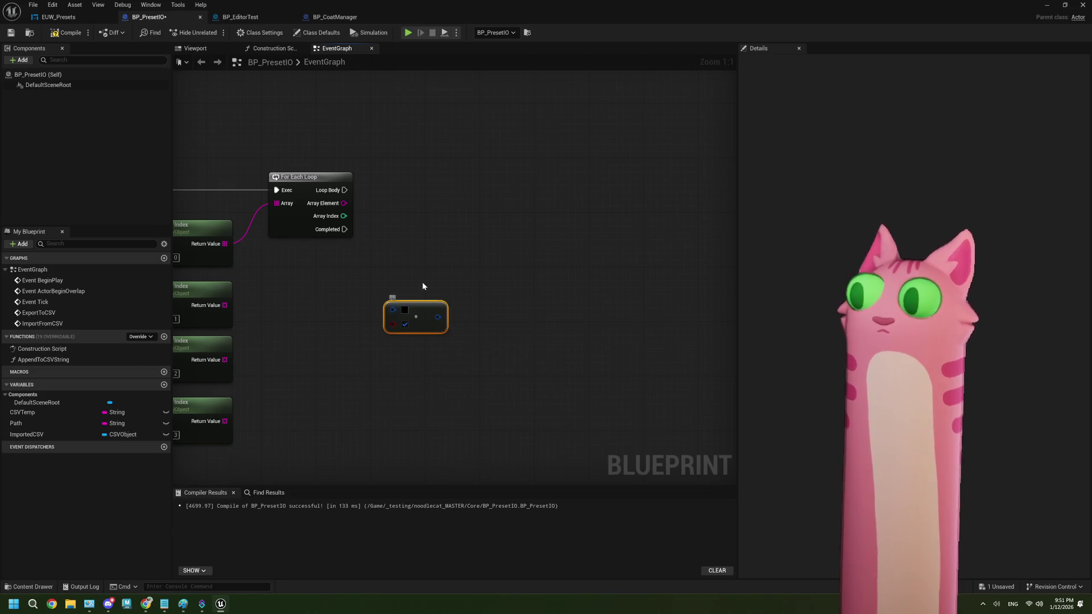
- Replace it again with a To LinearColor (Color) node found via 'to linear color'
{"action": "key", "text": "Delete"}
{"action": "right_click", "coordinate": [402, 328]}
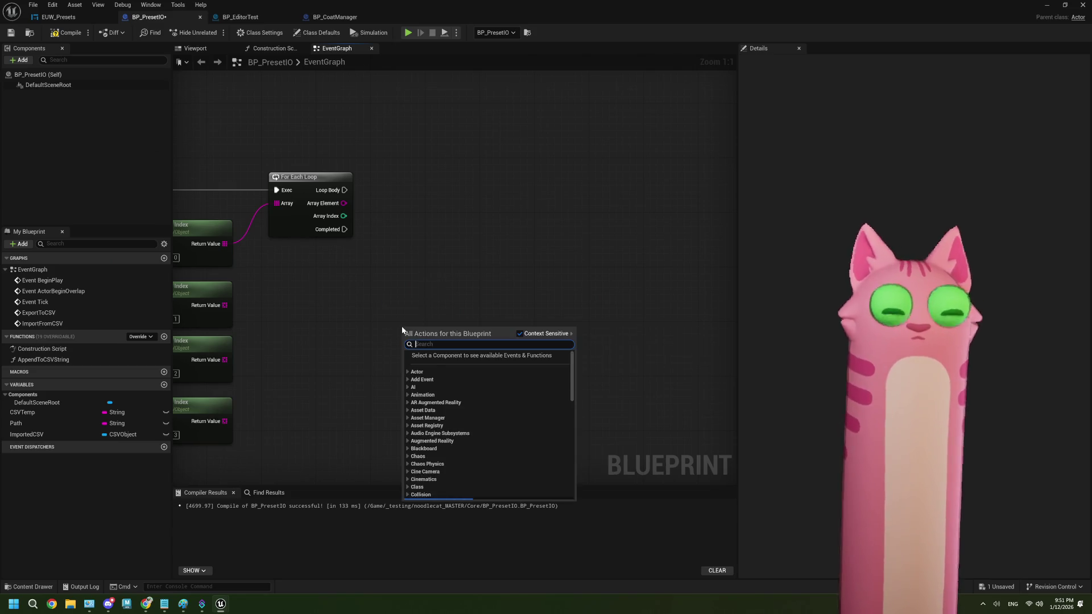
{"action": "type", "text": "to"}
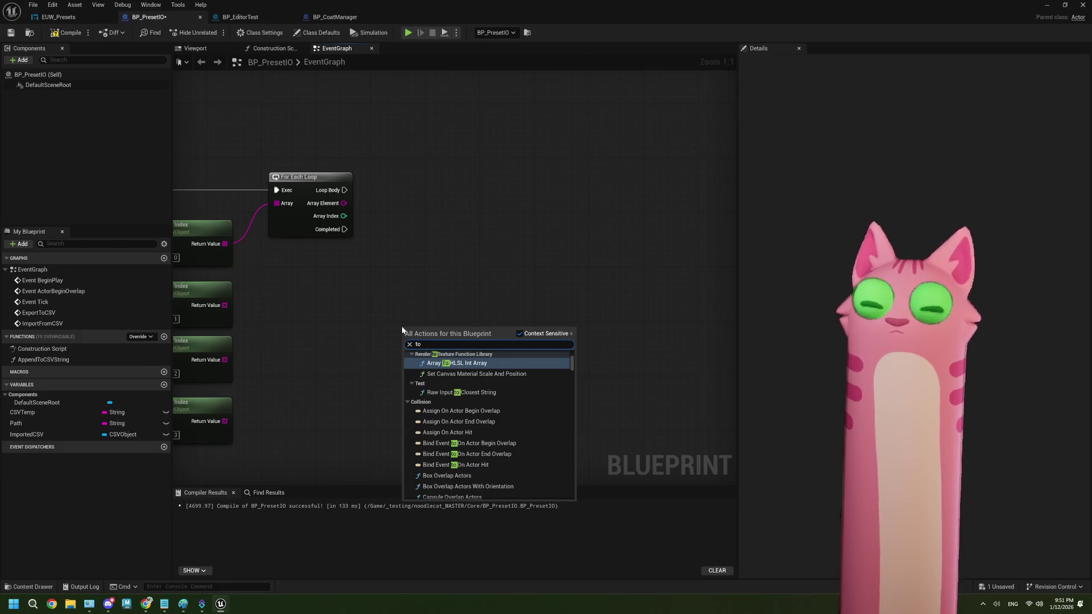
{"action": "type", "text": " linear co"}
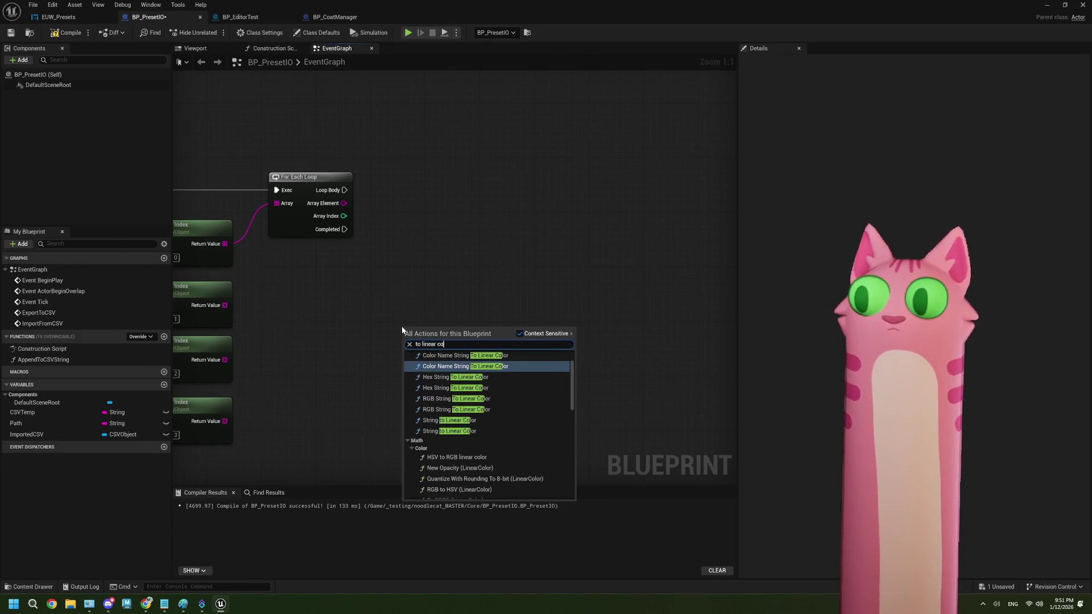
{"action": "type", "text": "lor"}
{"action": "scroll", "coordinate": [542, 458], "scroll_direction": "down", "scroll_amount": 5}
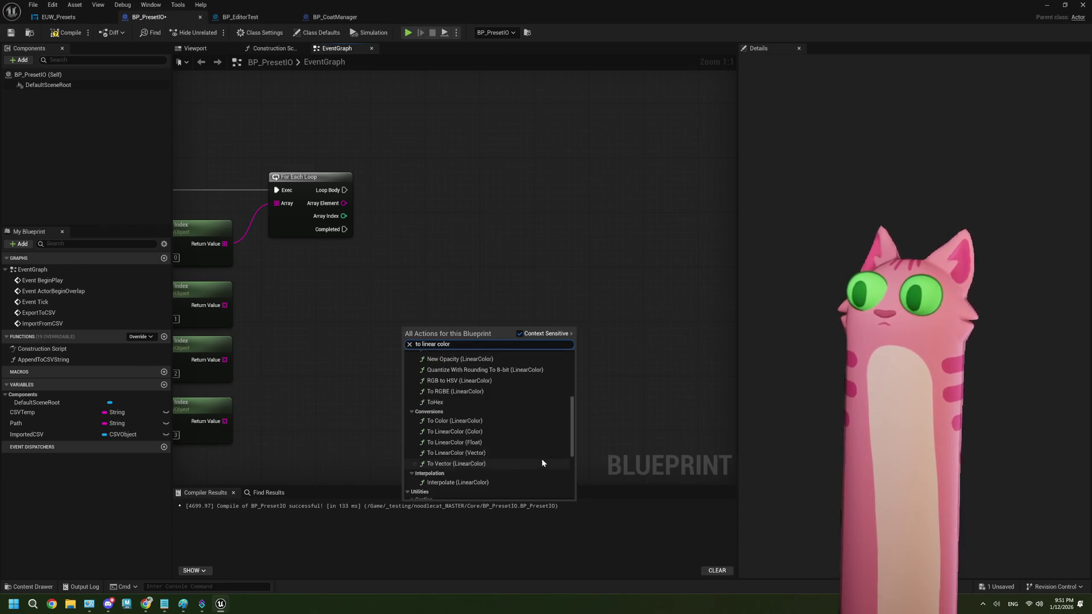
{"action": "left_click", "coordinate": [515, 404]}
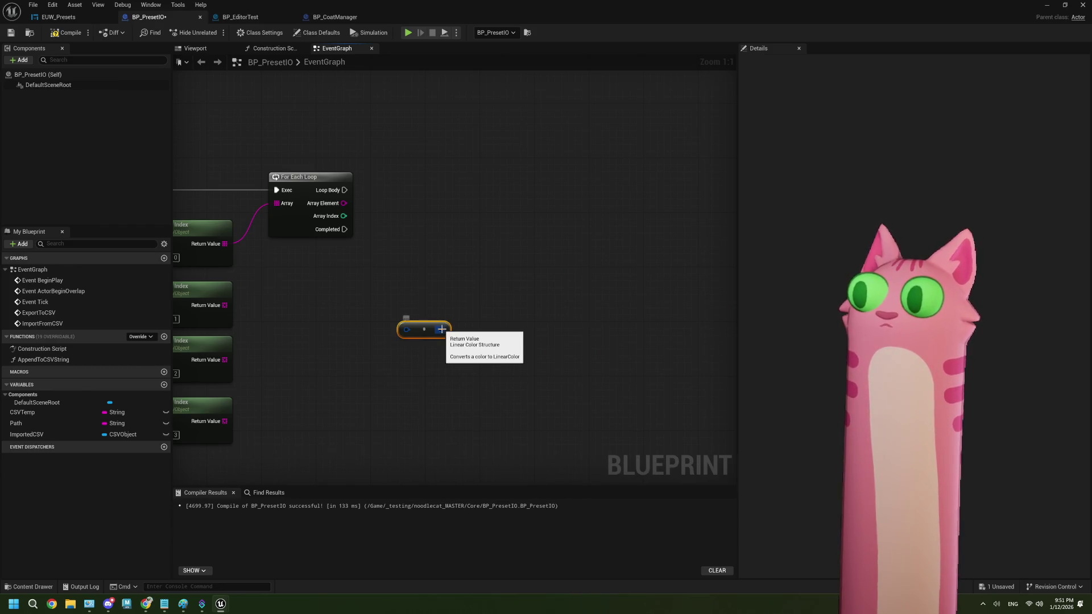
{"action": "mouse_move", "coordinate": [442, 329]}
{"action": "left_mouse_down"}
{"action": "mouse_move", "coordinate": [524, 211]}
{"action": "mouse_move", "coordinate": [482, 310]}
{"action": "left_mouse_up"}
{"action": "left_click_drag", "start_coordinate": [344, 190], "coordinate": [507, 199]}
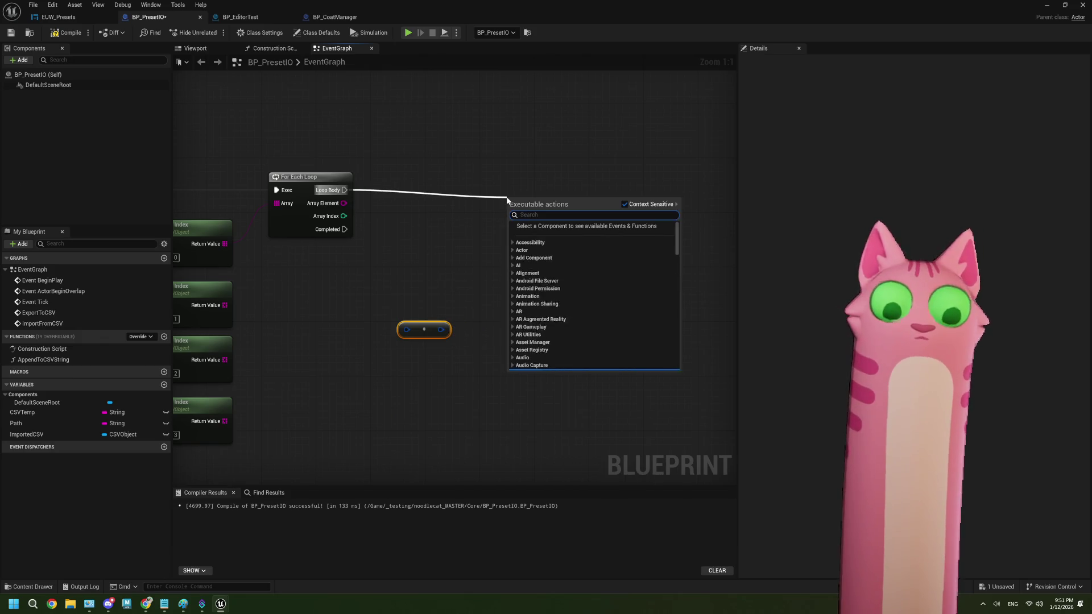
- Add a Print String on Loop Body fed by the color output, deleting the old conversion node
{"action": "type", "text": "print s"}
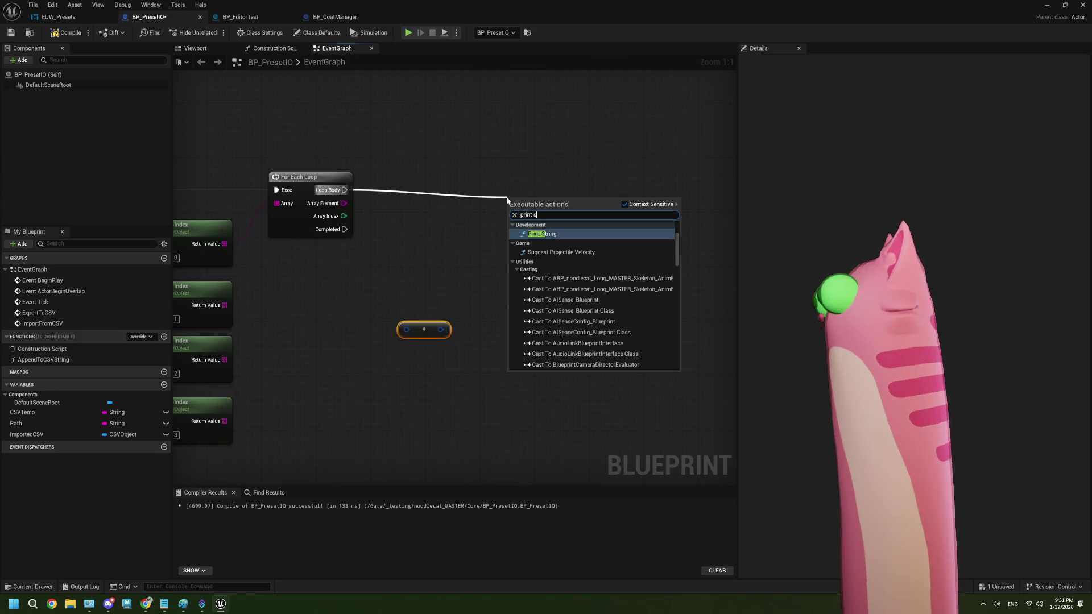
{"action": "left_click", "coordinate": [545, 234]}
{"action": "left_click_drag", "start_coordinate": [441, 329], "coordinate": [509, 224]}
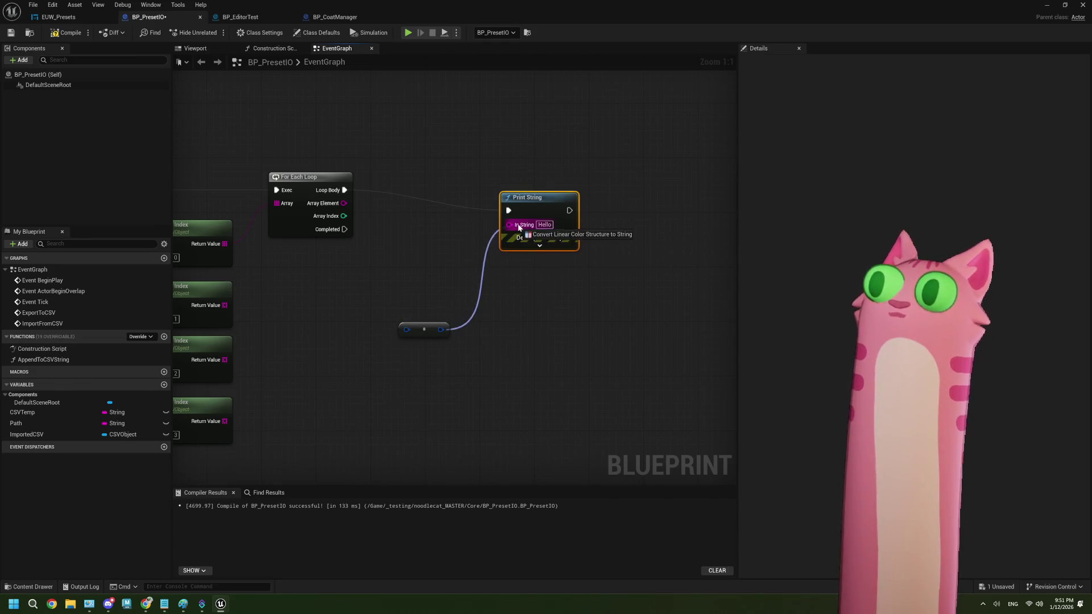
{"action": "left_click", "coordinate": [424, 330]}
{"action": "key", "text": "Delete"}
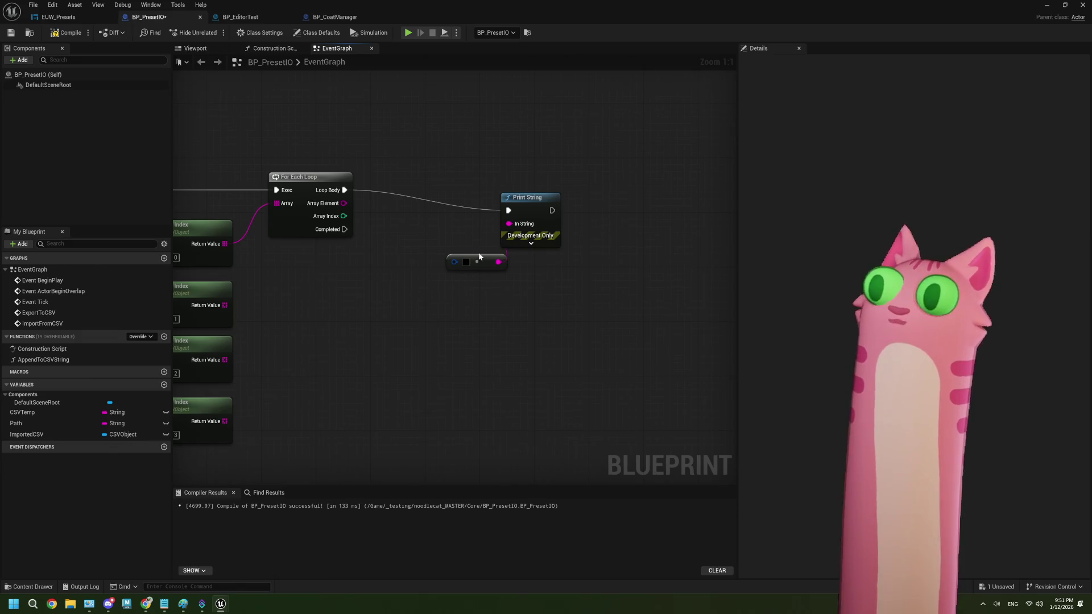
- Delete the string conversion node, restore Print String, and search 'to linea' from Array Element
{"action": "left_click_drag", "start_coordinate": [478, 257], "coordinate": [444, 291]}
{"action": "left_click_drag", "start_coordinate": [526, 211], "coordinate": [572, 211]}
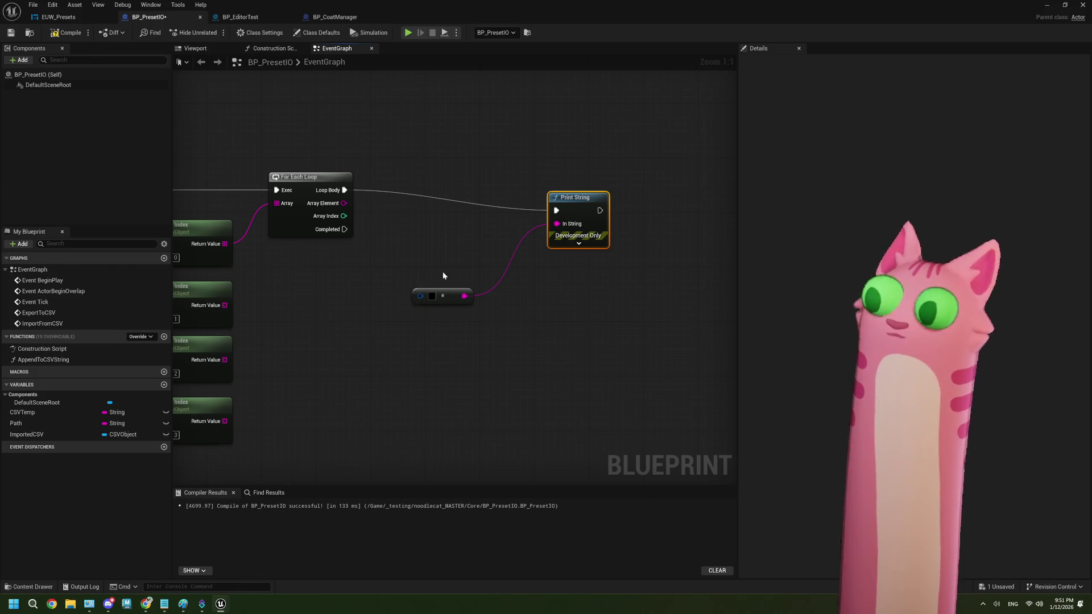
{"action": "left_click", "coordinate": [449, 295]}
{"action": "key", "text": "Delete"}
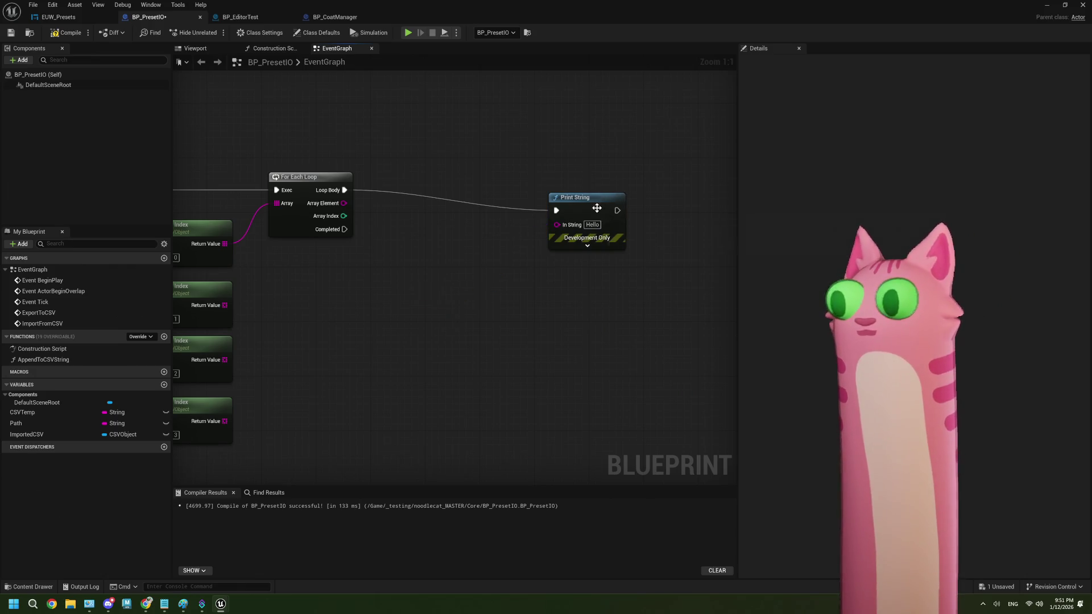
{"action": "left_click", "coordinate": [596, 208]}
{"action": "key", "text": "Delete"}
{"action": "mouse_move", "coordinate": [400, 224]}
{"action": "left_mouse_down"}
{"action": "mouse_move", "coordinate": [426, 251]}
{"action": "mouse_move", "coordinate": [465, 256]}
{"action": "mouse_move", "coordinate": [357, 258]}
{"action": "left_mouse_up"}
{"action": "key", "text": "ctrl+z"}
{"action": "mouse_move", "coordinate": [285, 180]}
{"action": "left_mouse_down"}
{"action": "mouse_move", "coordinate": [489, 214]}
{"action": "mouse_move", "coordinate": [333, 239]}
{"action": "left_mouse_up"}
{"action": "type", "text": "to li"}
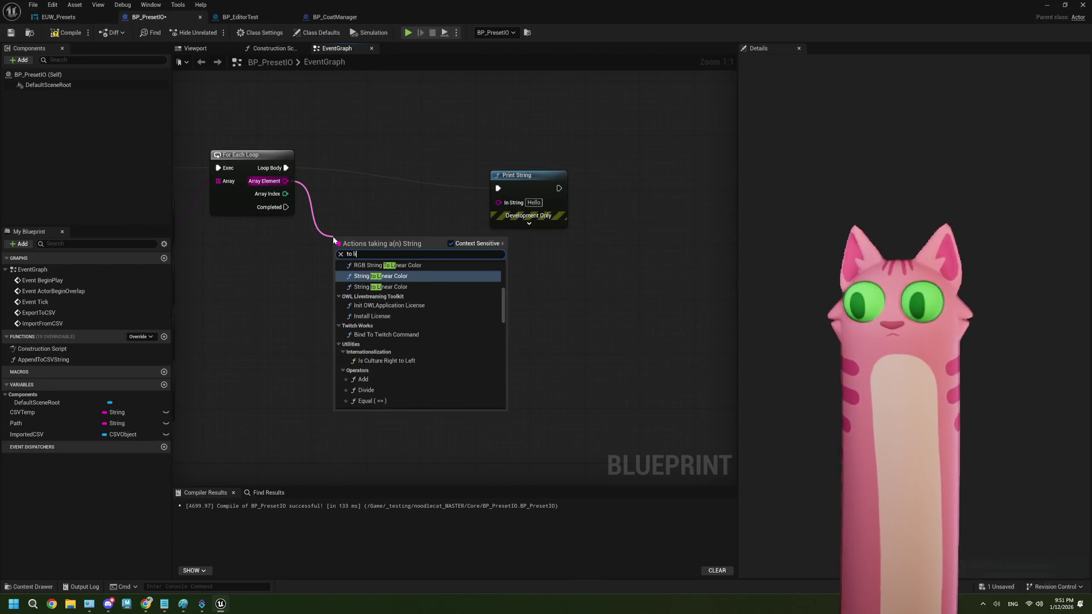
{"action": "type", "text": "near"}
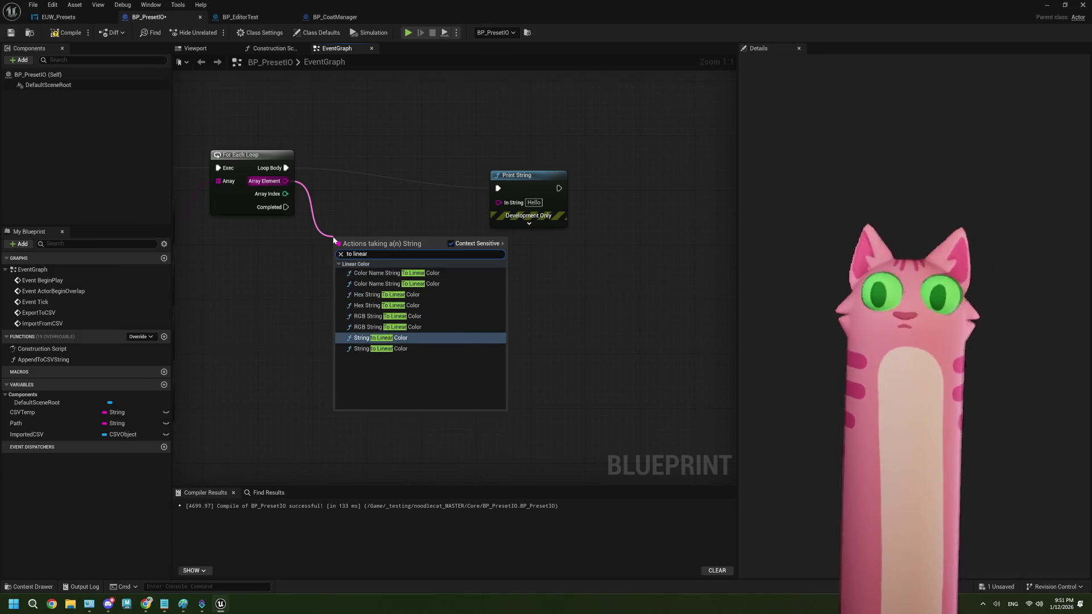
- Dismiss the String action menu without adding a node
{"action": "left_click", "coordinate": [294, 276]}
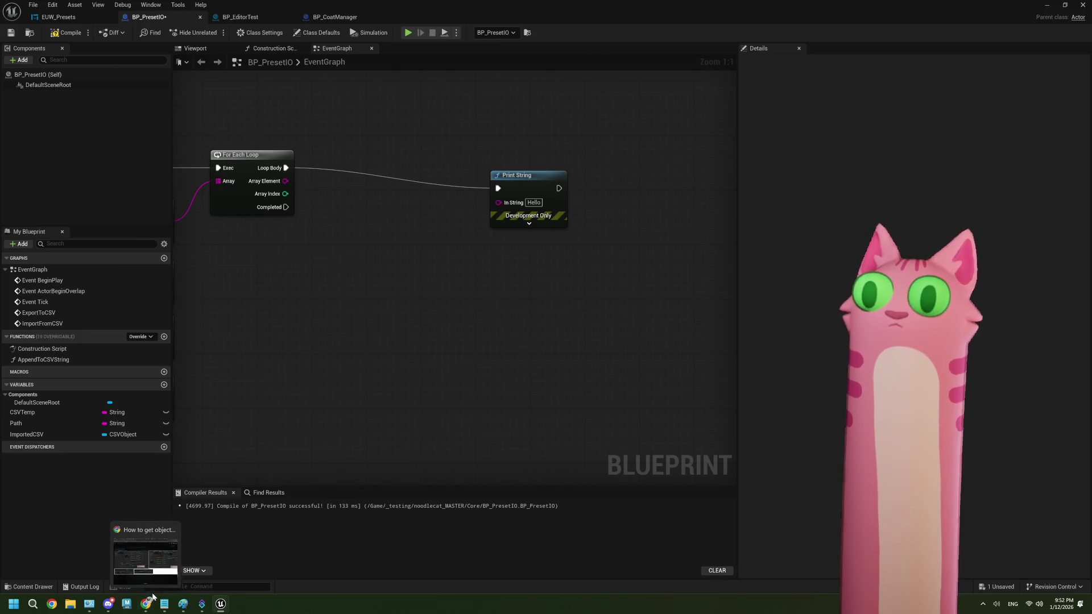
- Search Google in a new Chrome tab for 'ue5 string to linear color'
{"action": "mouse_move", "coordinate": [147, 600]}
{"action": "left_click", "coordinate": [145, 569]}
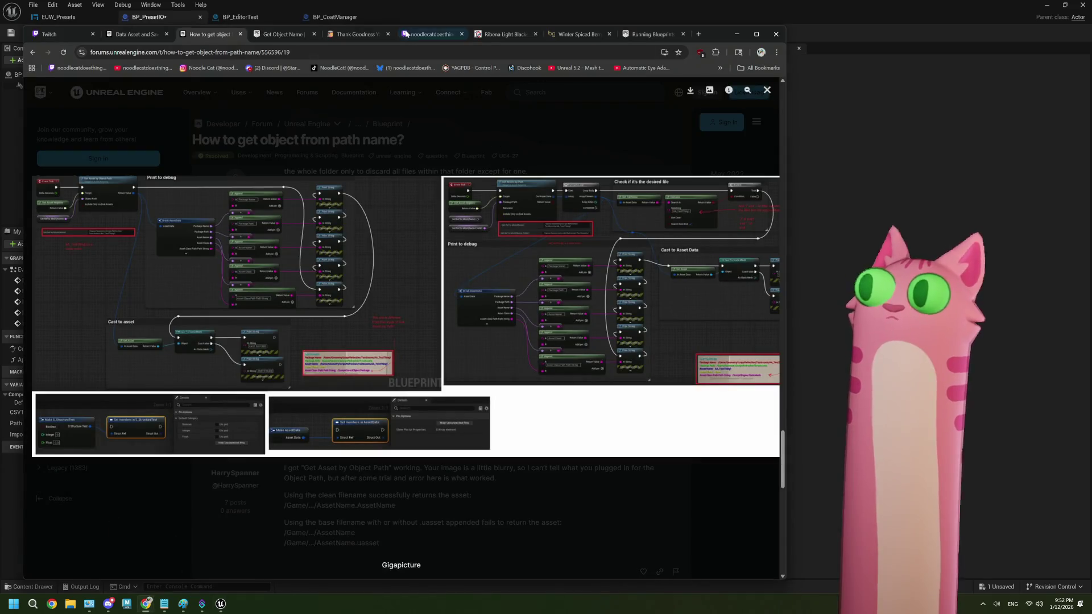
{"action": "left_click", "coordinate": [698, 35]}
{"action": "type", "text": "string"}
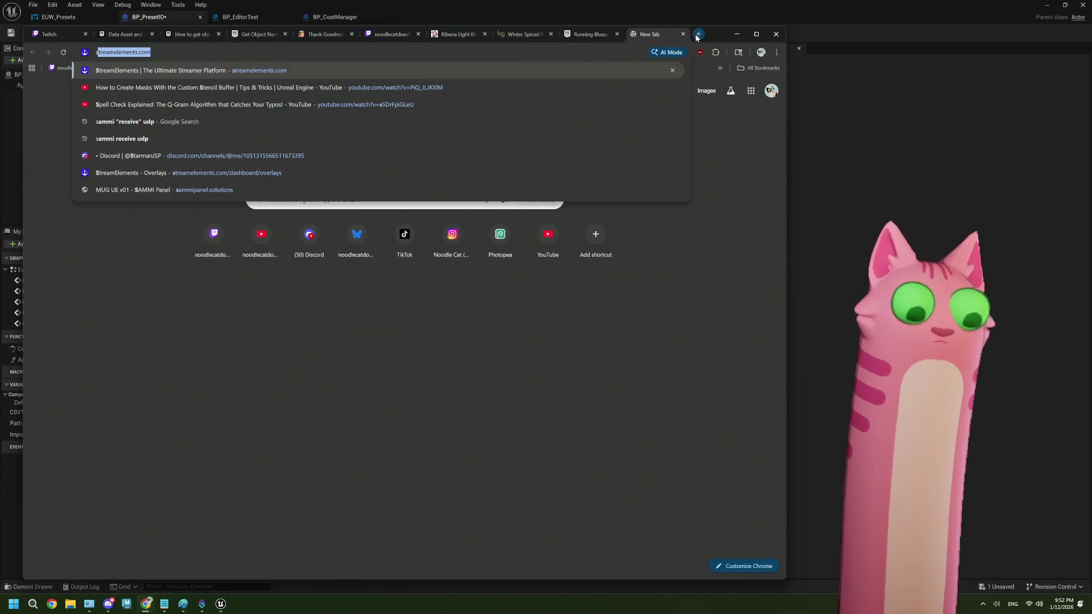
{"action": "key", "text": "BackSpace"}
{"action": "key", "text": "BackSpace"}
{"action": "key", "text": "BackSpace"}
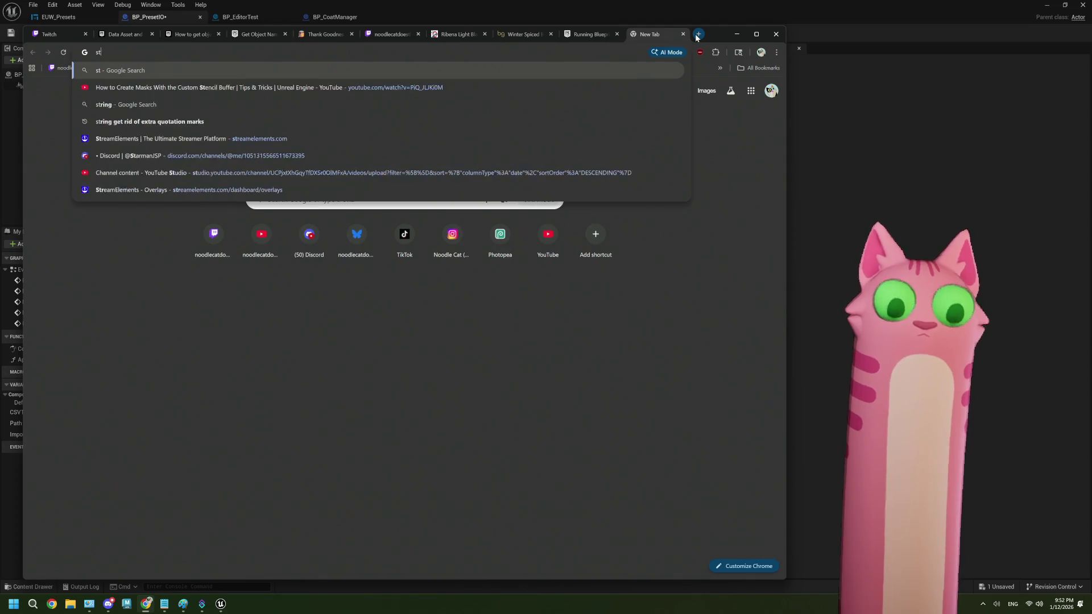
{"action": "type", "text": "ue5 string to lie"}
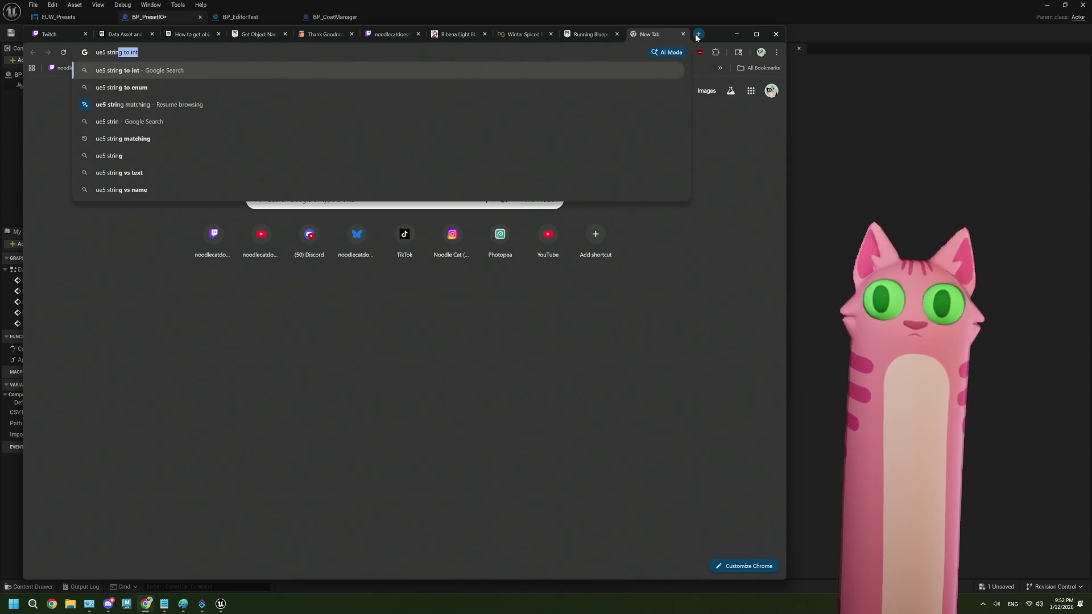
{"action": "key", "text": "BackSpace"}
{"action": "type", "text": "near c"}
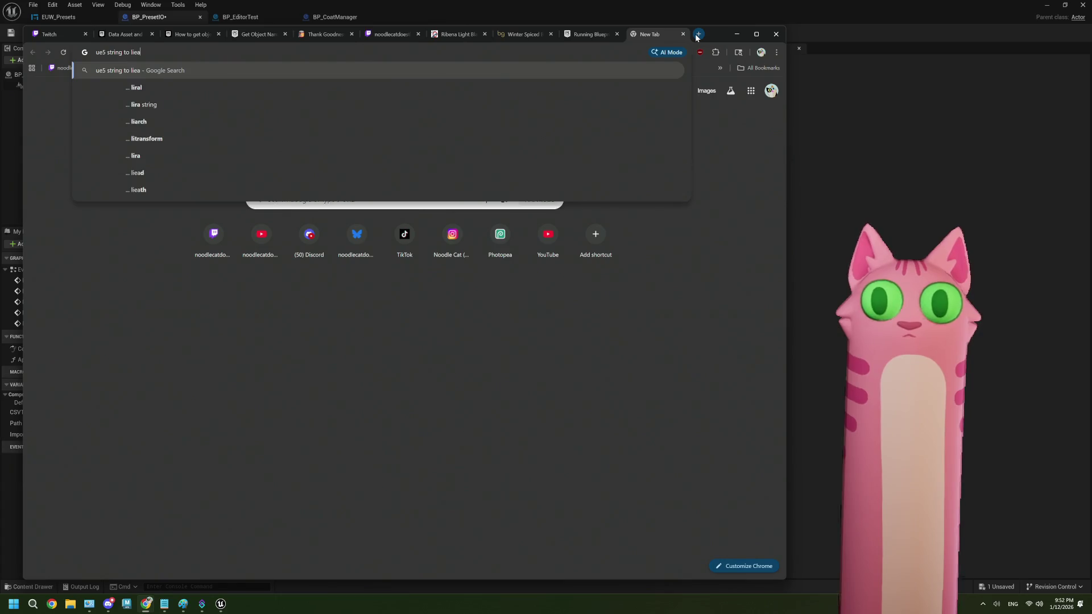
{"action": "type", "text": "olor"}
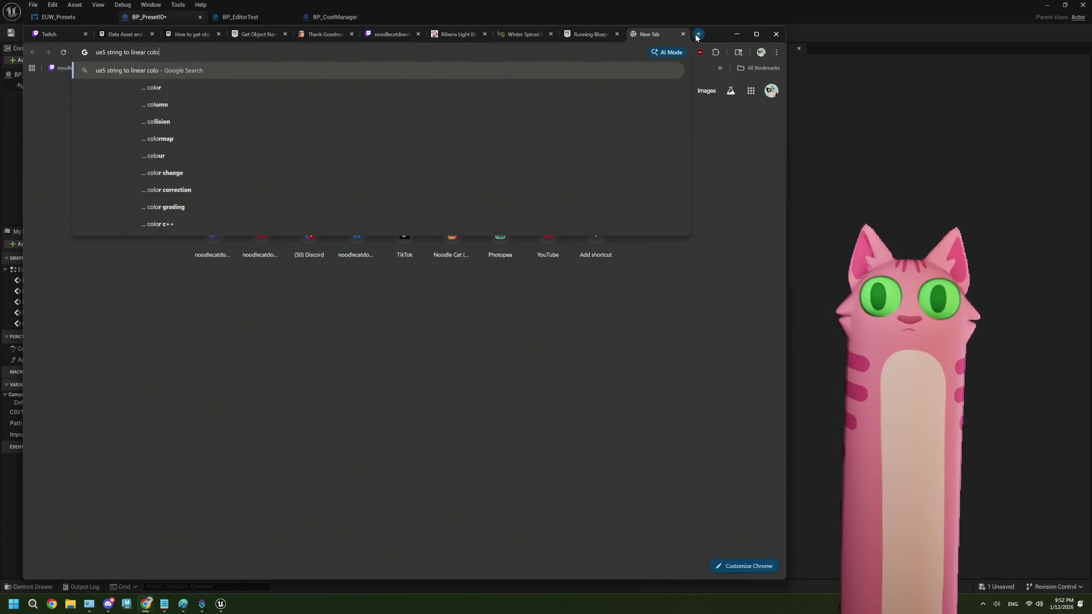
{"action": "key", "text": "Return"}
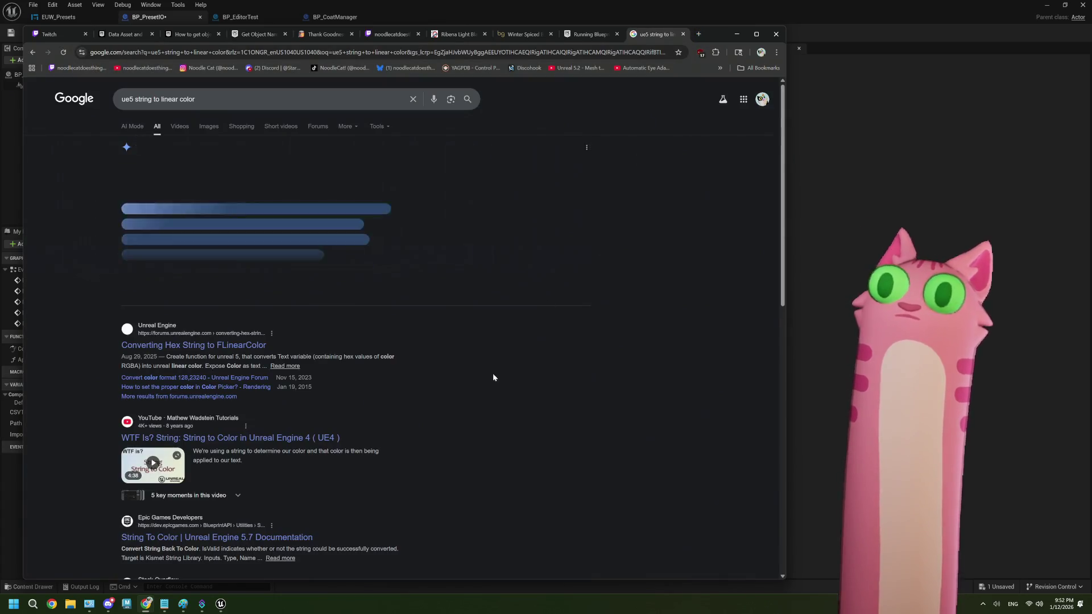
- Skim the search results, then return to Unreal and pull a wire from Array Element
{"action": "scroll", "coordinate": [461, 389], "scroll_direction": "down", "scroll_amount": 1}
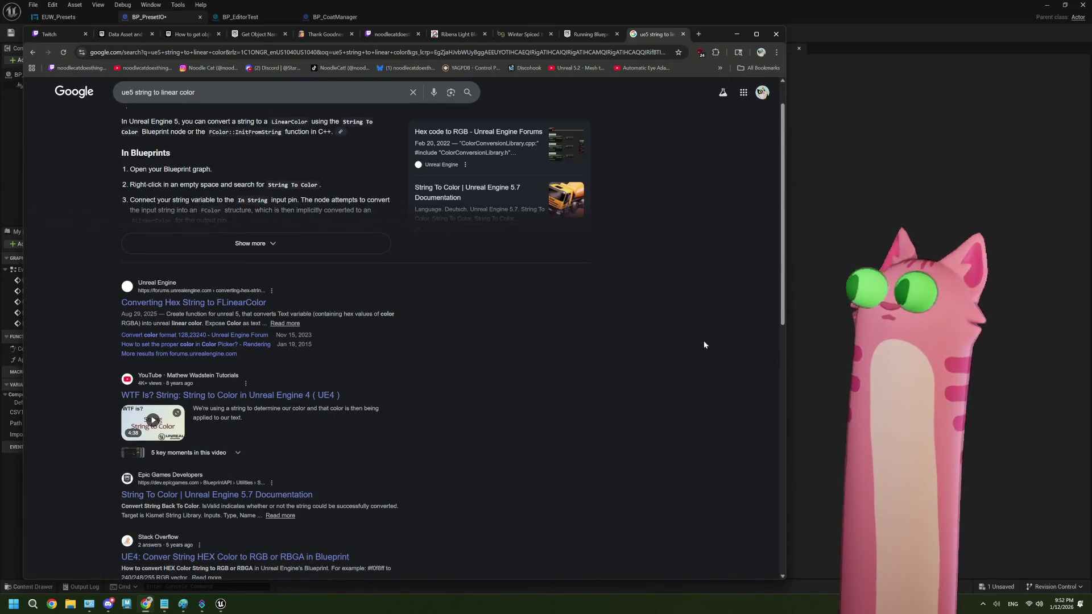
{"action": "key", "text": "alt+Tab"}
{"action": "left_click_drag", "start_coordinate": [285, 181], "coordinate": [330, 236]}
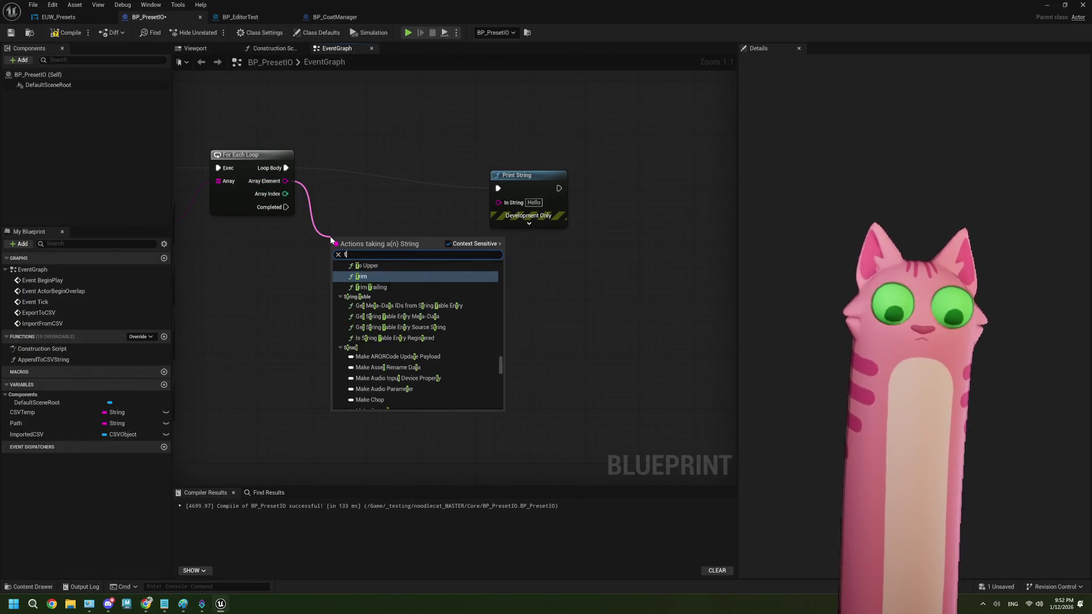
- Feed the color through a To String node into Print String, compile, and minimize the Blueprint window
{"action": "type", "text": "to colr"}
{"action": "key", "text": "BackSpace"}
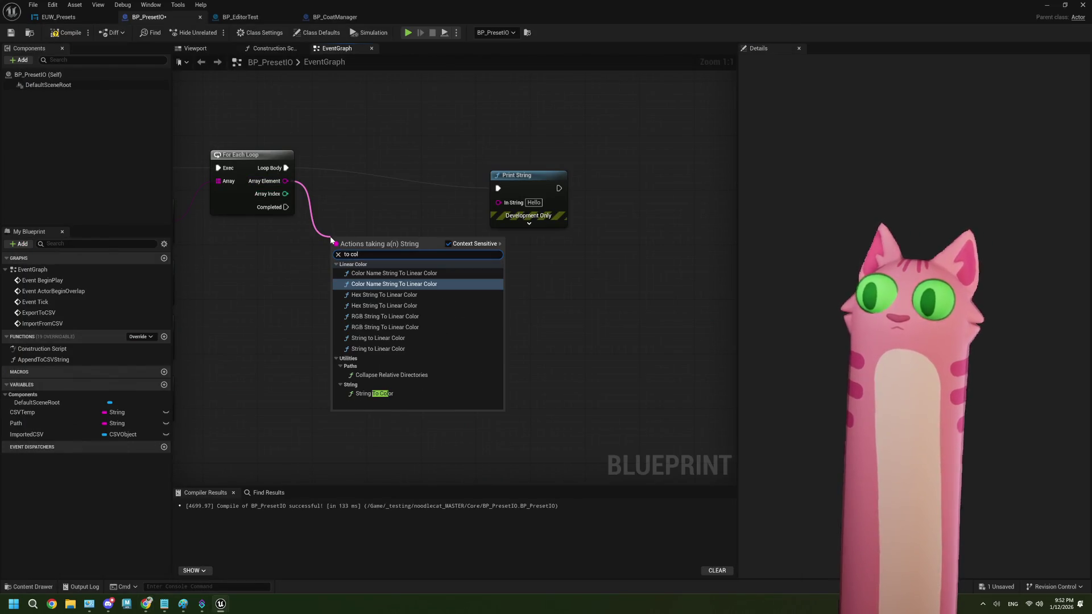
{"action": "left_click", "coordinate": [364, 394]}
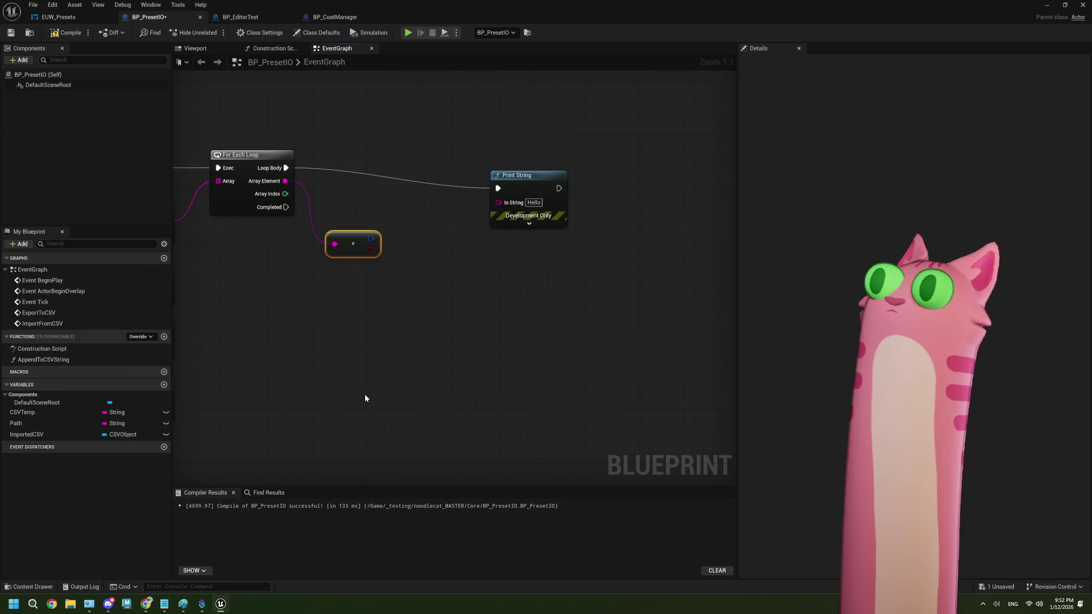
{"action": "left_click_drag", "start_coordinate": [371, 237], "coordinate": [534, 203]}
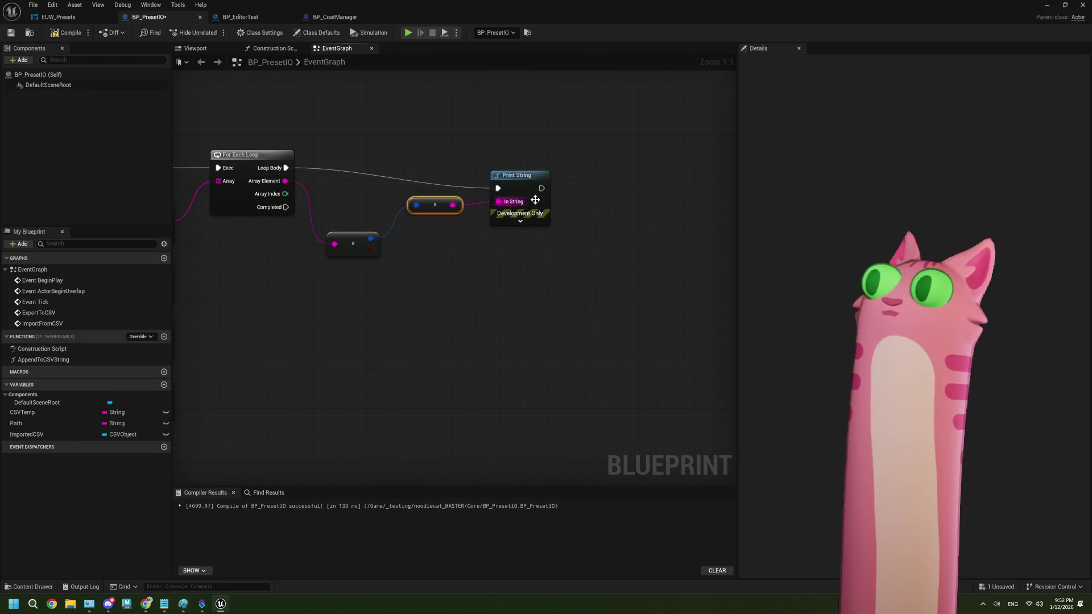
{"action": "left_click", "coordinate": [66, 35]}
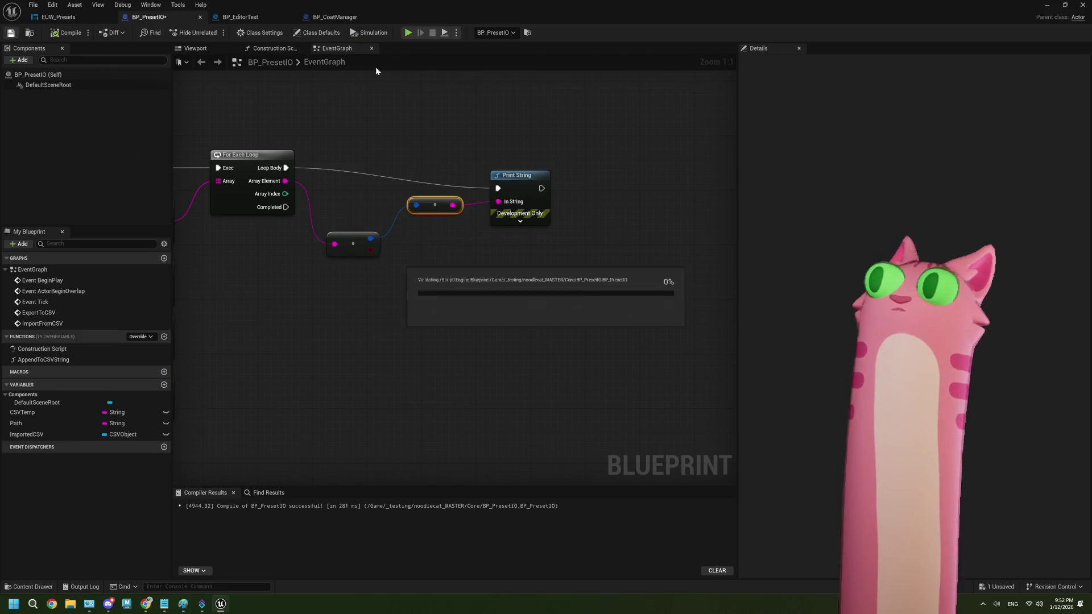
{"action": "left_click", "coordinate": [1047, 5]}
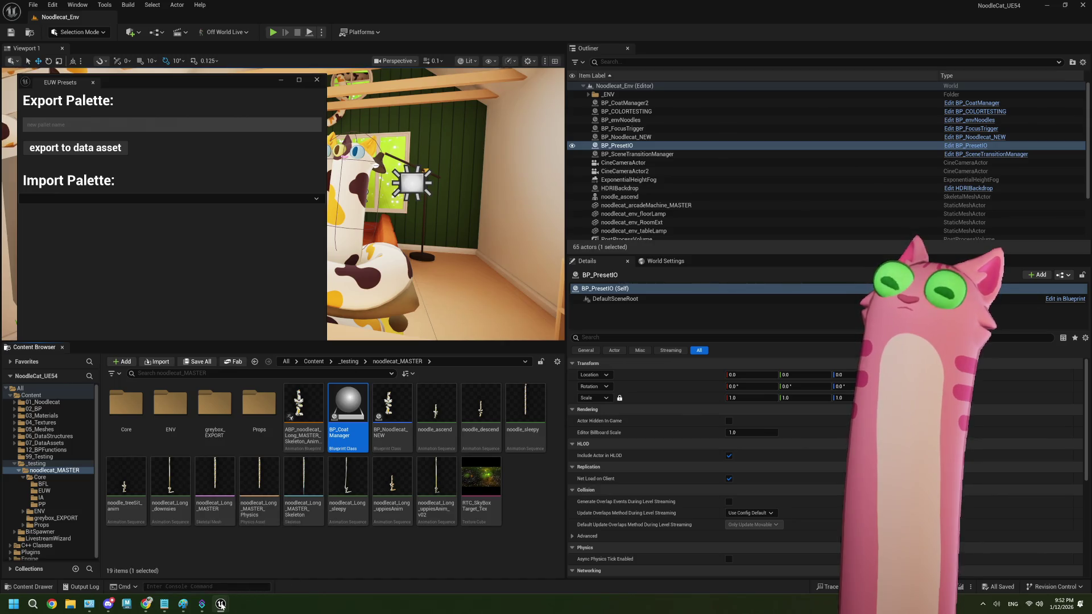
- Run the EUW_Presets utility widget and import the calico palette
{"action": "mouse_move", "coordinate": [221, 605]}
{"action": "left_click", "coordinate": [262, 555]}
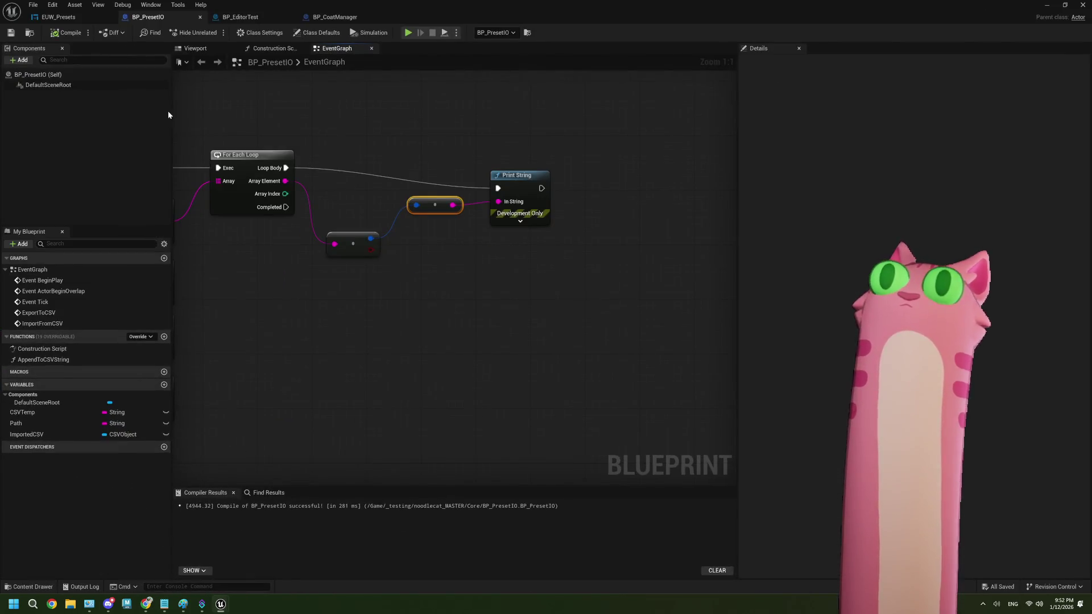
{"action": "left_click", "coordinate": [54, 17]}
{"action": "left_click", "coordinate": [134, 32]}
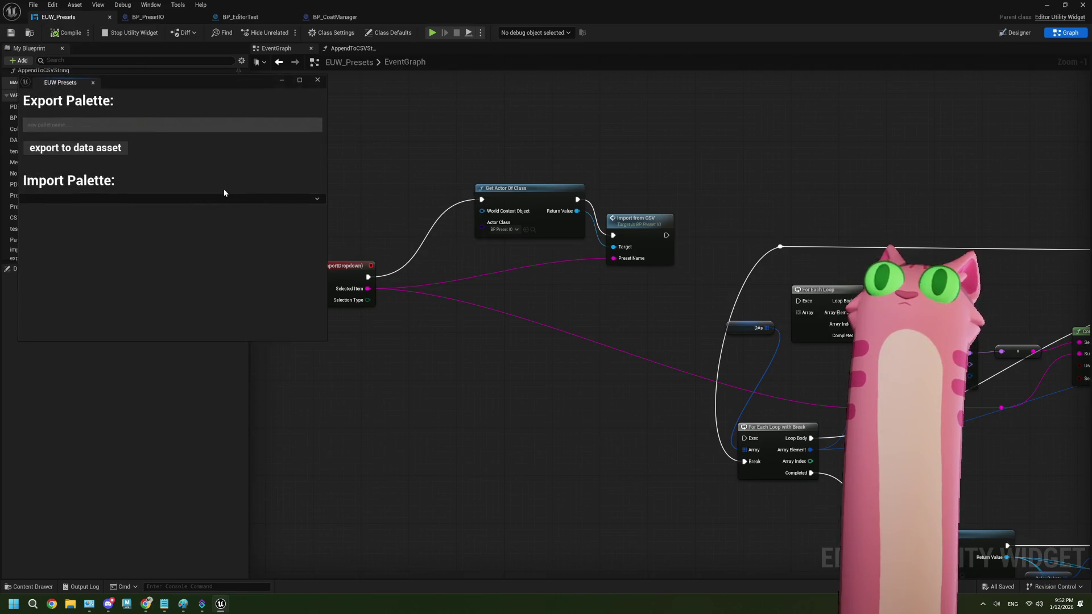
{"action": "left_click", "coordinate": [132, 199]}
{"action": "left_click", "coordinate": [82, 212]}
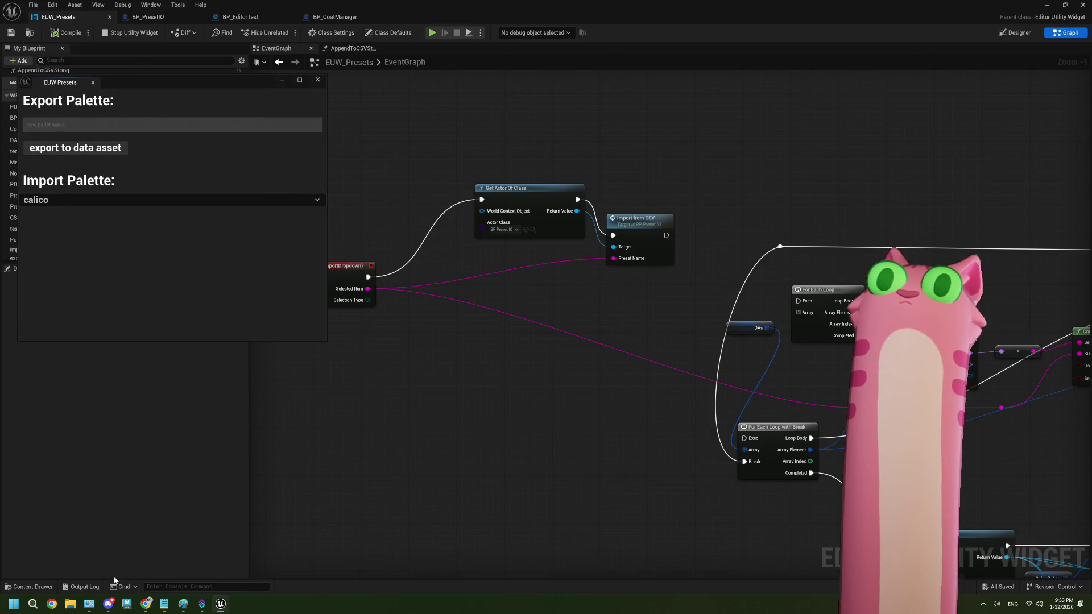
- Check the logged linear color values in the Output Log, then return to BP_PresetIO
{"action": "left_click", "coordinate": [81, 587]}
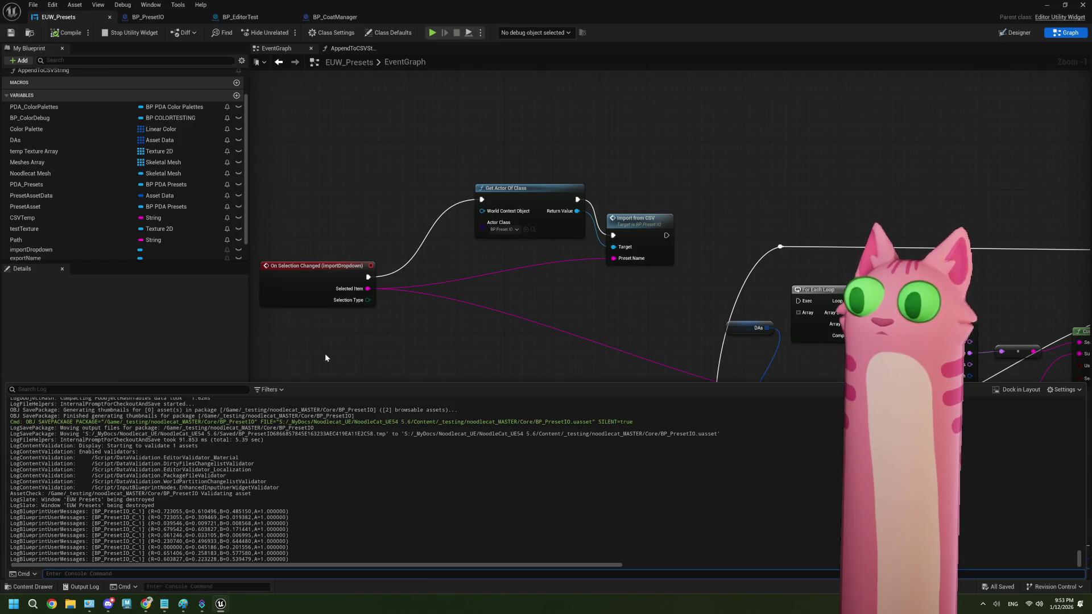
{"action": "left_click", "coordinate": [325, 357]}
{"action": "scroll", "coordinate": [517, 379], "scroll_direction": "down", "scroll_amount": 2}
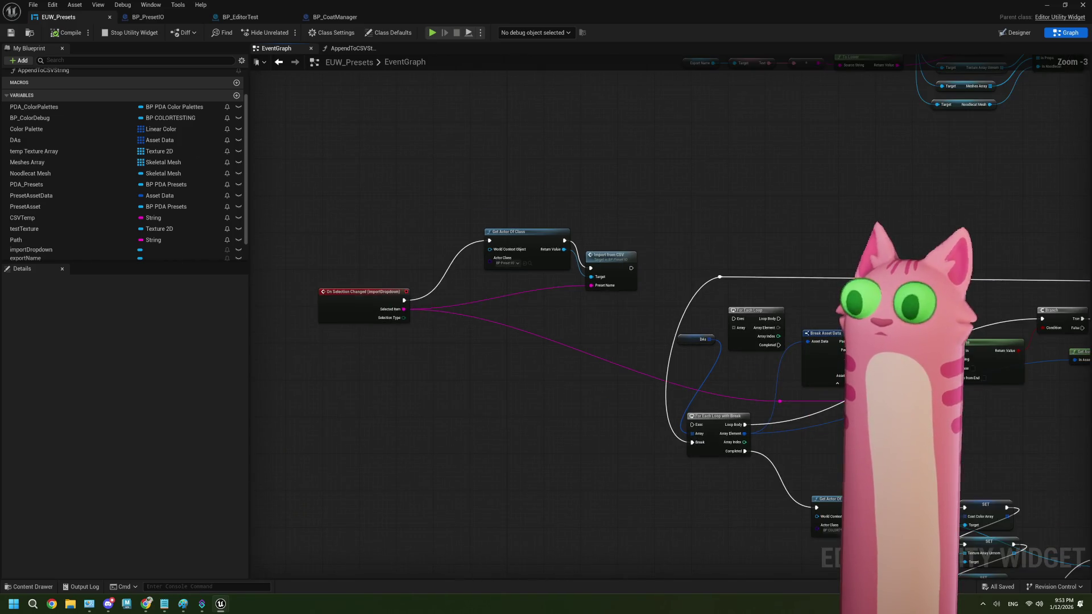
{"action": "scroll", "coordinate": [540, 390], "scroll_direction": "down", "scroll_amount": 2}
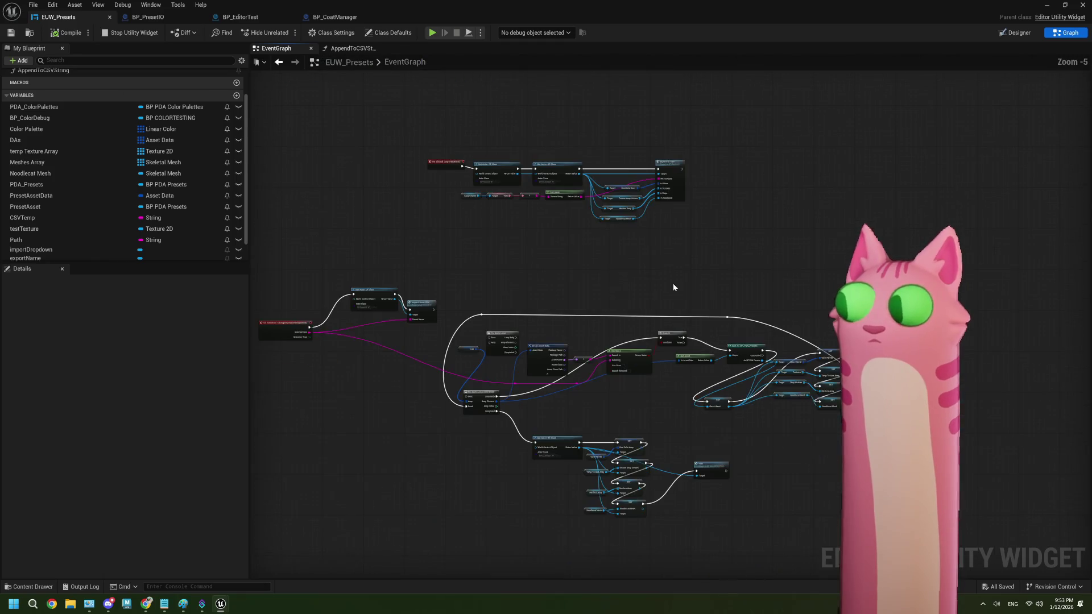
{"action": "left_click", "coordinate": [140, 16]}
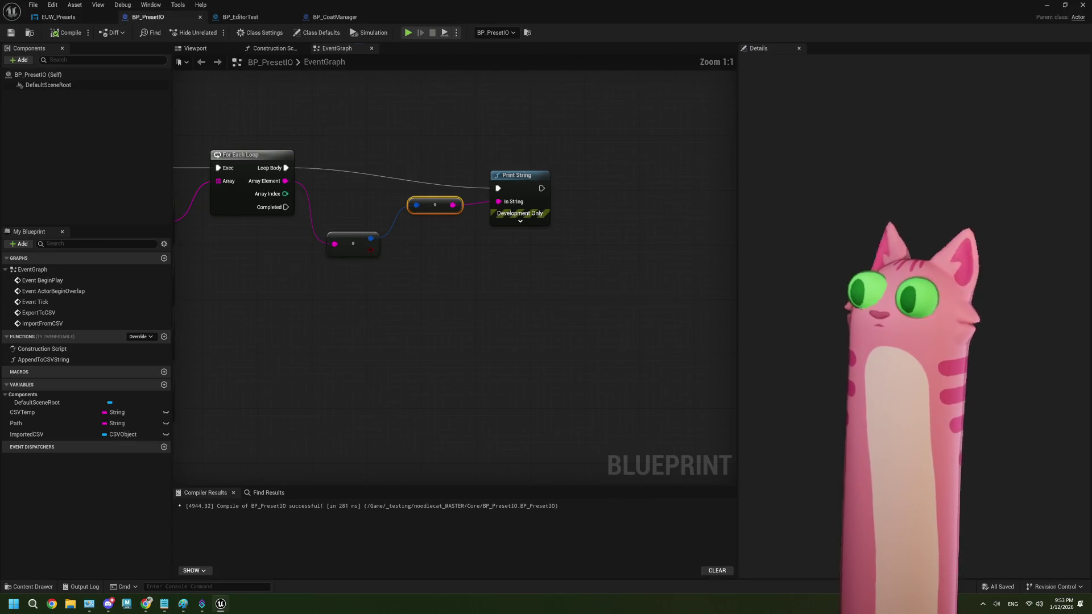
- Add a Print String after Loop Body that prints each raw Array Element row, and compile
{"action": "left_click_drag", "start_coordinate": [372, 167], "coordinate": [424, 113]}
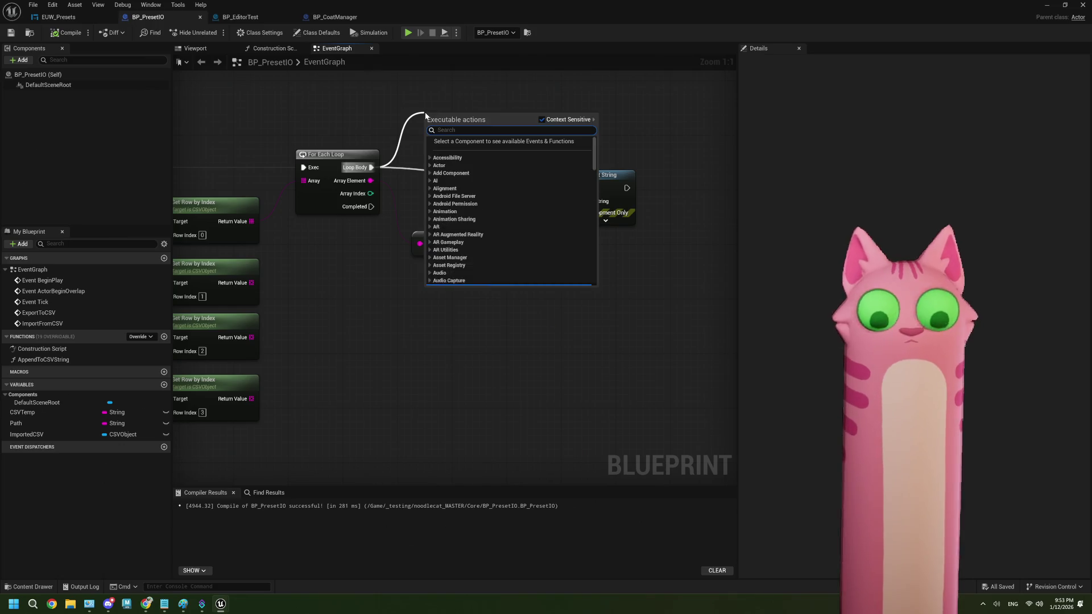
{"action": "type", "text": "print"}
{"action": "key", "text": "Return"}
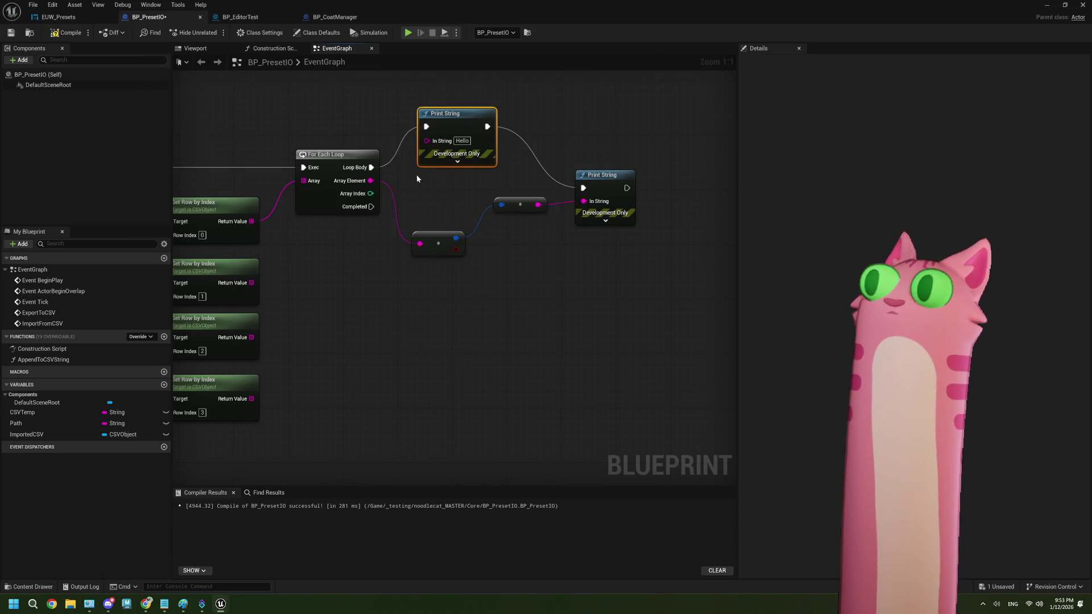
{"action": "left_click_drag", "start_coordinate": [370, 180], "coordinate": [426, 141]}
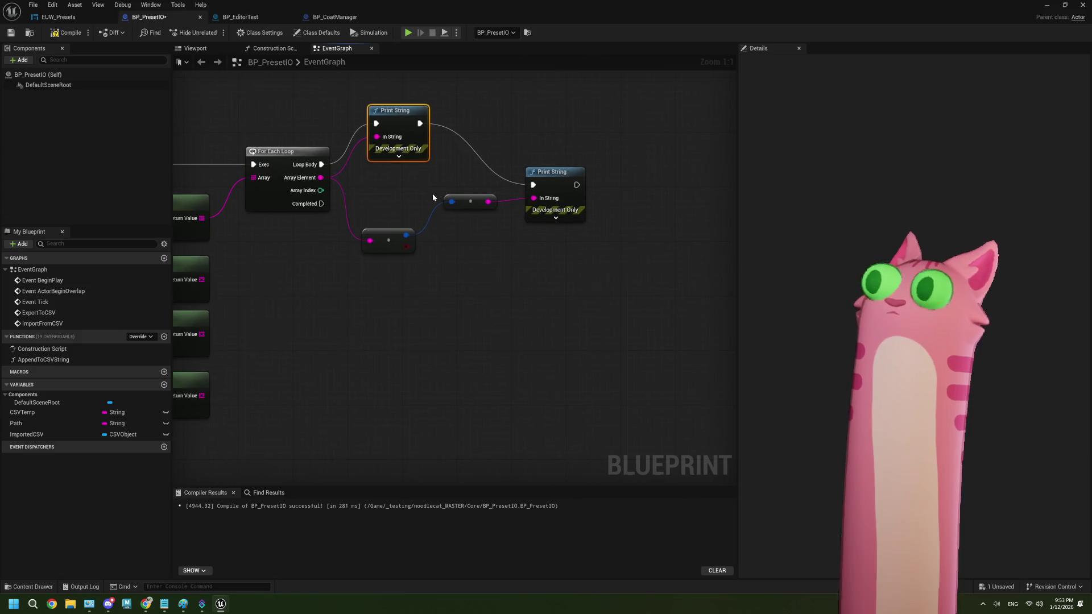
{"action": "left_click", "coordinate": [49, 35]}
{"action": "left_click", "coordinate": [10, 32]}
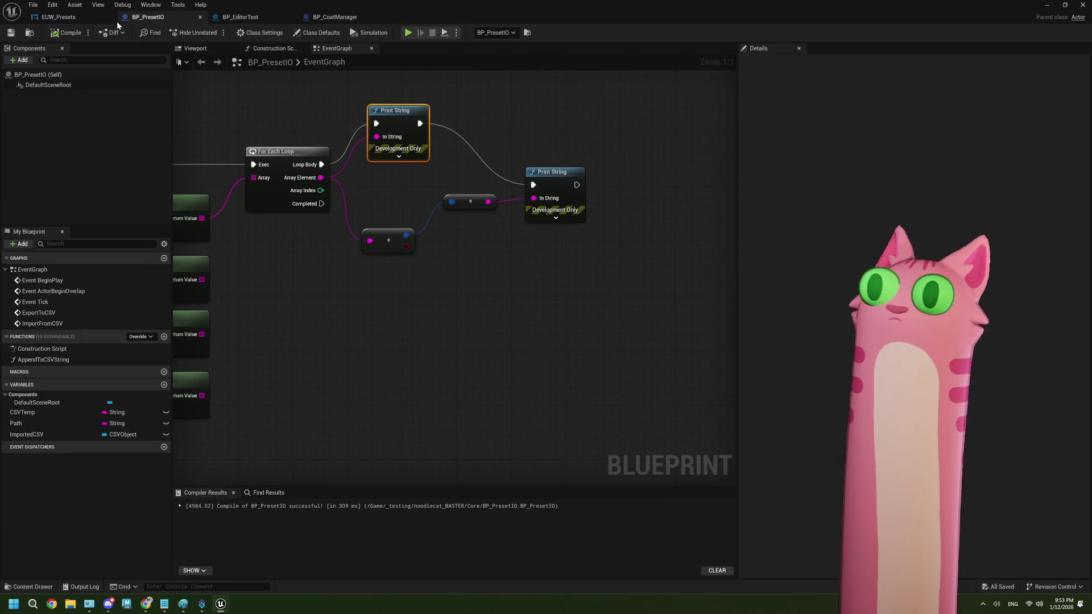
- Re-run the calico import from EUW_Presets, compare the Output Log, and stop the widget
{"action": "left_click", "coordinate": [74, 17]}
{"action": "left_click", "coordinate": [109, 37]}
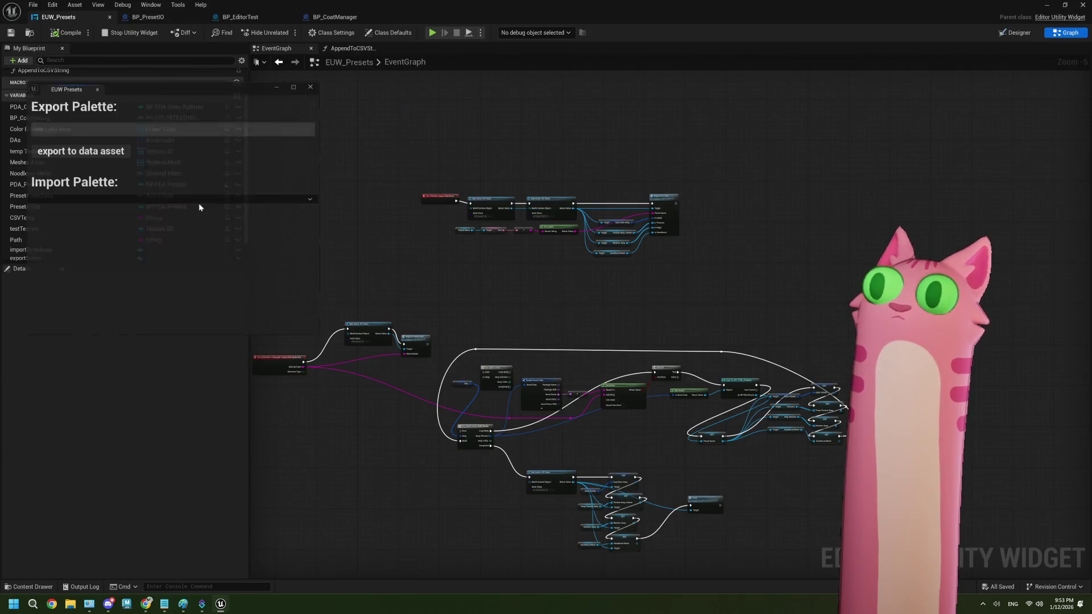
{"action": "left_click", "coordinate": [142, 200]}
{"action": "left_click", "coordinate": [74, 210]}
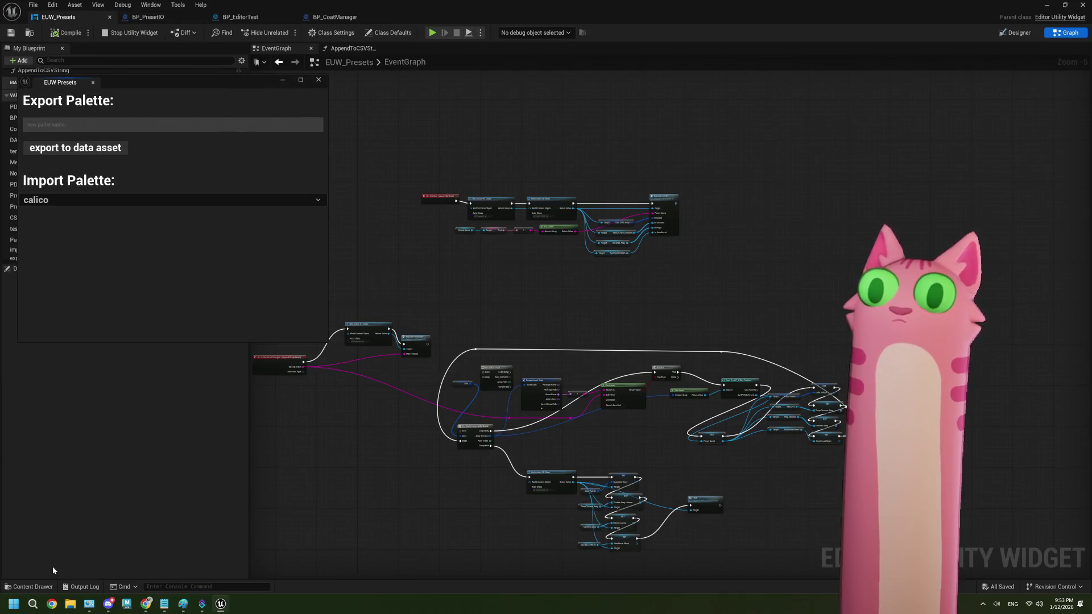
{"action": "left_click", "coordinate": [83, 587]}
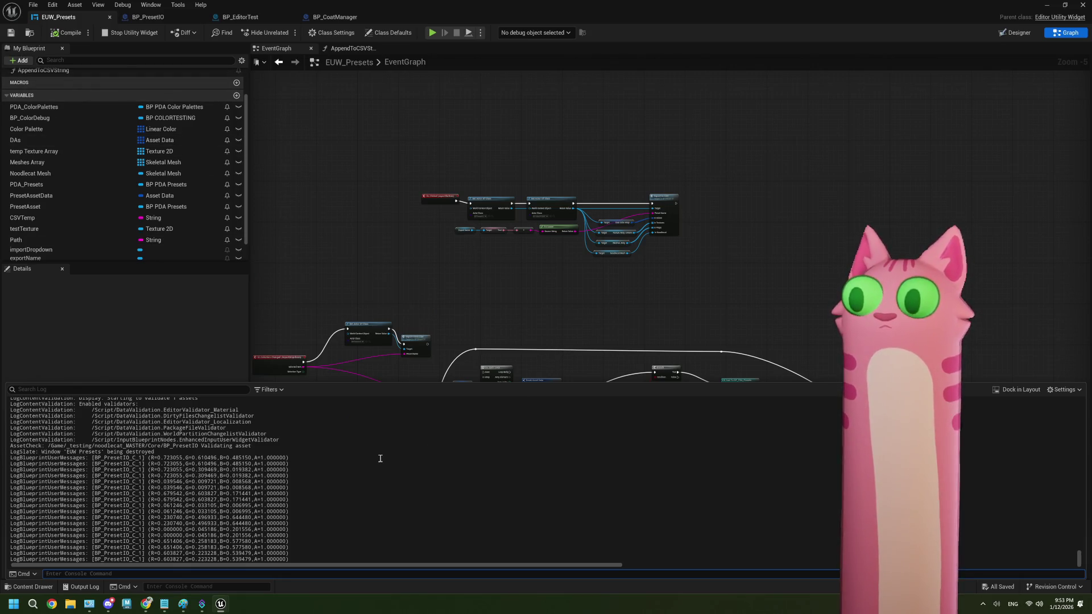
{"action": "left_click", "coordinate": [312, 212]}
{"action": "left_click", "coordinate": [129, 32]}
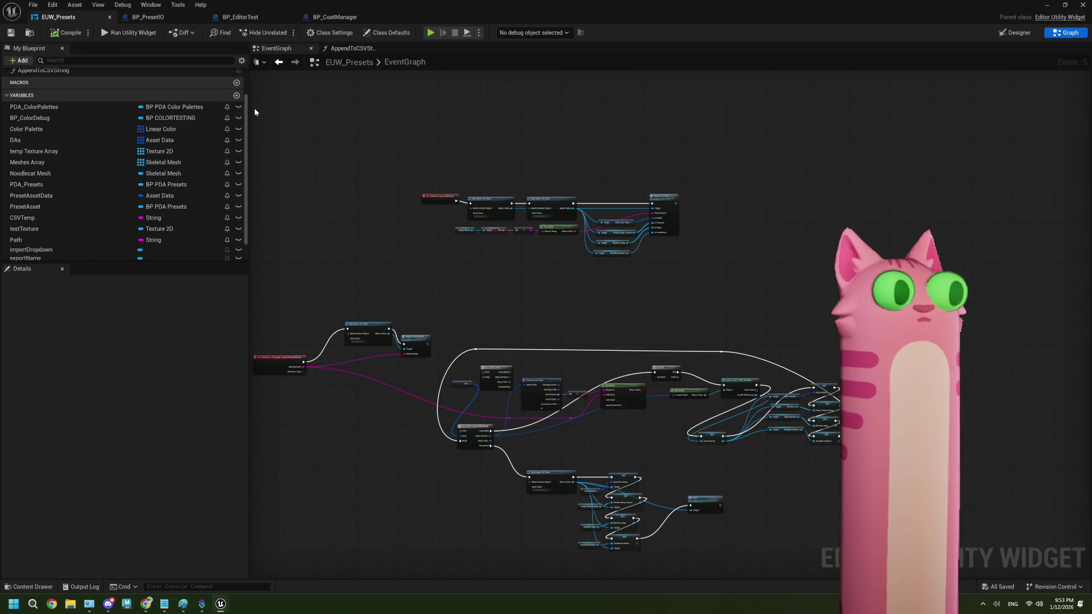
{"action": "left_click", "coordinate": [128, 17]}
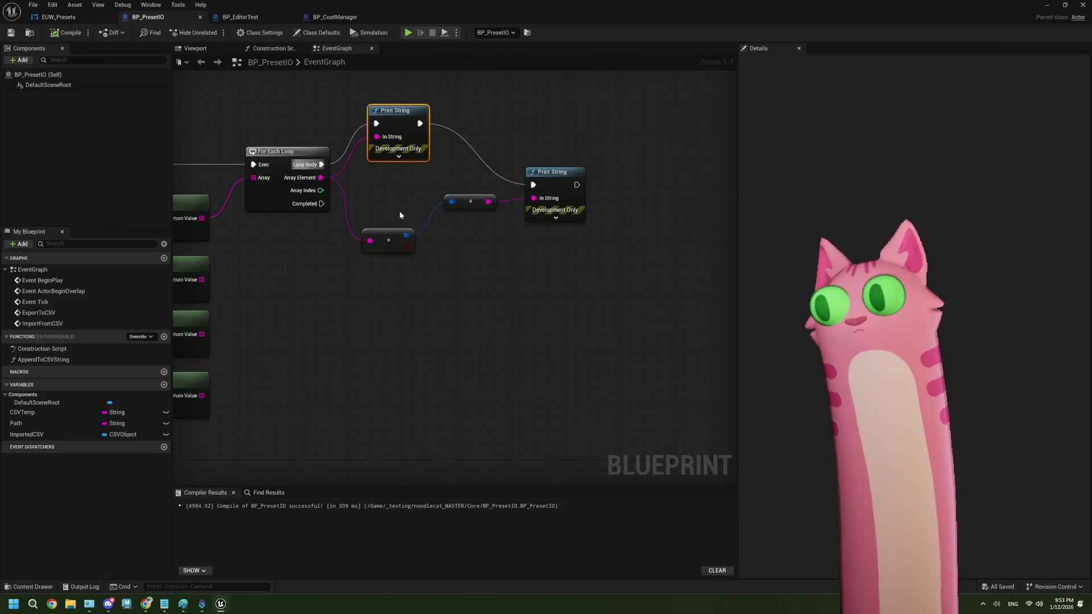
- Search the converted color's actions for 'to linear', reconnect the string conversion, and cancel
{"action": "left_click_drag", "start_coordinate": [406, 235], "coordinate": [448, 266]}
{"action": "type", "text": "c"}
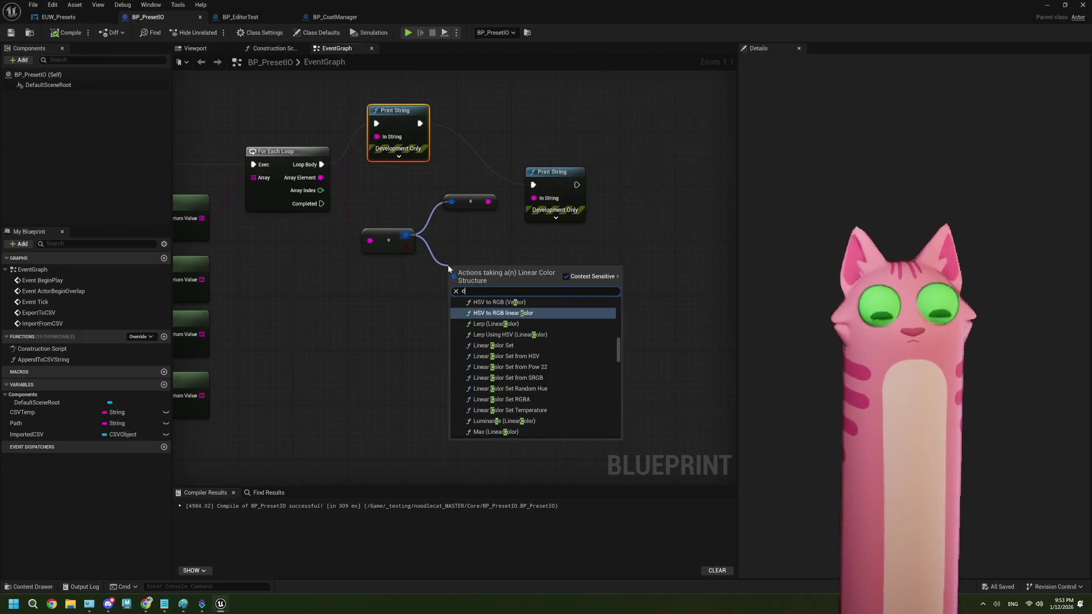
{"action": "type", "text": "olor to line"}
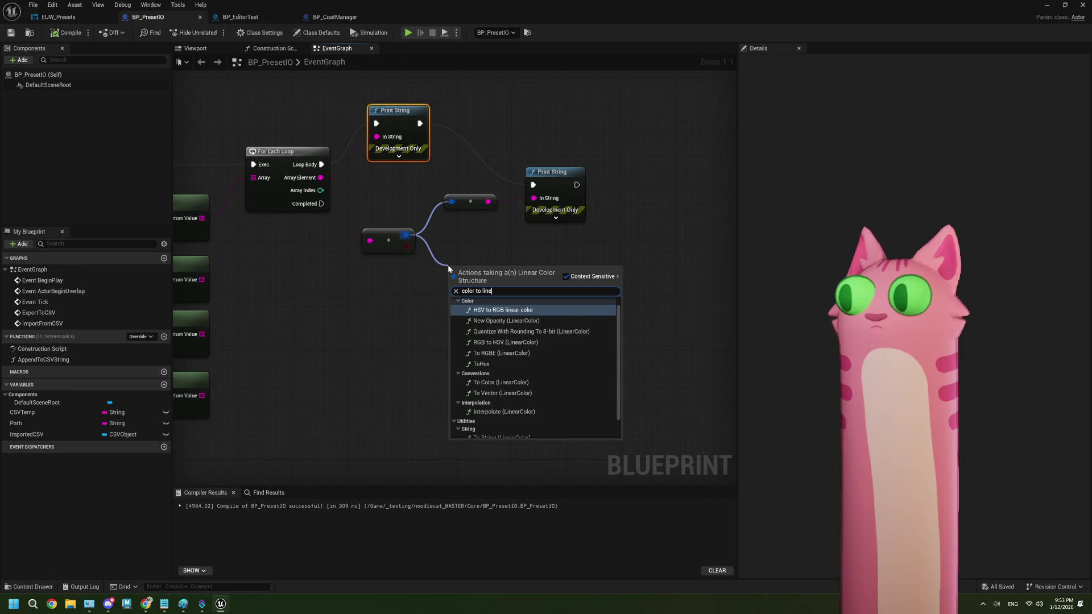
{"action": "key", "text": "BackSpace"}
{"action": "key", "text": "BackSpace"}
{"action": "key", "text": "BackSpace"}
{"action": "type", "text": "to"}
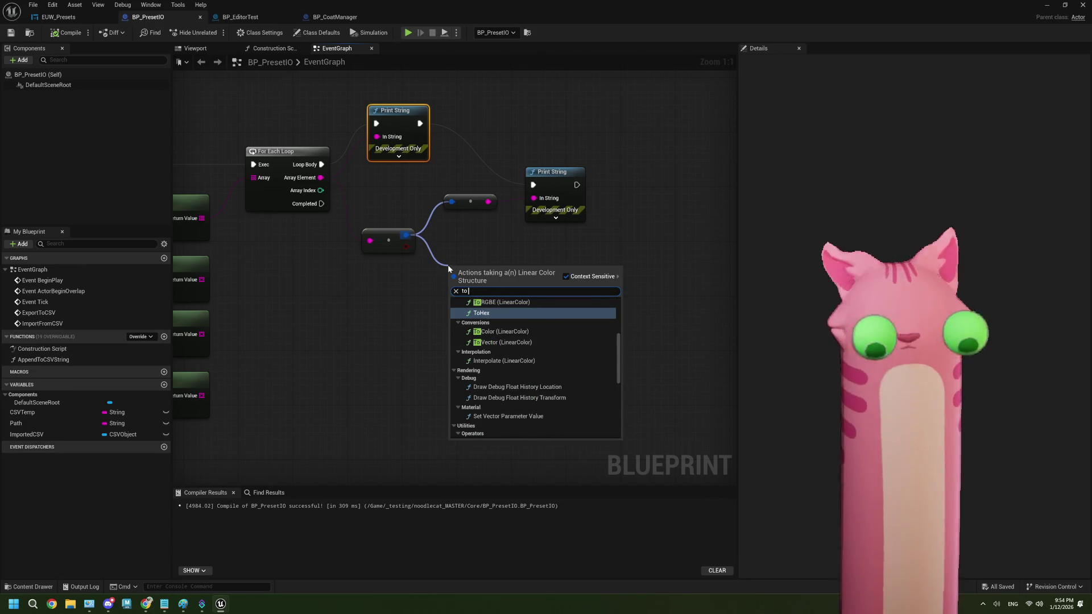
{"action": "type", "text": " linear"}
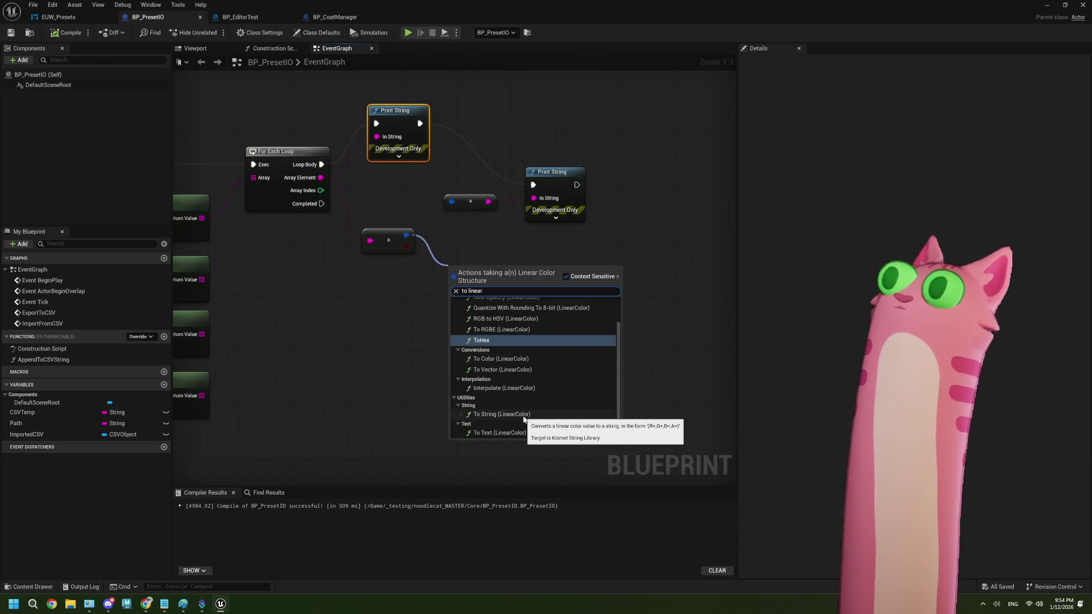
{"action": "scroll", "coordinate": [523, 419], "scroll_direction": "up", "scroll_amount": 1}
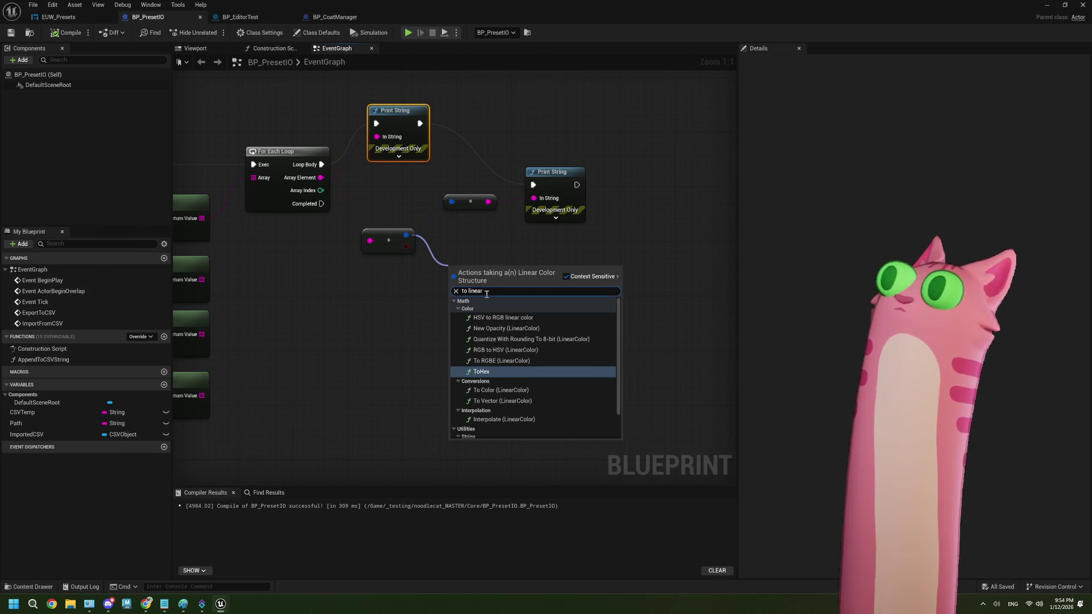
{"action": "left_click_drag", "start_coordinate": [452, 201], "coordinate": [406, 234]}
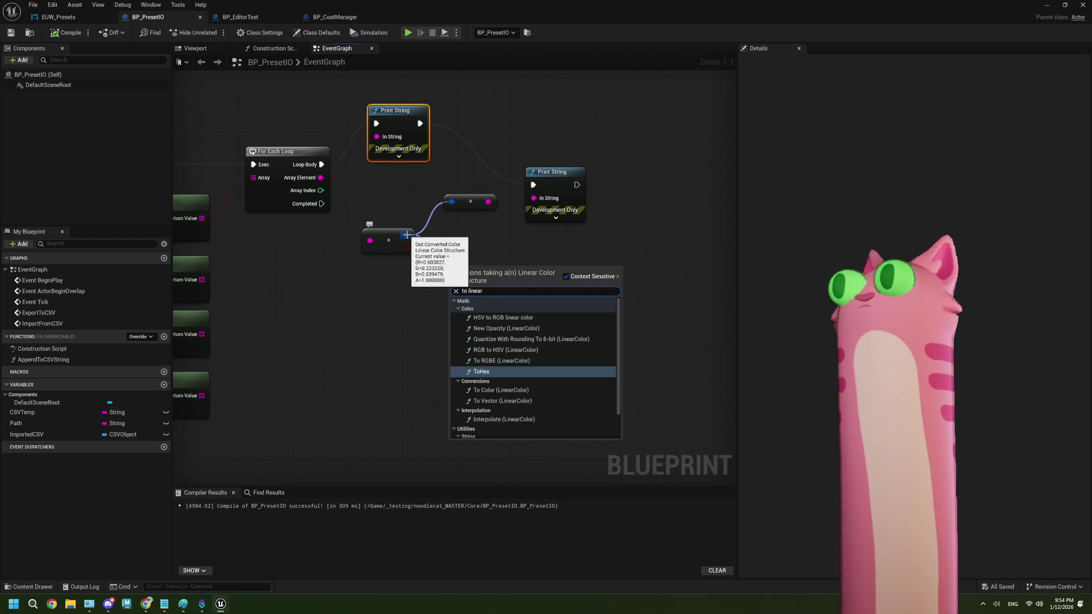
{"action": "key", "text": "Escape"}
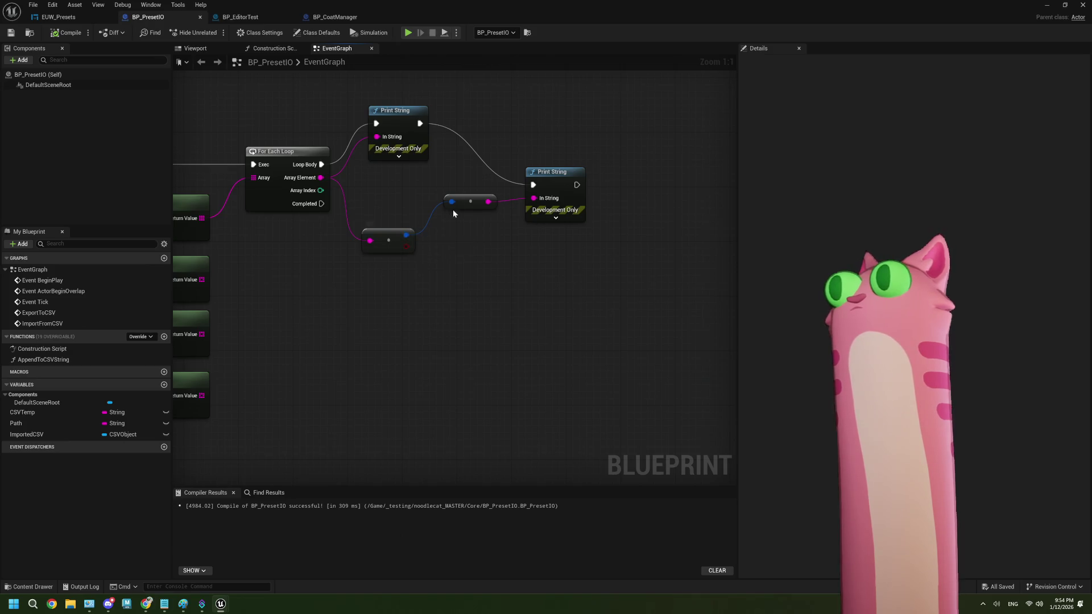
- Delete the color-to-string conversion node and both Print String nodes from the loop
{"action": "left_click", "coordinate": [488, 205]}
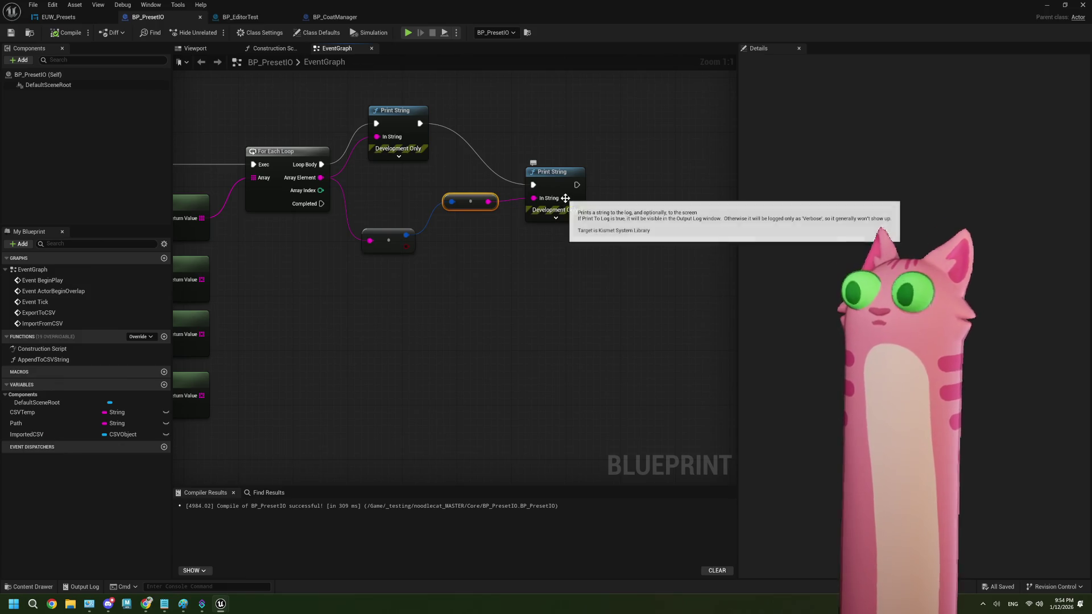
{"action": "key", "text": "Delete"}
{"action": "left_click", "coordinate": [590, 207]}
{"action": "key", "text": "Delete"}
{"action": "left_click", "coordinate": [421, 142]}
{"action": "key", "text": "Delete"}
{"action": "scroll", "coordinate": [446, 234], "scroll_direction": "down", "scroll_amount": 2}
{"action": "mouse_move", "coordinate": [436, 257]}
{"action": "left_mouse_down"}
{"action": "mouse_move", "coordinate": [428, 254]}
{"action": "mouse_move", "coordinate": [429, 280]}
{"action": "mouse_move", "coordinate": [451, 273]}
{"action": "mouse_move", "coordinate": [360, 321]}
{"action": "left_mouse_up"}
{"action": "scroll", "coordinate": [385, 273], "scroll_direction": "up", "scroll_amount": 1}
{"action": "scroll", "coordinate": [412, 306], "scroll_direction": "down", "scroll_amount": 1}
{"action": "scroll", "coordinate": [411, 306], "scroll_direction": "up", "scroll_amount": 1}
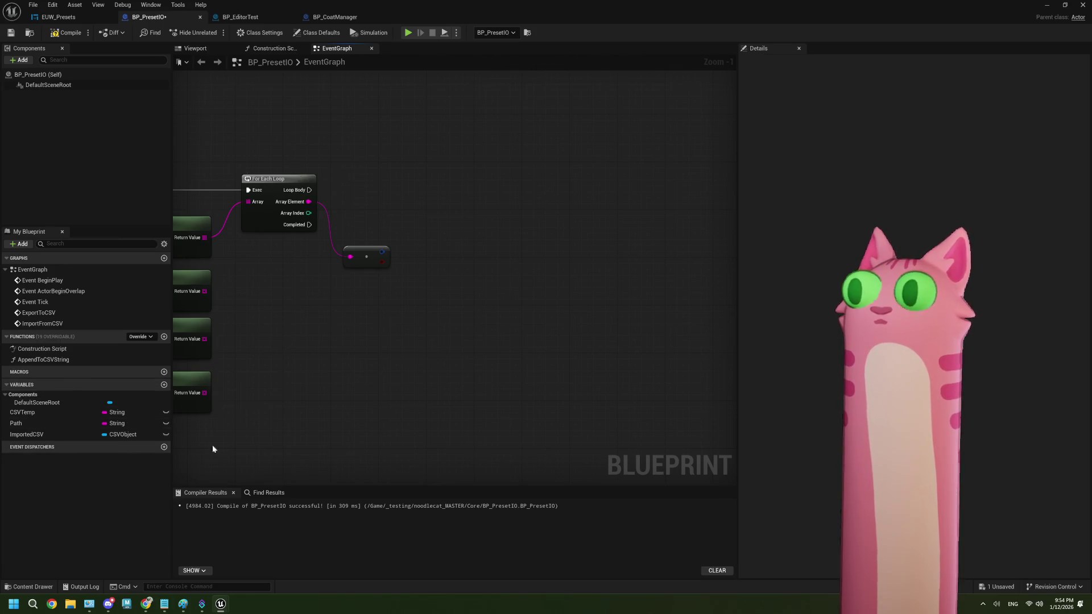
{"action": "scroll", "coordinate": [421, 333], "scroll_direction": "down", "scroll_amount": 6}
{"action": "scroll", "coordinate": [406, 335], "scroll_direction": "up", "scroll_amount": 2}
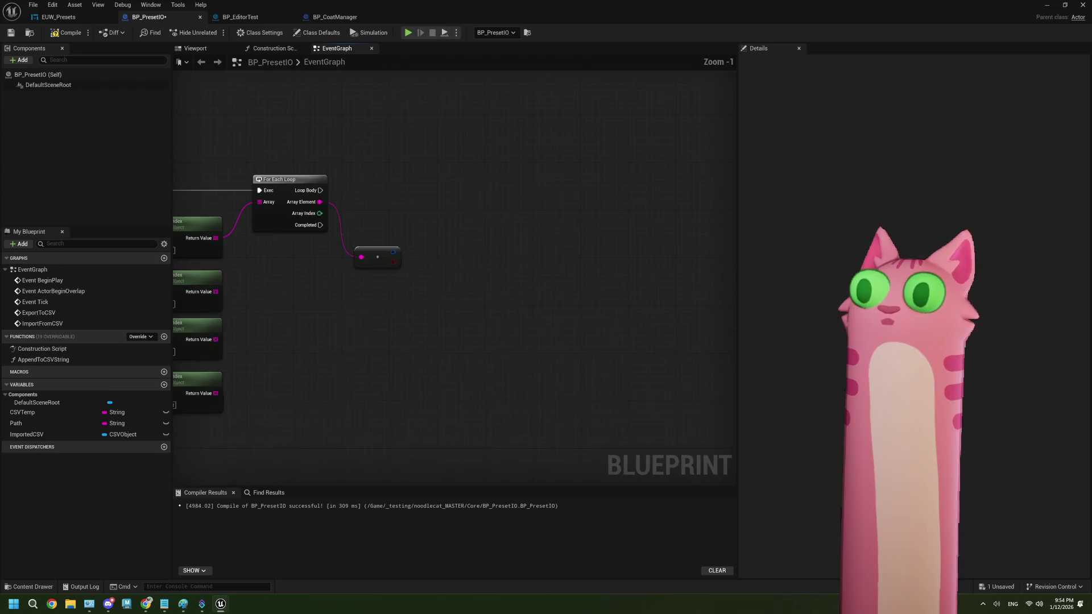
- Create a new Blueprint variable named 'Imported Colors'
{"action": "left_click", "coordinate": [164, 384]}
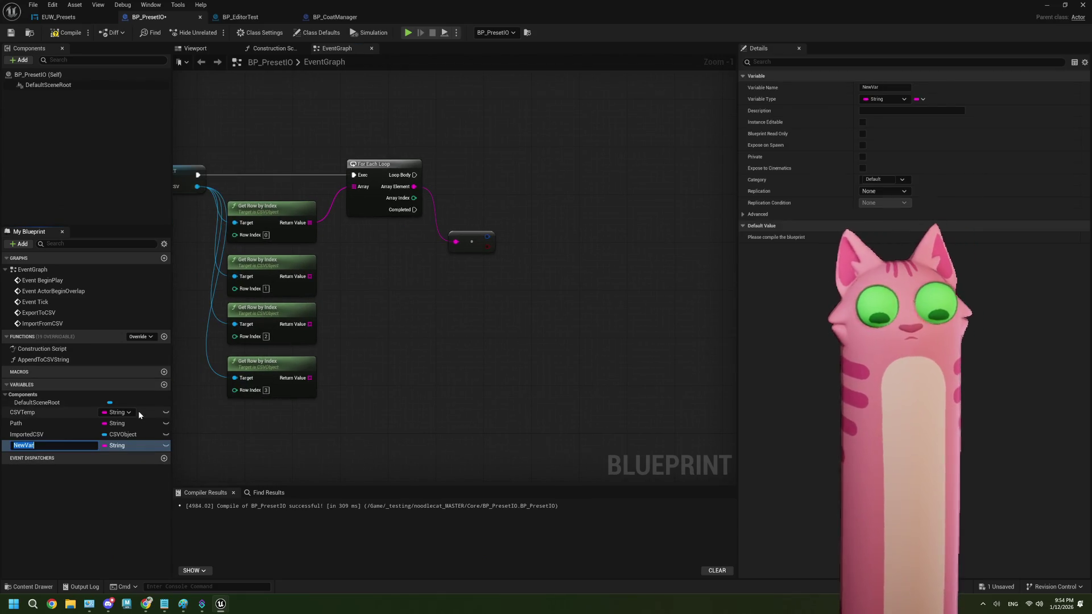
{"action": "type", "text": "Inpo"}
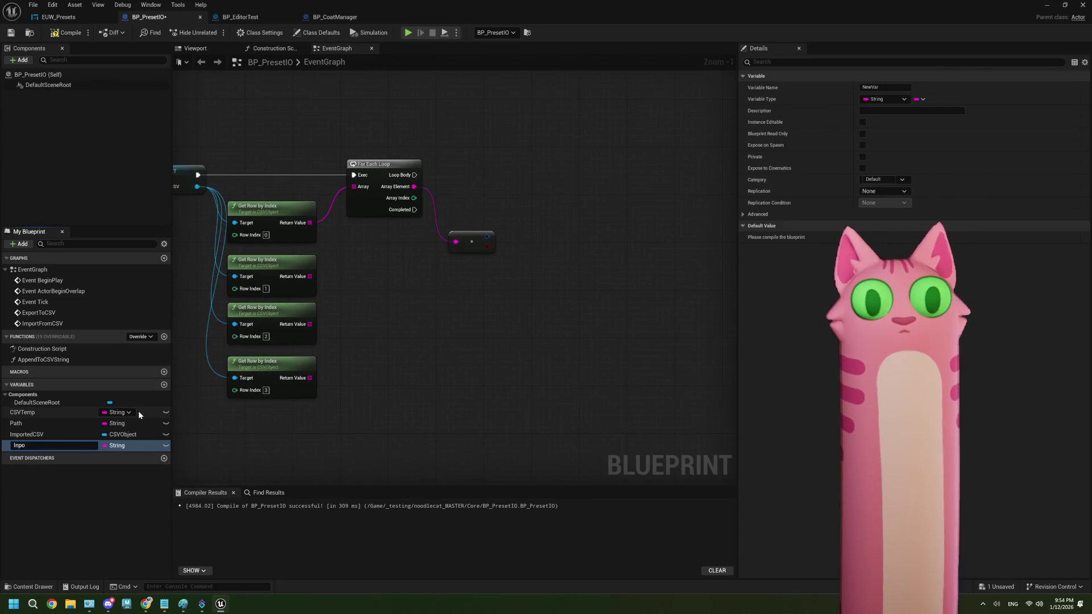
{"action": "key", "text": "BackSpace"}
{"action": "type", "text": "mported"}
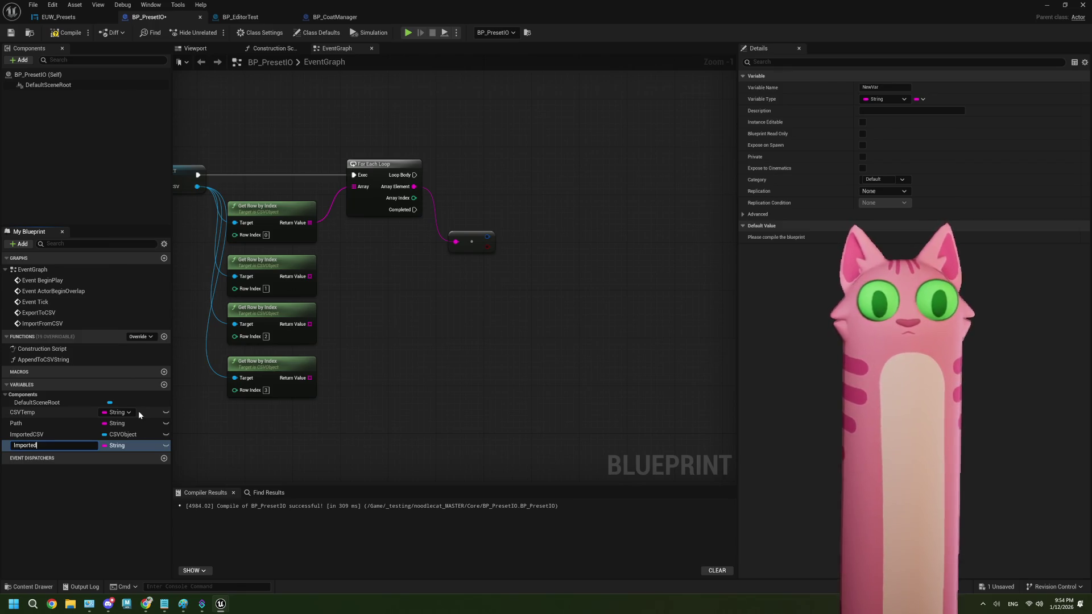
{"action": "type", "text": " Colro"}
{"action": "key", "text": "BackSpace"}
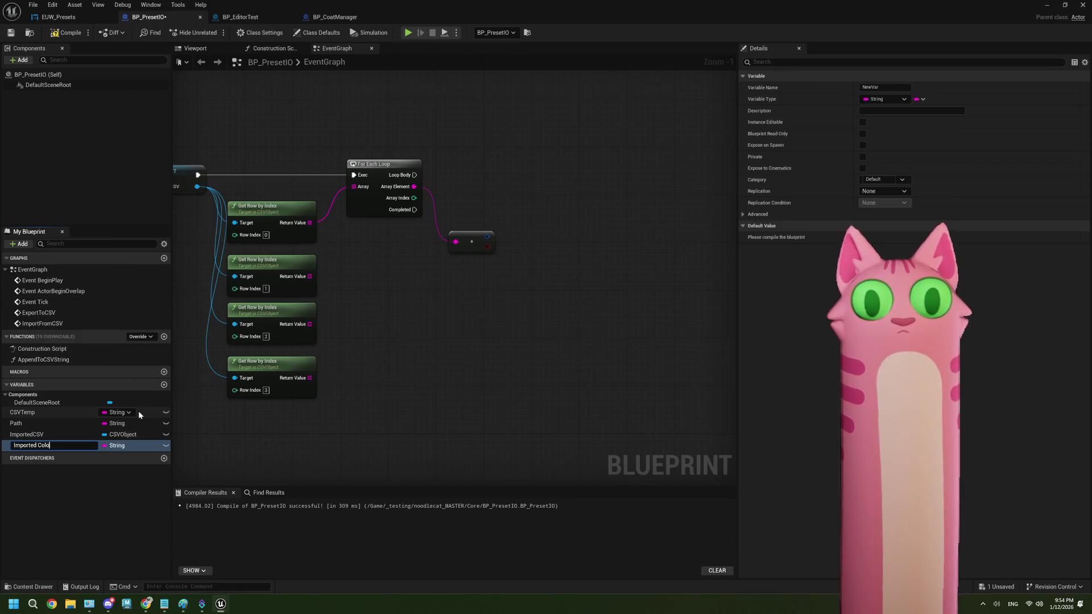
{"action": "type", "text": "ors"}
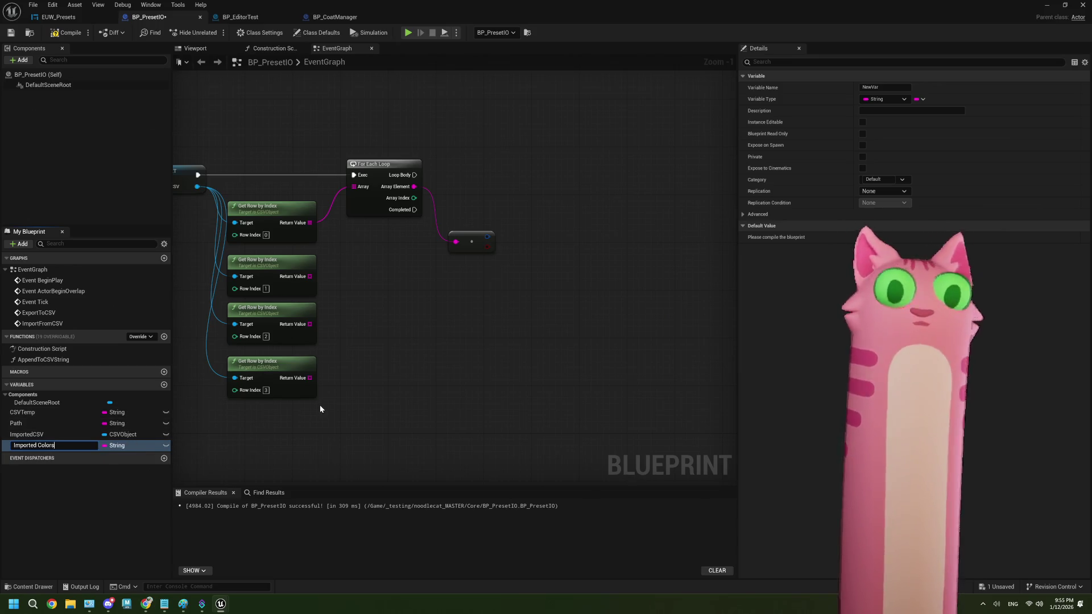
{"action": "key", "text": "Return"}
- Make Imported Colors a Linear Color array, compile and save, then drag it into the graph
{"action": "left_click", "coordinate": [119, 447]}
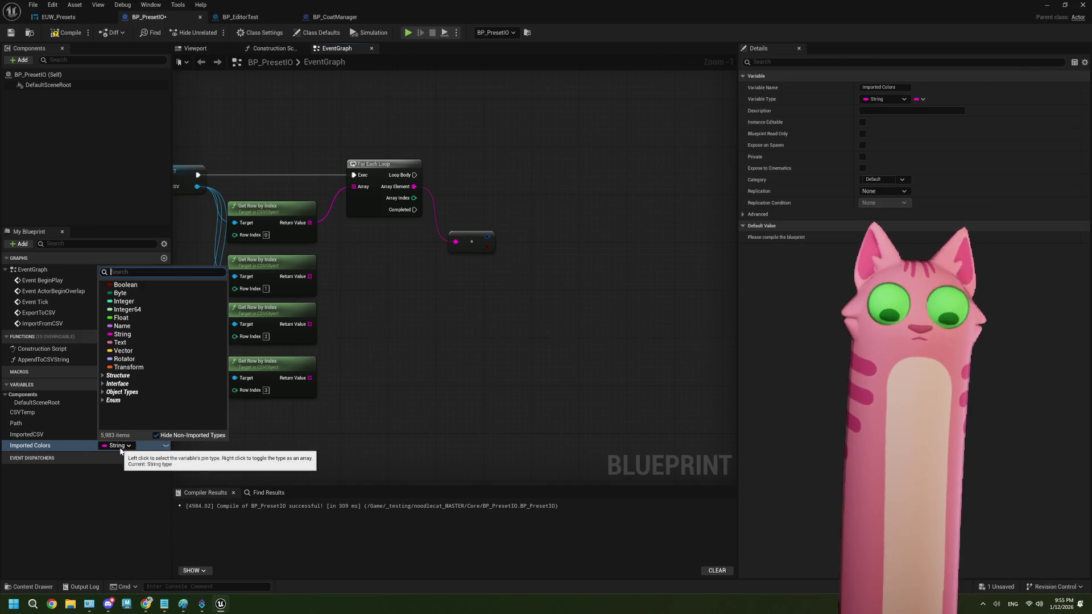
{"action": "type", "text": "linear"}
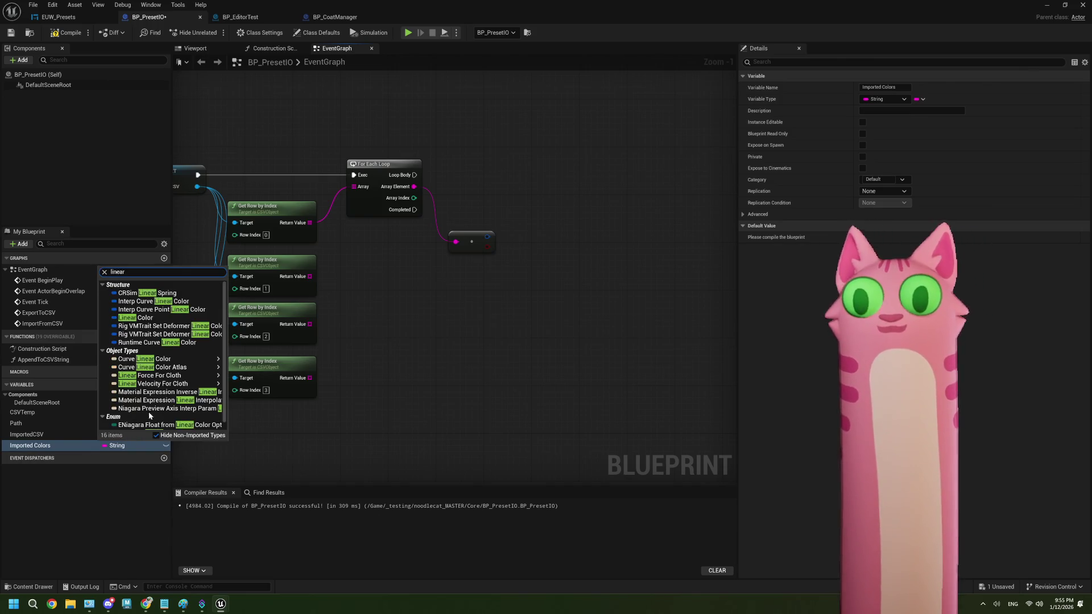
{"action": "key", "text": "Escape"}
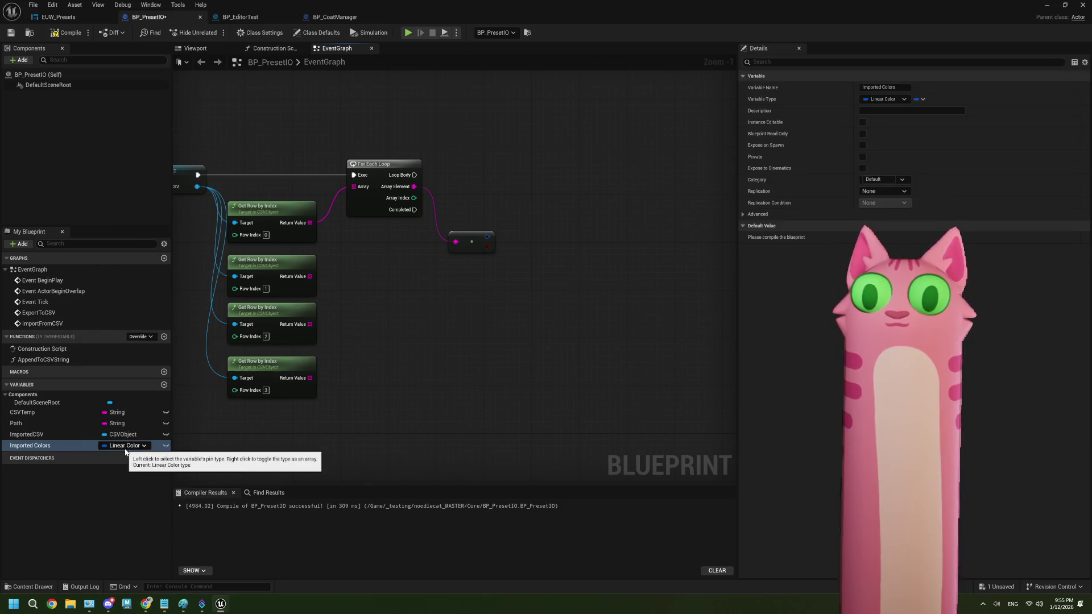
{"action": "left_click", "coordinate": [917, 100]}
{"action": "left_click", "coordinate": [920, 121]}
{"action": "left_click", "coordinate": [63, 33]}
{"action": "left_click", "coordinate": [11, 32]}
{"action": "scroll", "coordinate": [499, 365], "scroll_direction": "up", "scroll_amount": 1}
{"action": "left_click", "coordinate": [51, 447]}
{"action": "mouse_move", "coordinate": [364, 401]}
{"action": "left_mouse_down"}
{"action": "mouse_move", "coordinate": [336, 225]}
{"action": "mouse_move", "coordinate": [315, 180]}
{"action": "left_mouse_up"}
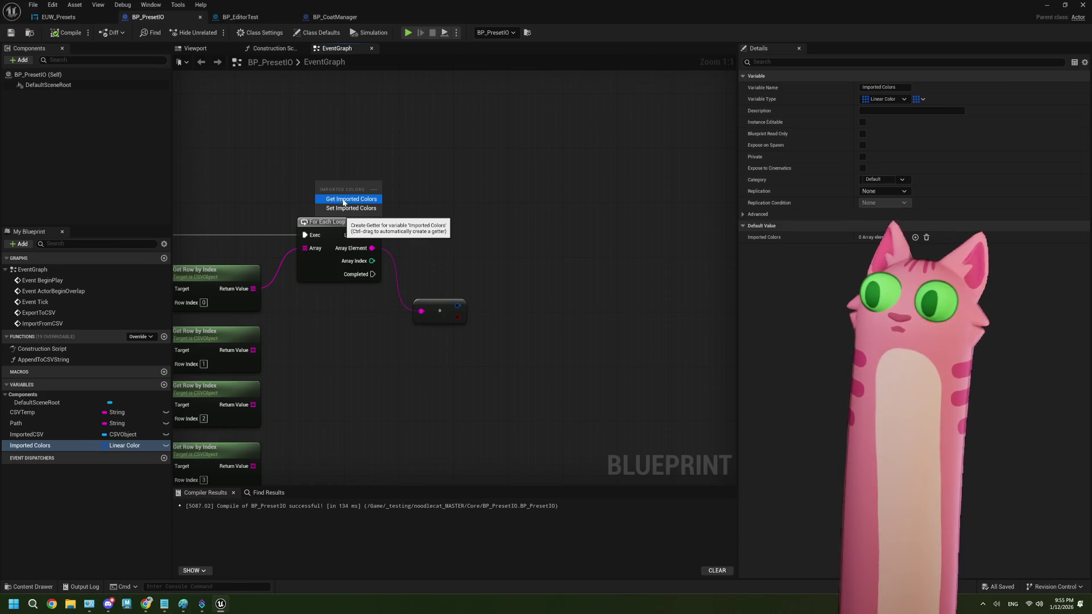
- Create an Imported Colors getter and add an array Add node from it
{"action": "left_click", "coordinate": [343, 201]}
{"action": "left_click_drag", "start_coordinate": [360, 183], "coordinate": [430, 191]}
{"action": "type", "text": "ad"}
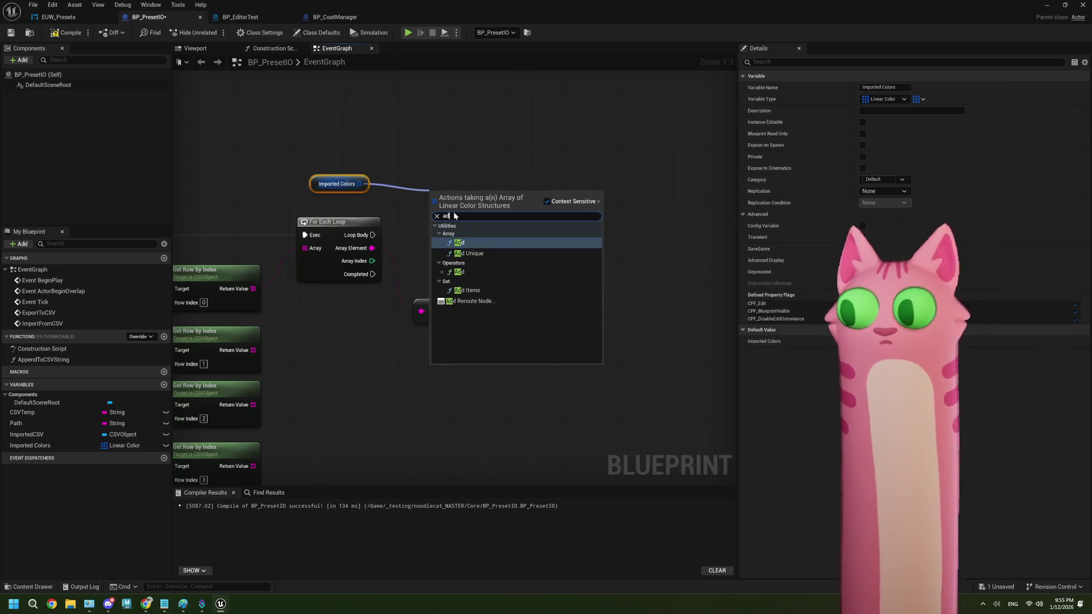
{"action": "left_click", "coordinate": [460, 242]}
{"action": "scroll", "coordinate": [340, 170], "scroll_direction": "down", "scroll_amount": 2}
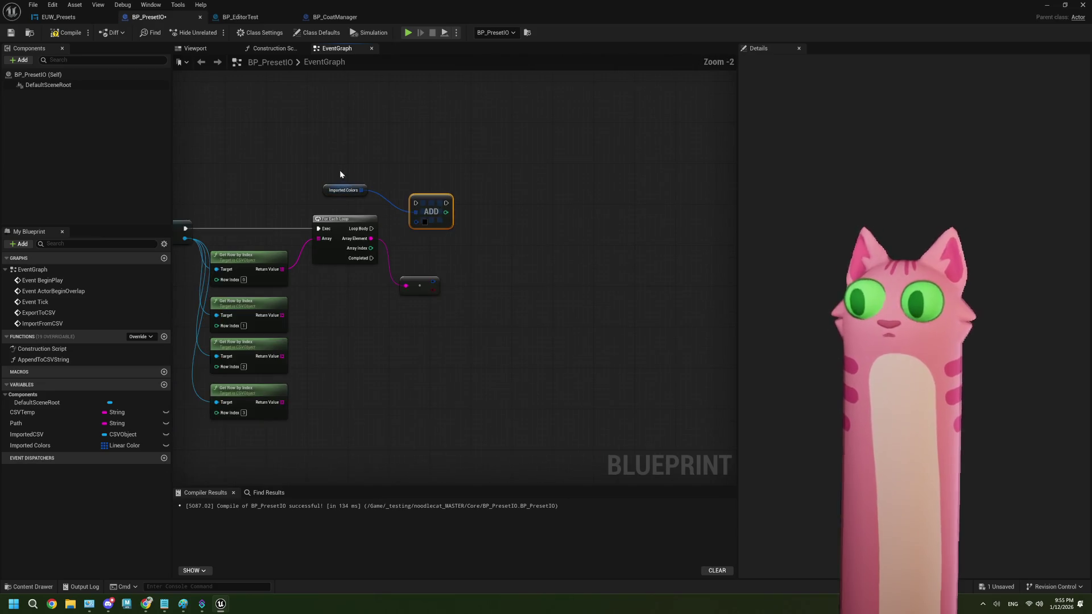
{"action": "left_click", "coordinate": [344, 190]}
- Add a Clear node for Imported Colors, executed right after ImportFromCSV starts
{"action": "mouse_move", "coordinate": [416, 266]}
{"action": "left_mouse_down"}
{"action": "mouse_move", "coordinate": [763, 250]}
{"action": "mouse_move", "coordinate": [551, 271]}
{"action": "mouse_move", "coordinate": [631, 285]}
{"action": "mouse_move", "coordinate": [629, 316]}
{"action": "left_mouse_up"}
{"action": "left_click", "coordinate": [272, 205]}
{"action": "left_click_drag", "start_coordinate": [276, 199], "coordinate": [332, 226]}
{"action": "type", "text": "clear"}
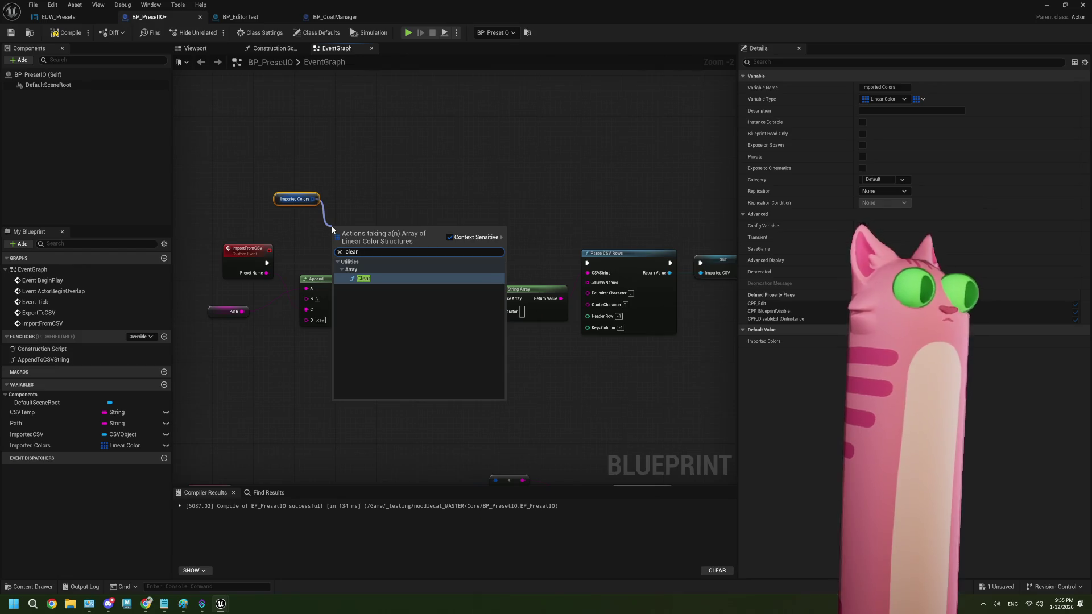
{"action": "left_click", "coordinate": [378, 281]}
{"action": "scroll", "coordinate": [319, 270], "scroll_direction": "up", "scroll_amount": 2}
{"action": "mouse_move", "coordinate": [254, 259]}
{"action": "left_mouse_down"}
{"action": "mouse_move", "coordinate": [342, 220]}
{"action": "mouse_move", "coordinate": [328, 249]}
{"action": "mouse_move", "coordinate": [312, 251]}
{"action": "mouse_move", "coordinate": [616, 244]}
{"action": "mouse_move", "coordinate": [676, 260]}
{"action": "left_mouse_up"}
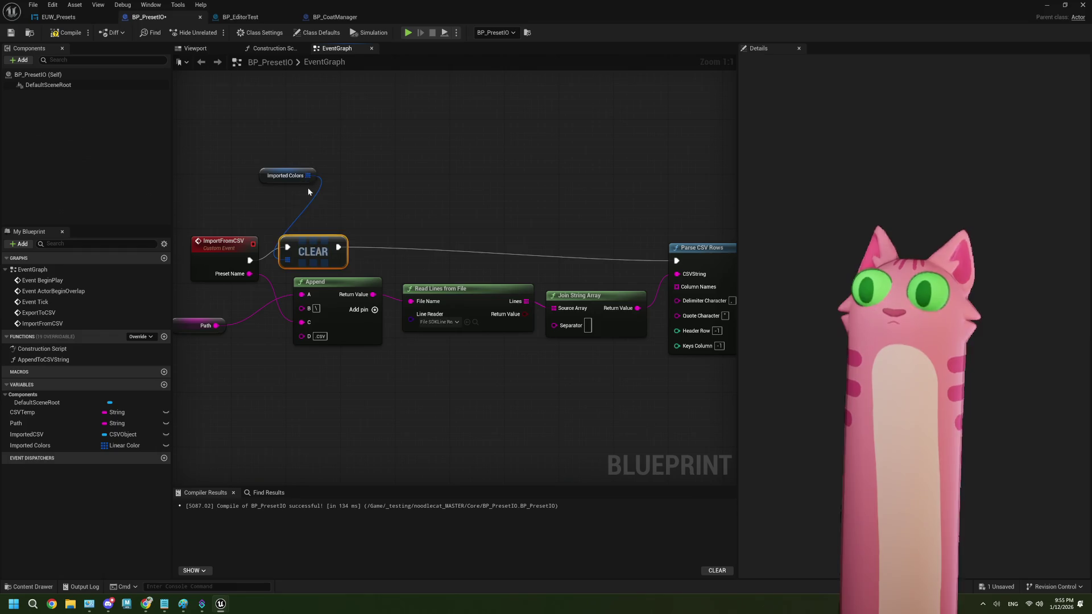
{"action": "left_click_drag", "start_coordinate": [306, 181], "coordinate": [332, 230]}
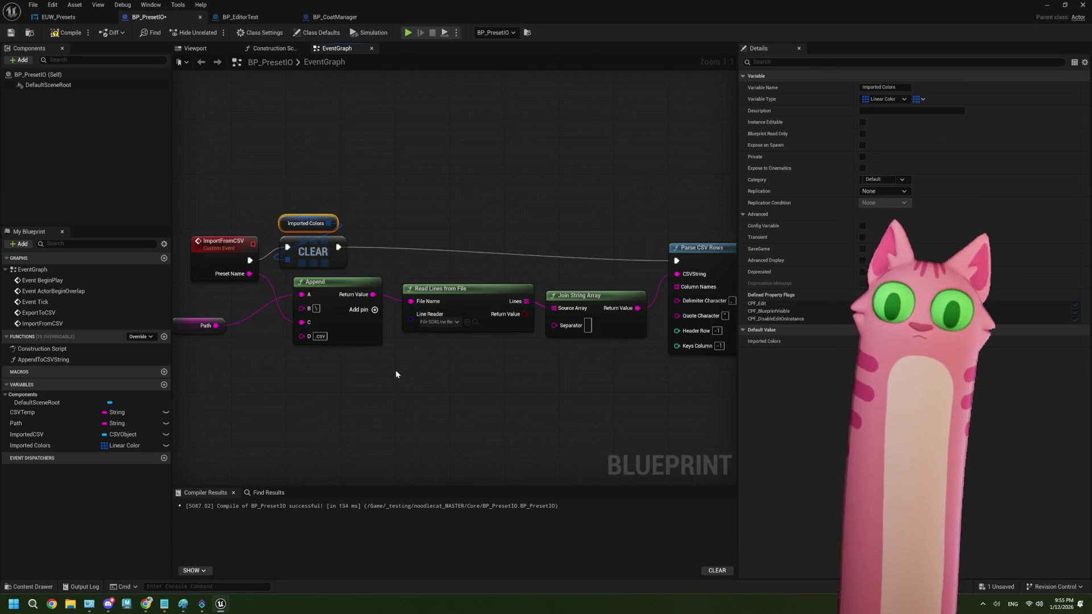
- Wire Loop Body and the converted colour into the ADD node
{"action": "scroll", "coordinate": [394, 370], "scroll_direction": "down", "scroll_amount": 2}
{"action": "mouse_move", "coordinate": [397, 338]}
{"action": "left_mouse_down"}
{"action": "mouse_move", "coordinate": [508, 329]}
{"action": "mouse_move", "coordinate": [421, 337]}
{"action": "left_mouse_up"}
{"action": "mouse_move", "coordinate": [471, 229]}
{"action": "left_mouse_down"}
{"action": "mouse_move", "coordinate": [515, 203]}
{"action": "mouse_move", "coordinate": [603, 238]}
{"action": "left_mouse_up"}
{"action": "left_click_drag", "start_coordinate": [539, 283], "coordinate": [535, 283]}
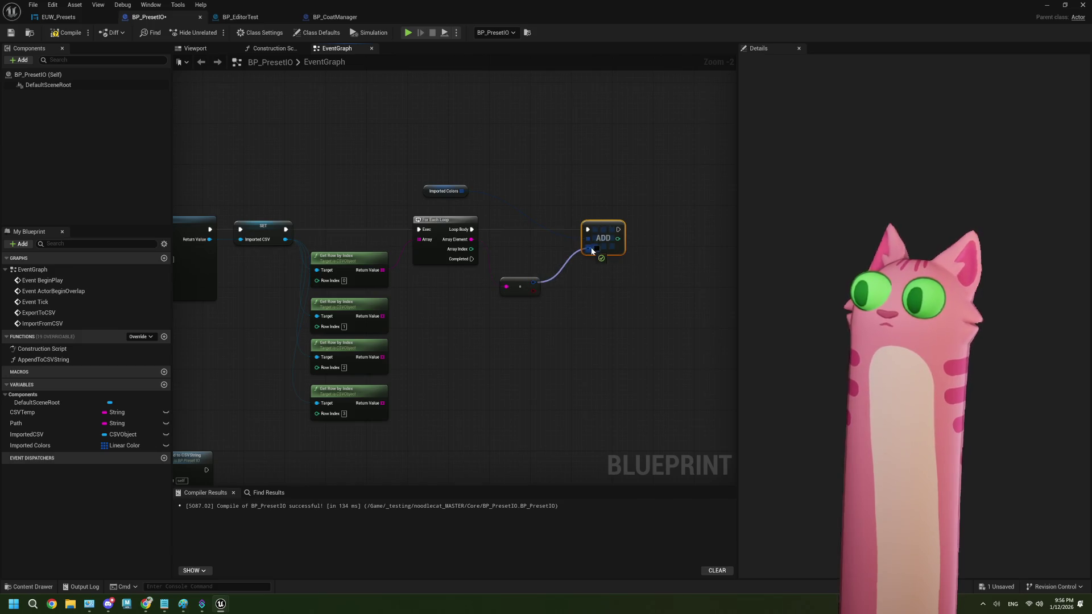
- Arrange the Imported Colors getter, ADD node and conversion node into a tidy row
{"action": "scroll", "coordinate": [576, 283], "scroll_direction": "down", "scroll_amount": 1}
{"action": "mouse_move", "coordinate": [471, 205]}
{"action": "left_mouse_down"}
{"action": "mouse_move", "coordinate": [588, 242]}
{"action": "mouse_move", "coordinate": [610, 226]}
{"action": "left_mouse_up"}
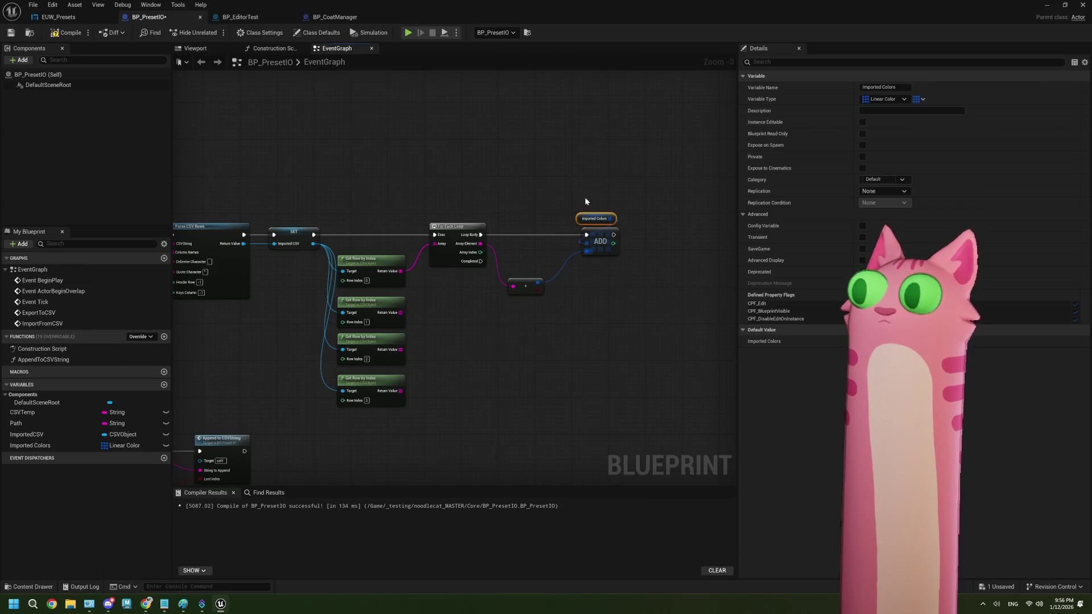
{"action": "left_click", "coordinate": [601, 233]}
{"action": "left_click_drag", "start_coordinate": [522, 292], "coordinate": [525, 248]}
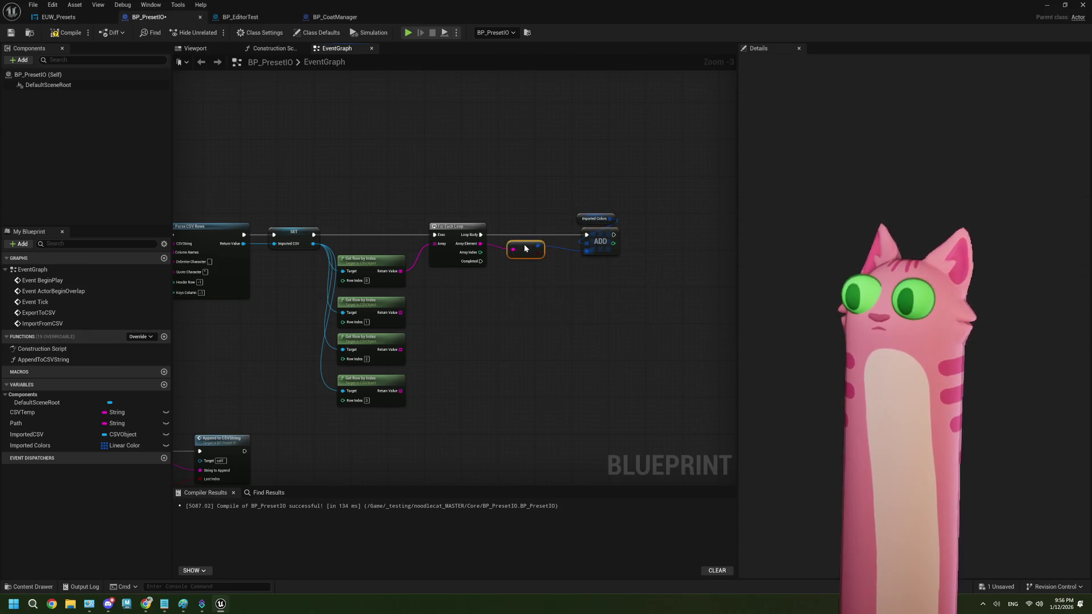
{"action": "left_click_drag", "start_coordinate": [571, 209], "coordinate": [615, 271]}
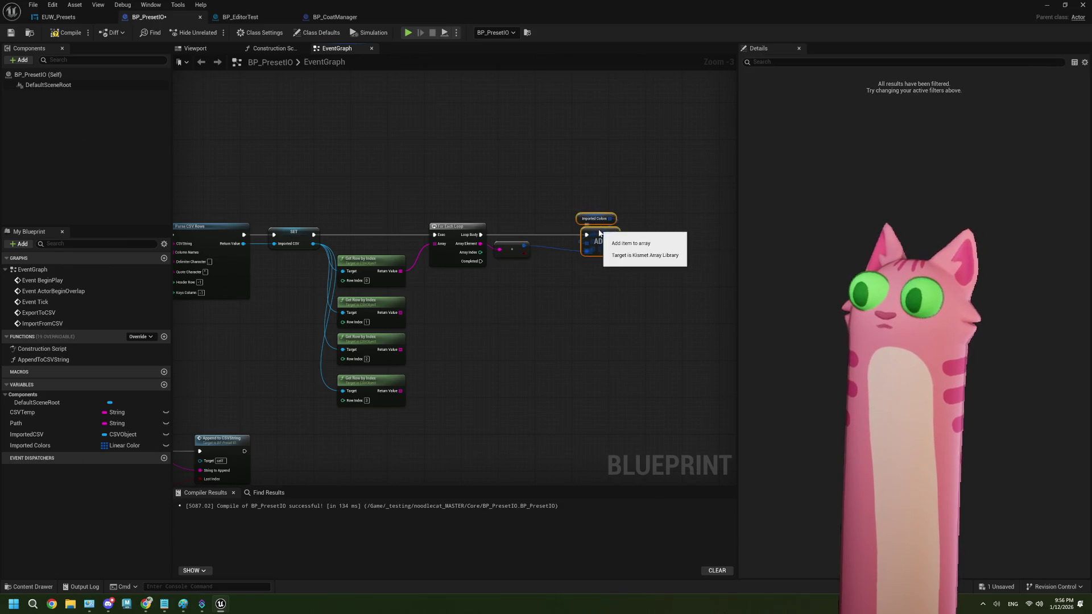
{"action": "left_click_drag", "start_coordinate": [600, 230], "coordinate": [560, 230]}
{"action": "scroll", "coordinate": [565, 293], "scroll_direction": "up", "scroll_amount": 2}
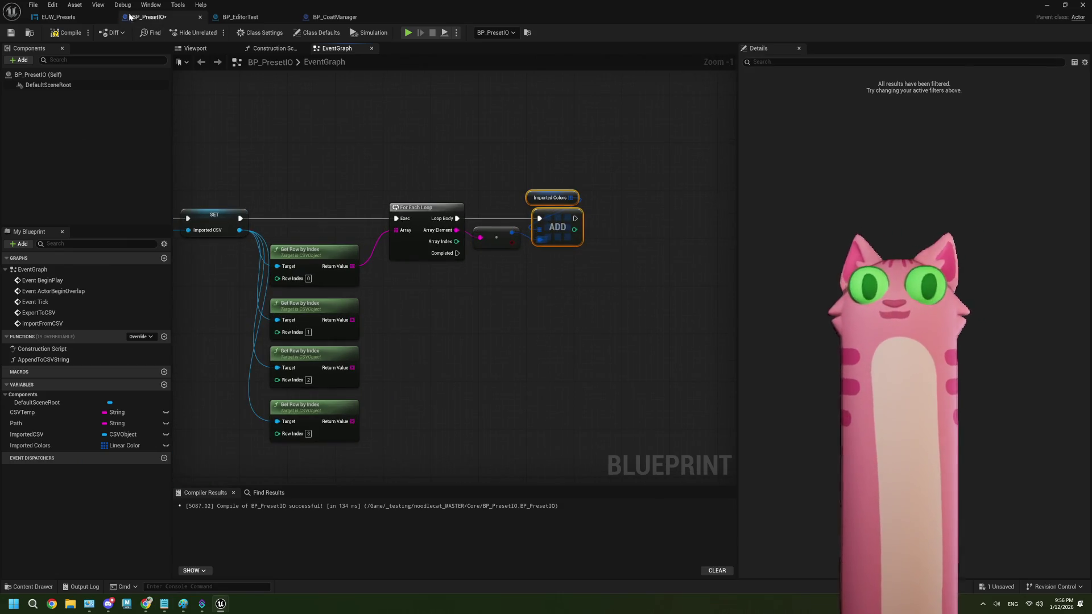
- Compile and save BP_PresetIO, then bring the loop and ADD nodes back into view
{"action": "left_click", "coordinate": [65, 33]}
{"action": "left_click", "coordinate": [11, 33]}
{"action": "scroll", "coordinate": [439, 268], "scroll_direction": "down", "scroll_amount": 4}
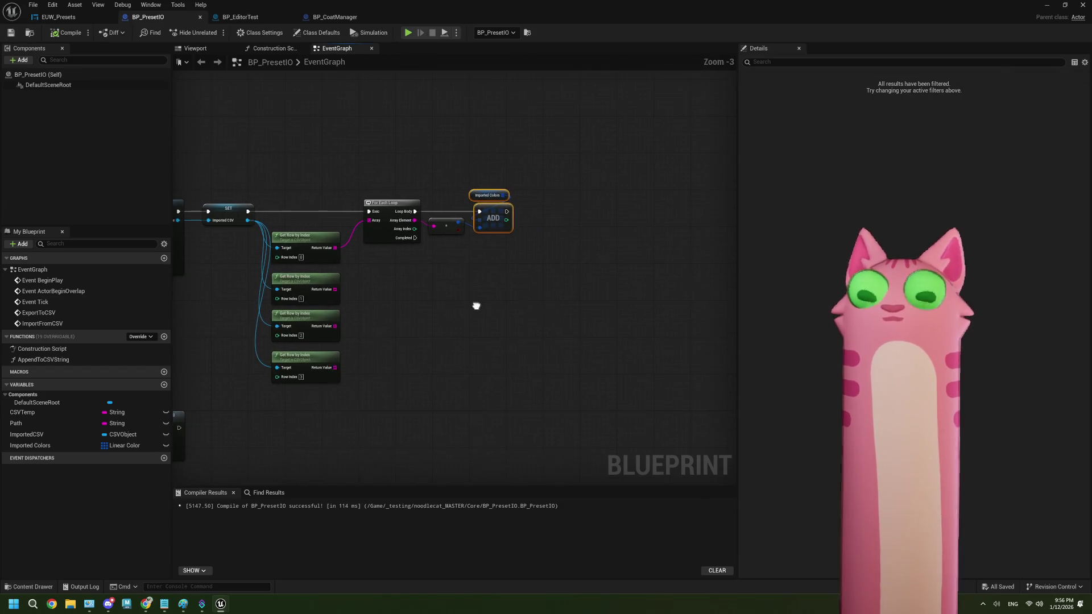
{"action": "scroll", "coordinate": [473, 317], "scroll_direction": "up", "scroll_amount": 1}
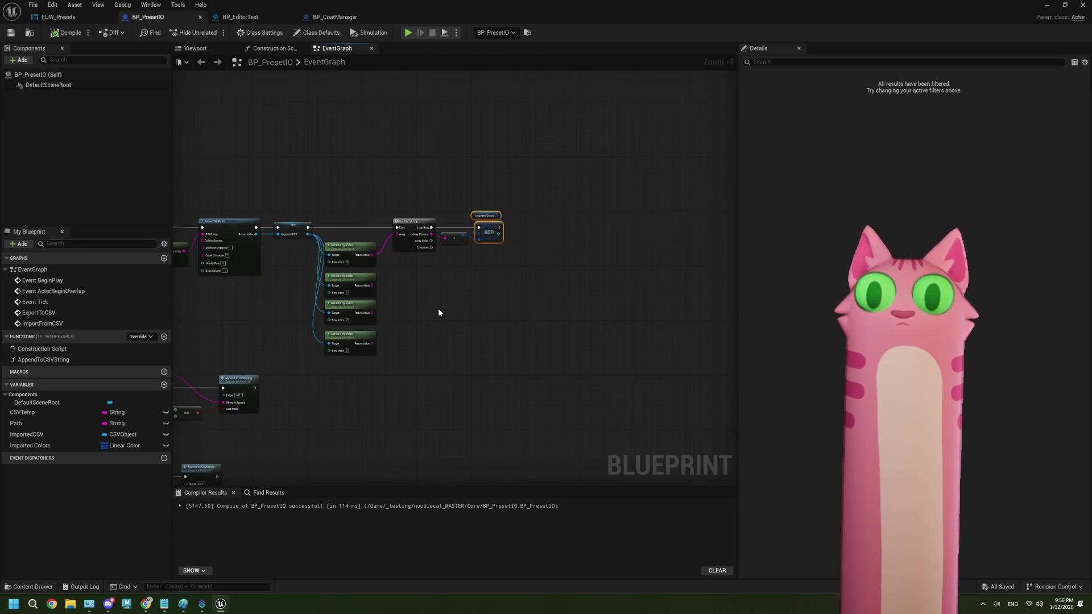
{"action": "scroll", "coordinate": [437, 311], "scroll_direction": "down", "scroll_amount": 2}
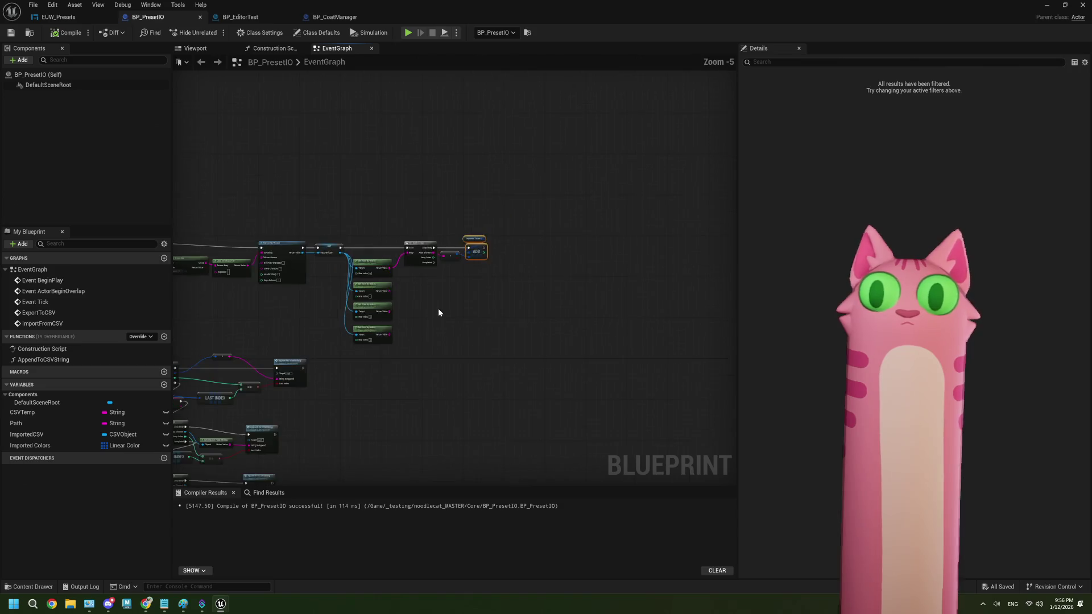
{"action": "scroll", "coordinate": [438, 311], "scroll_direction": "up", "scroll_amount": 1}
{"action": "scroll", "coordinate": [404, 296], "scroll_direction": "up", "scroll_amount": 2}
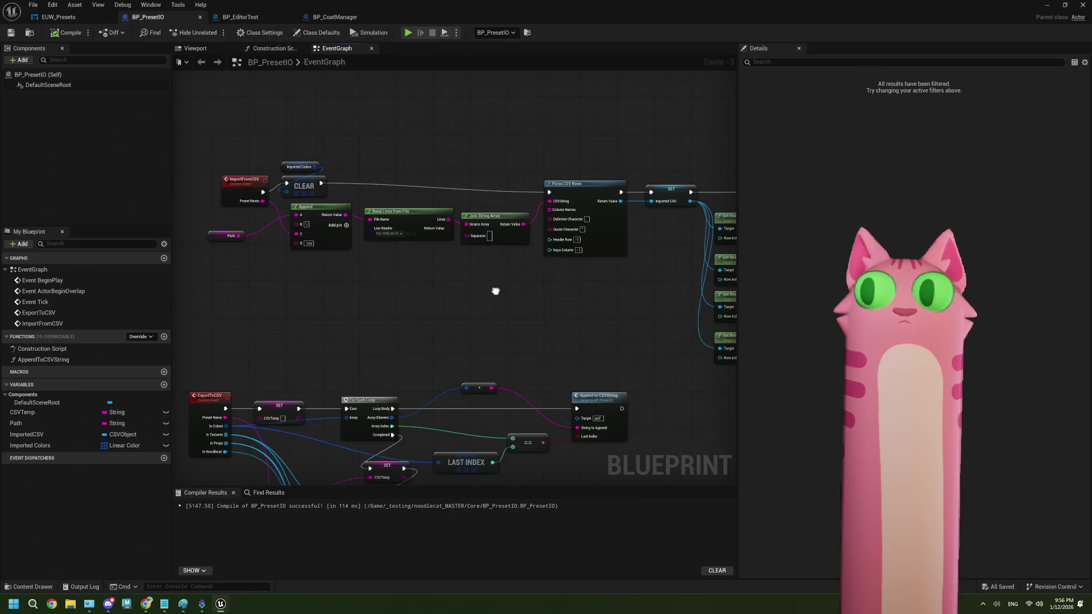
{"action": "left_click_drag", "start_coordinate": [495, 292], "coordinate": [339, 291]}
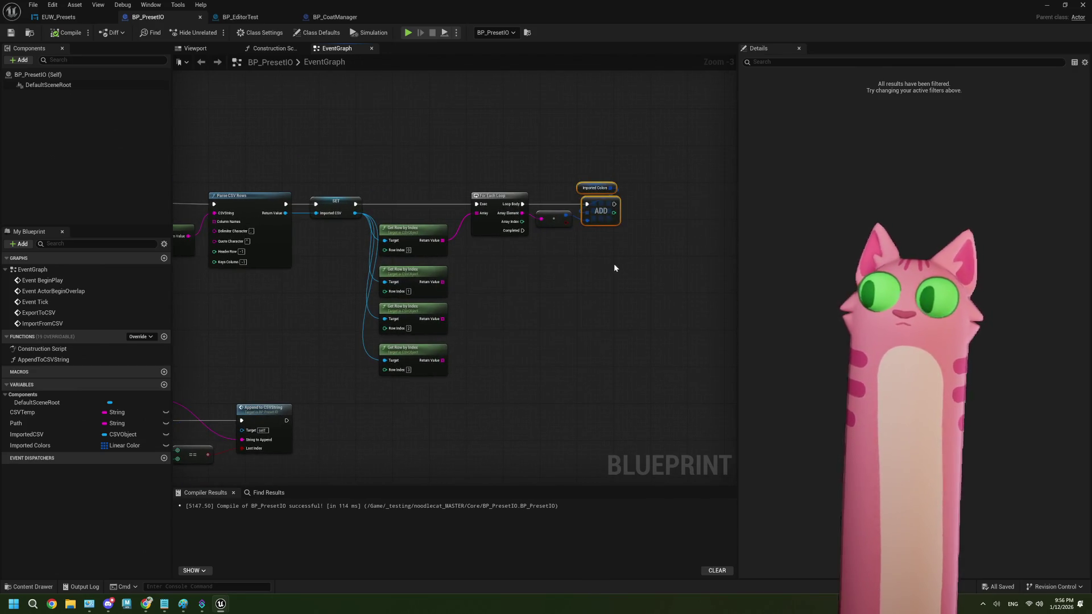
{"action": "scroll", "coordinate": [614, 267], "scroll_direction": "up", "scroll_amount": 1}
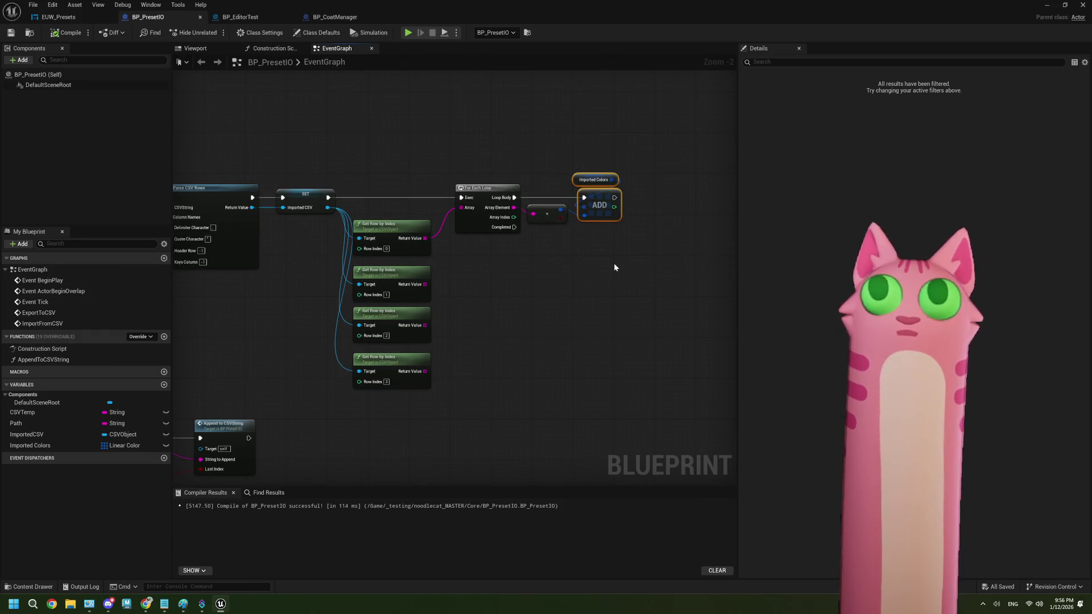